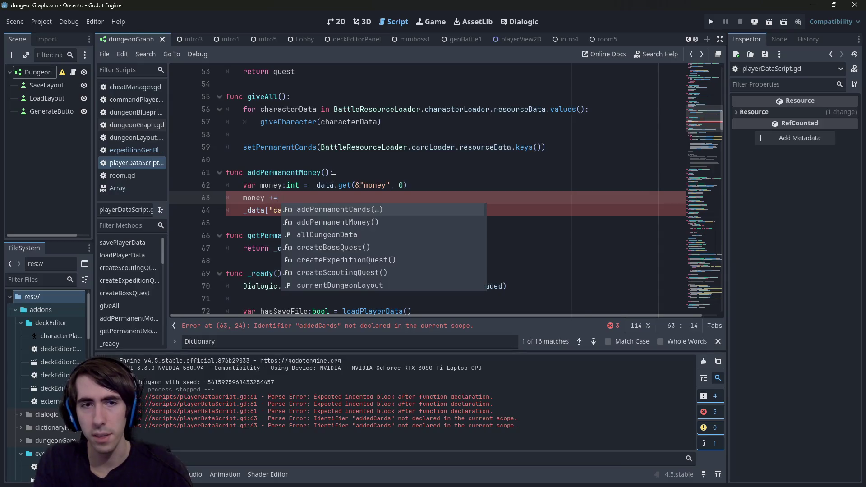
# Give addPermanentMoney an addedMoney:int parameter and add it to money with money += addedMoney
pyautogui.press('Escape')
pyautogui.press('Escape')
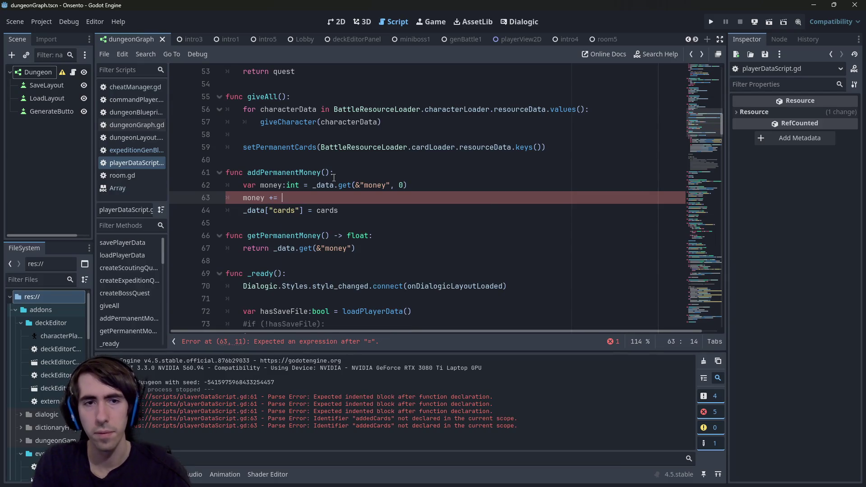
pyautogui.click(334, 177)
pyautogui.write('addedMoney:int')
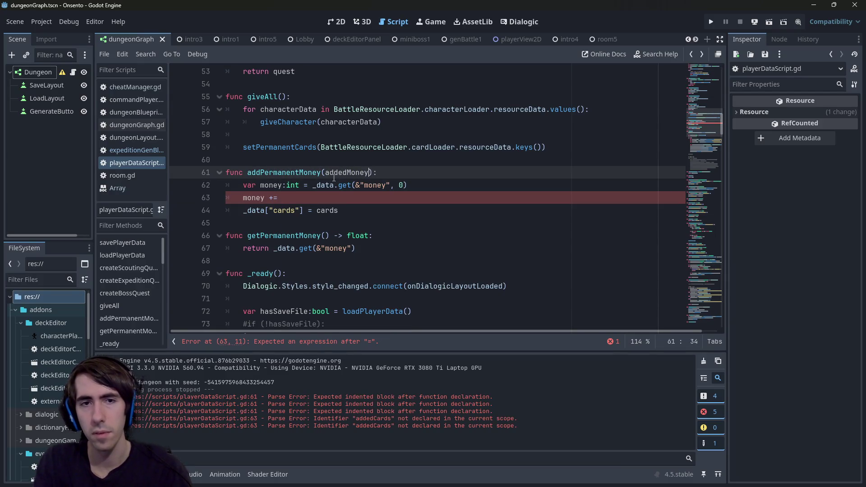
pyautogui.doubleClick(334, 177)
pyautogui.hotkey('ctrl', 'c')
pyautogui.press('Down')
pyautogui.press('Down')
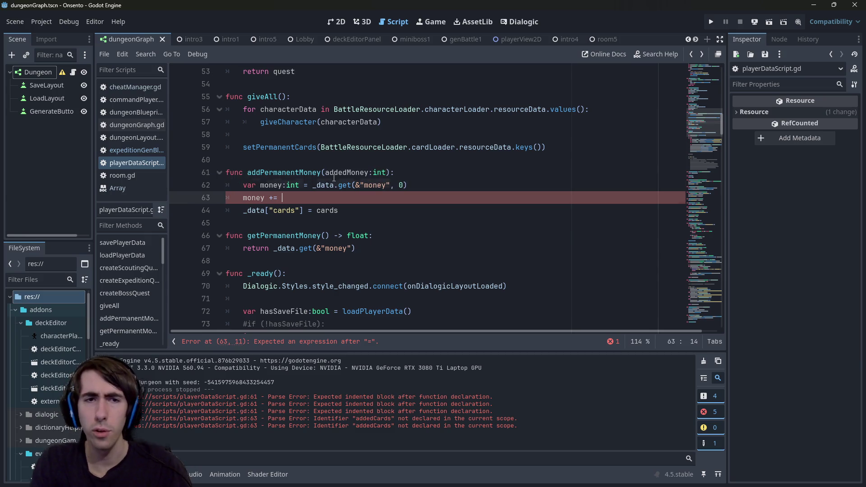
pyautogui.hotkey('ctrl', 'v')
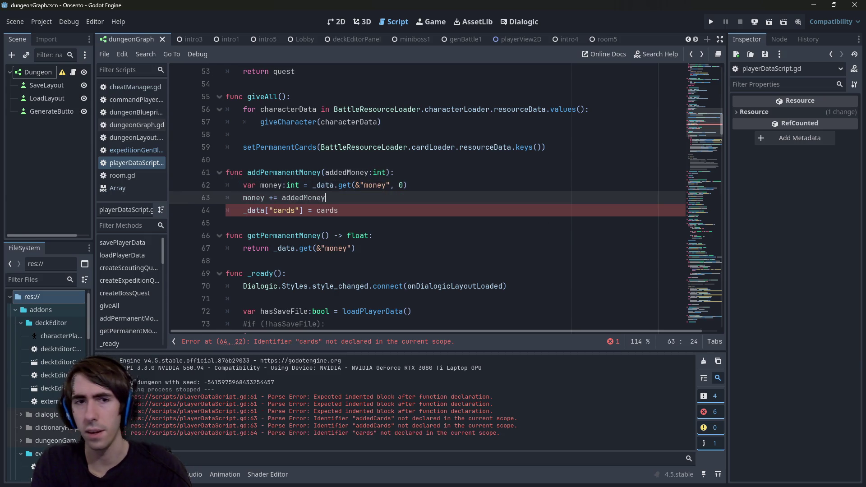
# Change line 64 from _data["cards"] = cards to _data[&"money"] = money
pyautogui.press('Up')
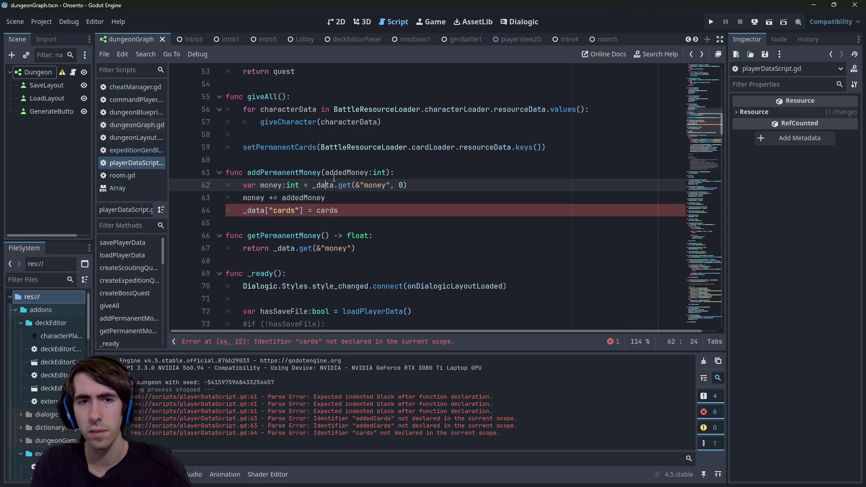
pyautogui.press('Down')
pyautogui.press('Down')
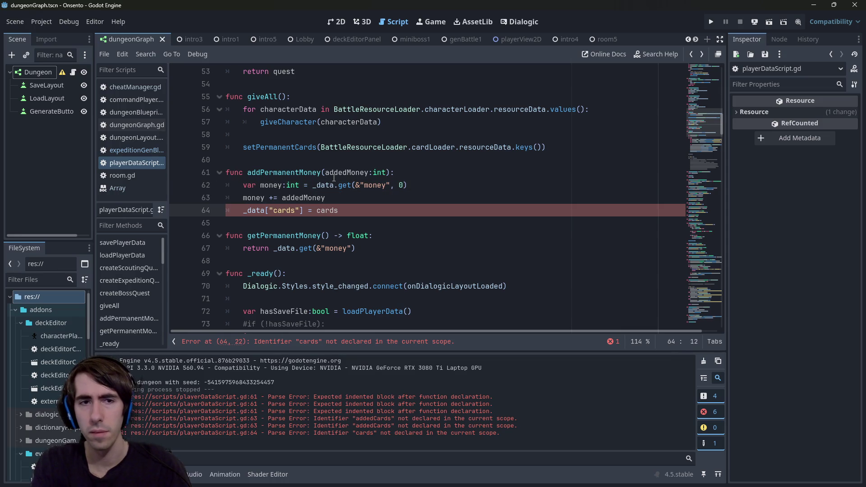
pyautogui.press('BackSpace')
pyautogui.hotkey('ctrl', 'Delete')
pyautogui.write('&"money')
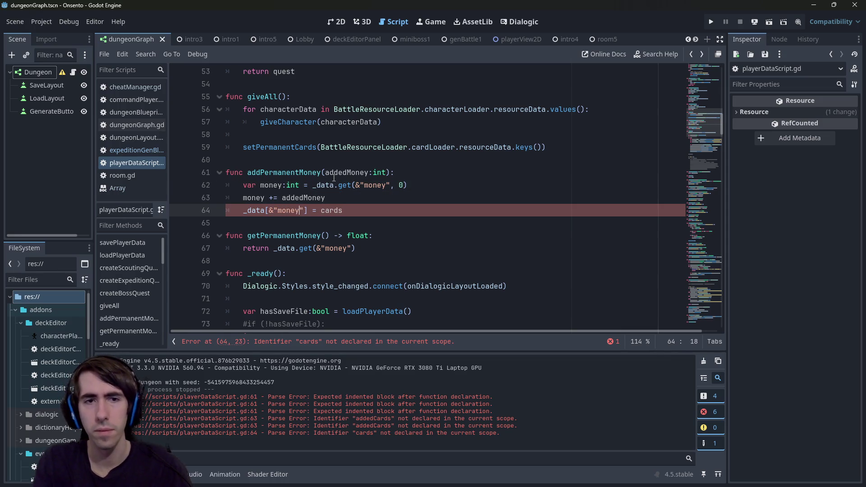
pyautogui.press('End')
pyautogui.hotkey('ctrl', 'BackSpace')
pyautogui.write('money')
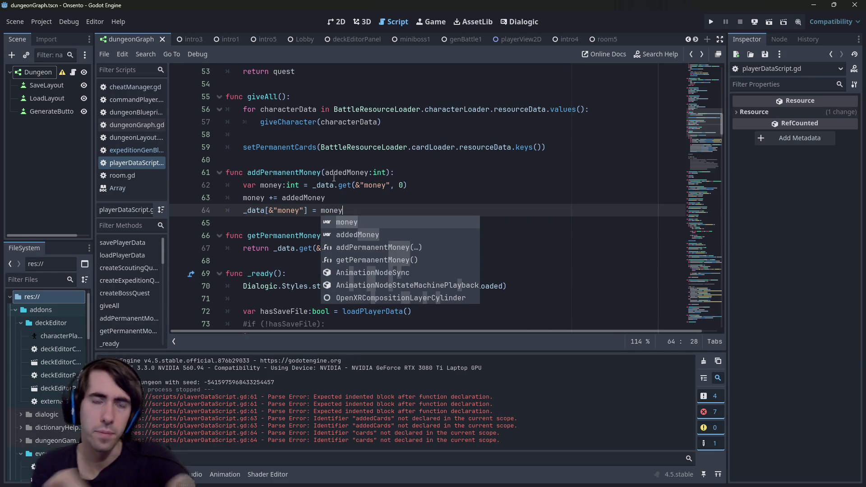
pyautogui.click(334, 178)
pyautogui.click(345, 208)
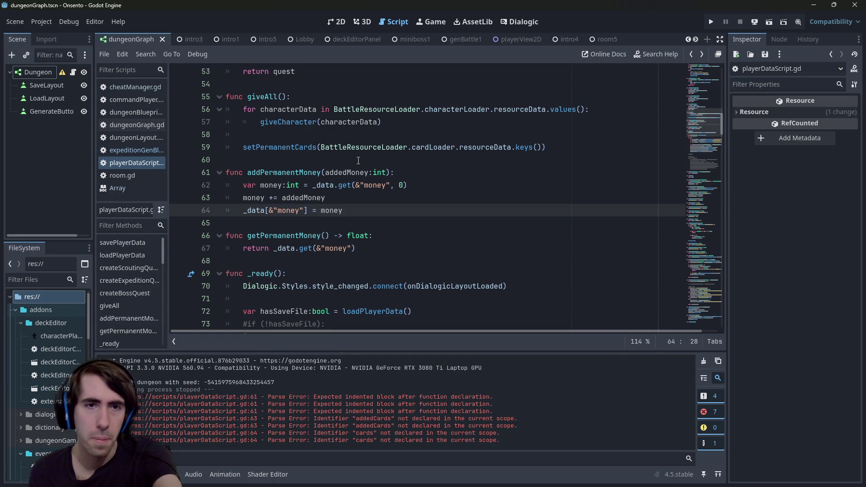
# Select the entire addPermanentMoney function
pyautogui.doubleClick(300, 173)
pyautogui.scroll(1, 307, 170)
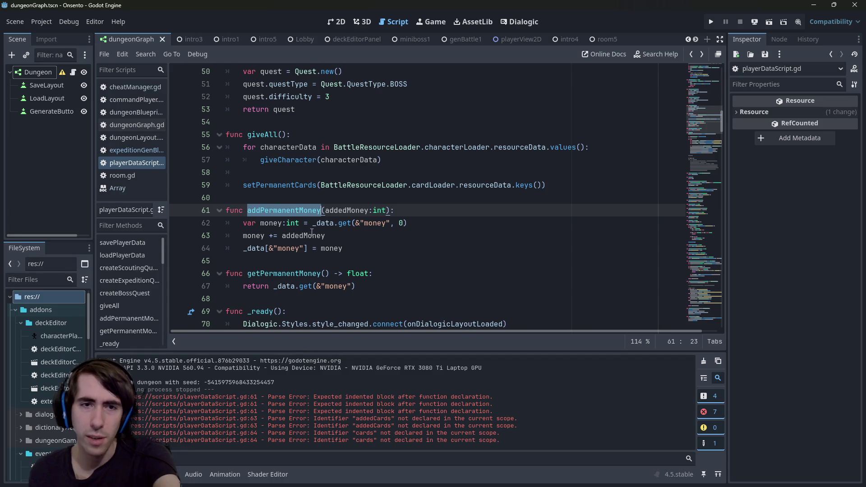
pyautogui.doubleClick(301, 215)
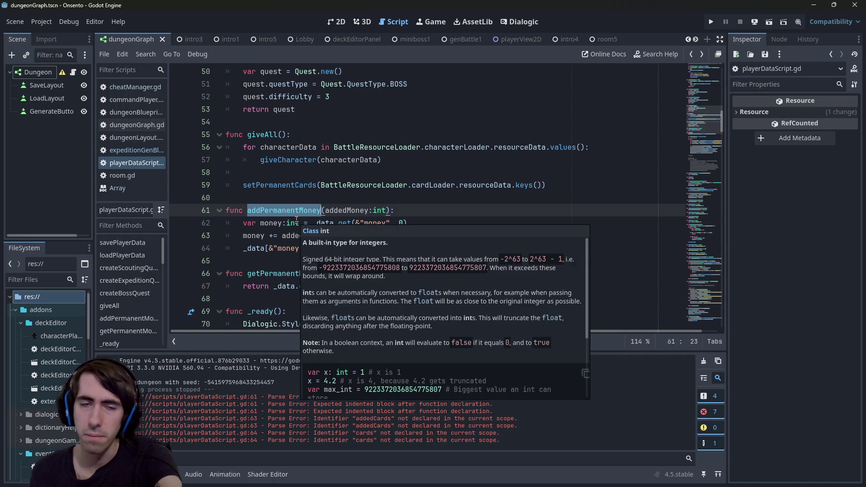
pyautogui.moveTo(363, 253); pyautogui.dragTo(223, 210)
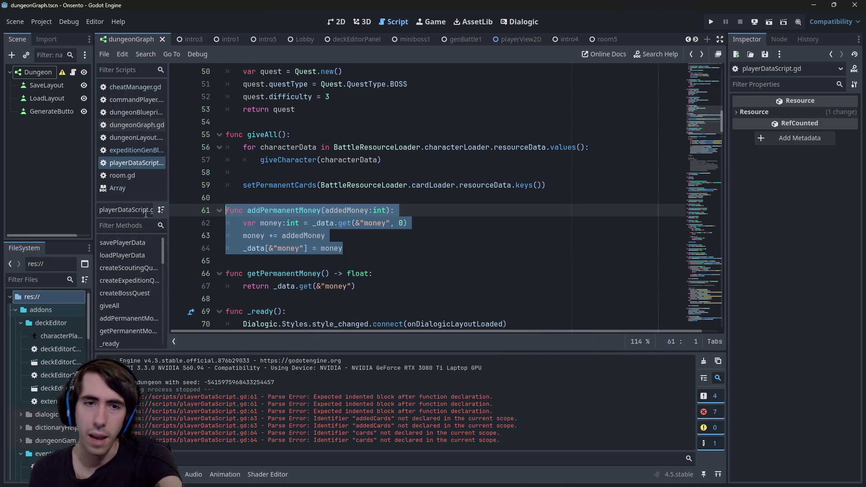
# Paste a copy of addPermanentMoney below it and rename the copy setPermanentMoney
pyautogui.click(284, 261)
pyautogui.press('Return')
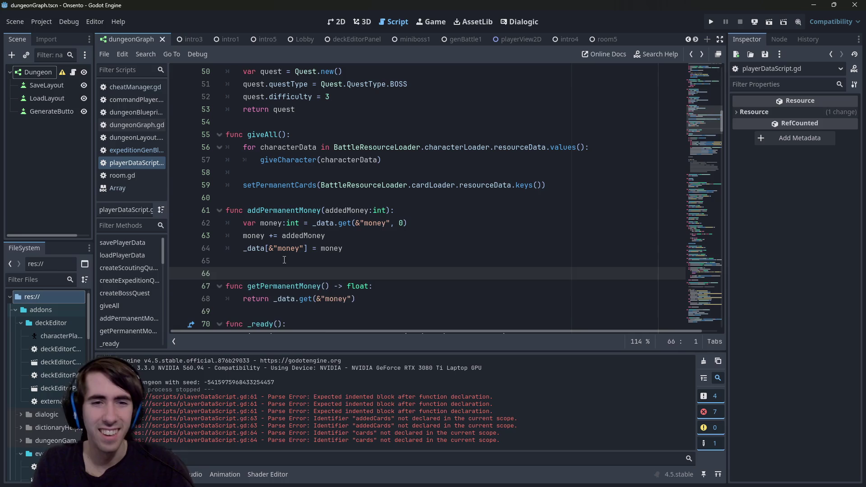
pyautogui.hotkey('ctrl', 'v')
pyautogui.scroll(-1, 279, 236)
pyautogui.click(267, 235)
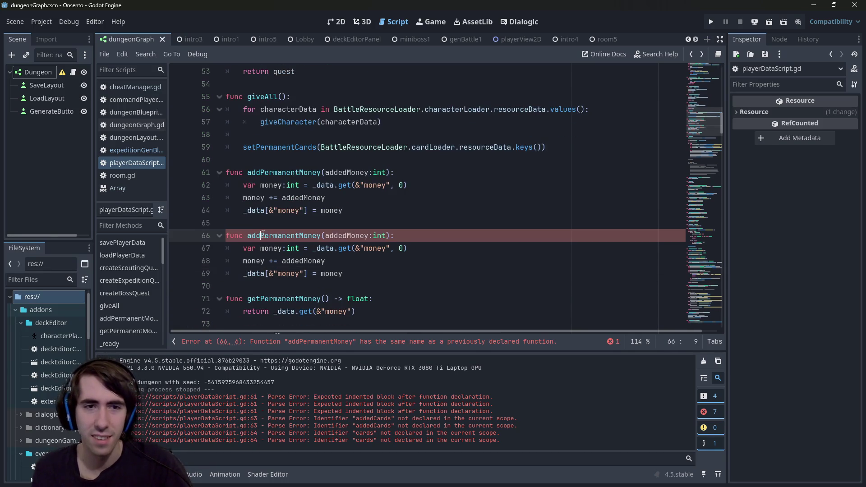
pyautogui.press('BackSpace')
pyautogui.press('BackSpace')
pyautogui.press('BackSpace')
pyautogui.write('set')
pyautogui.hotkey('ctrl', 's')
# Give setPermanentMoney a money parameter and keep only its _data assignment line
pyautogui.hotkey('ctrl', 'Right')
pyautogui.hotkey('ctrl', 'Right')
pyautogui.hotkey('ctrl', 'BackSpace')
pyautogui.write('money')
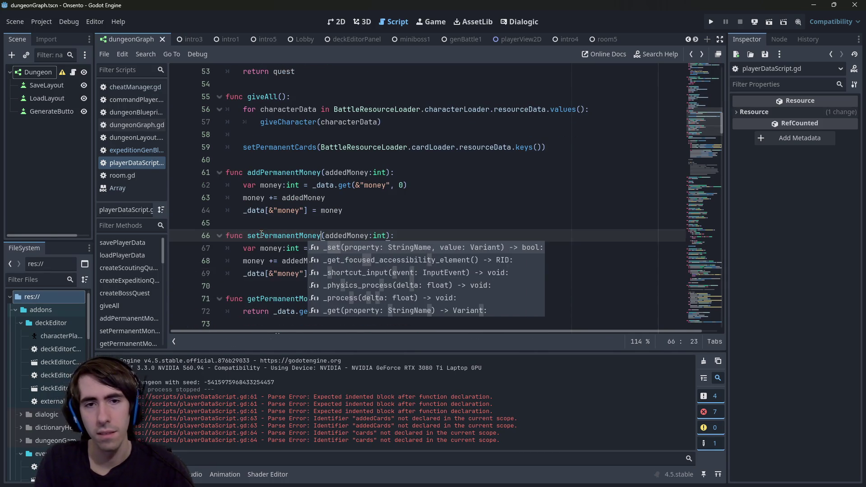
pyautogui.hotkey('ctrl', 's')
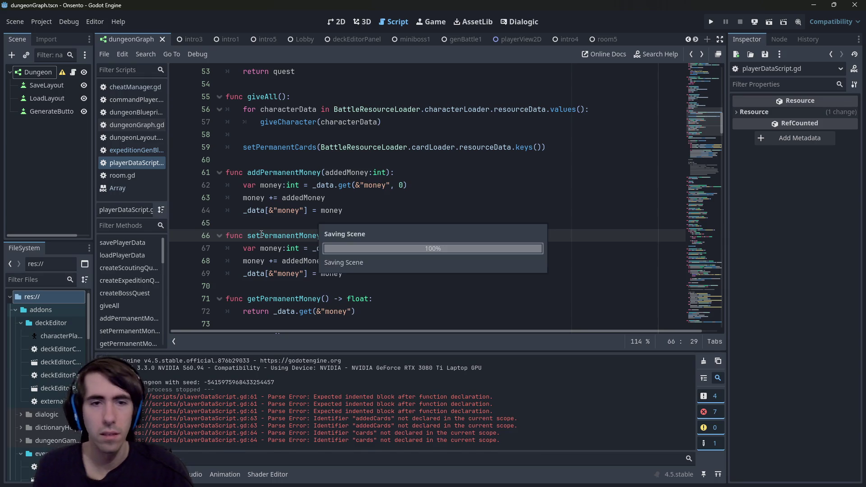
pyautogui.moveTo(326, 260); pyautogui.dragTo(149, 247)
pyautogui.press('BackSpace')
pyautogui.press('BackSpace')
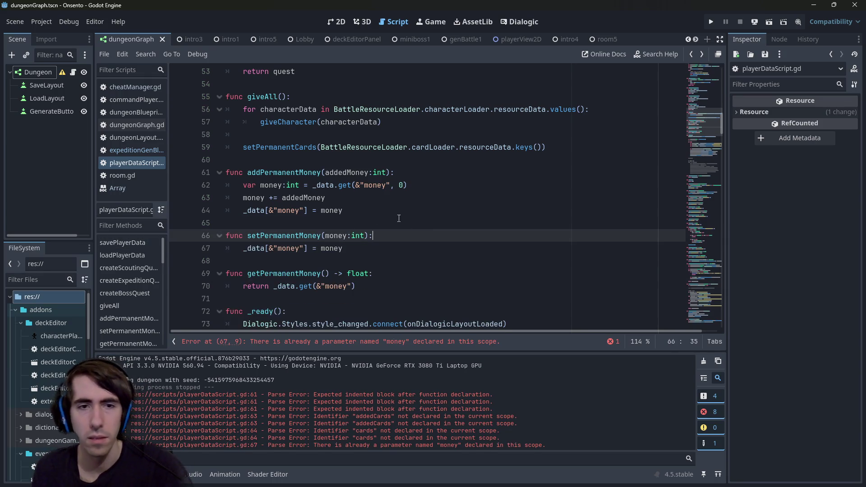
pyautogui.hotkey('ctrl', 's')
# Replace addPermanentMoney's _data line with a call to setPermanentMoney(money)
pyautogui.click(293, 234)
pyautogui.doubleClick(292, 234)
pyautogui.hotkey('ctrl', 'c')
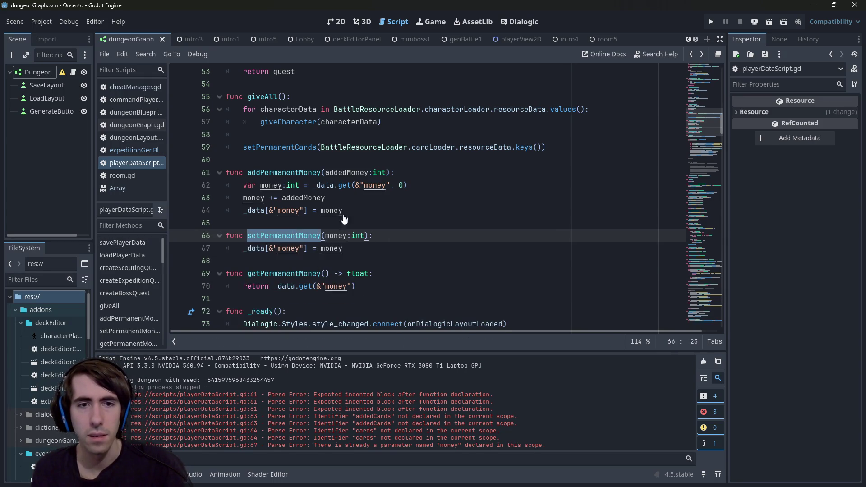
pyautogui.moveTo(344, 211); pyautogui.dragTo(244, 211)
pyautogui.hotkey('ctrl', 'v')
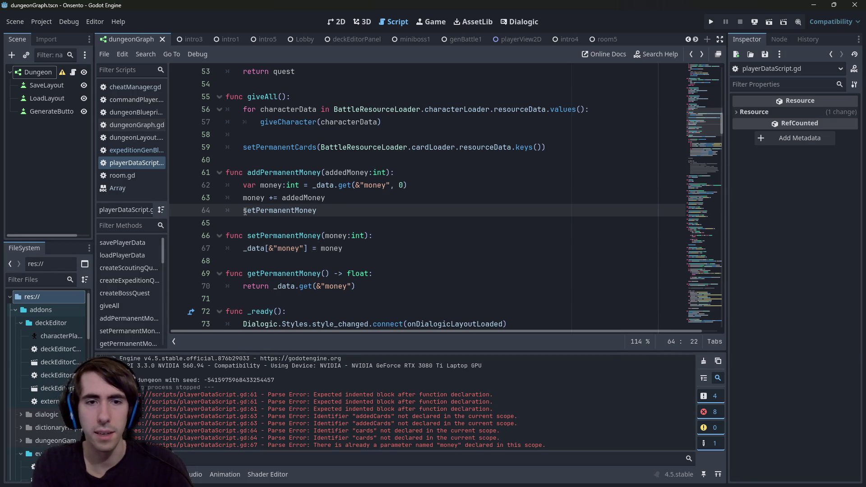
pyautogui.write('(')
pyautogui.write('money')
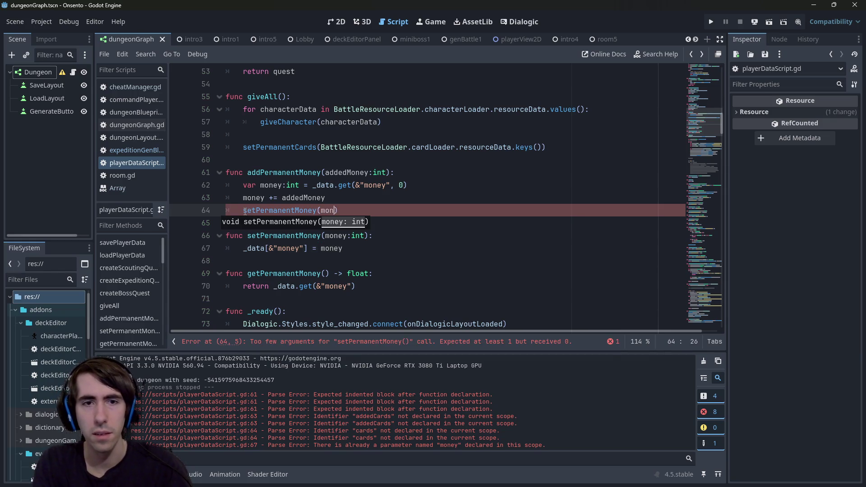
pyautogui.click(344, 175)
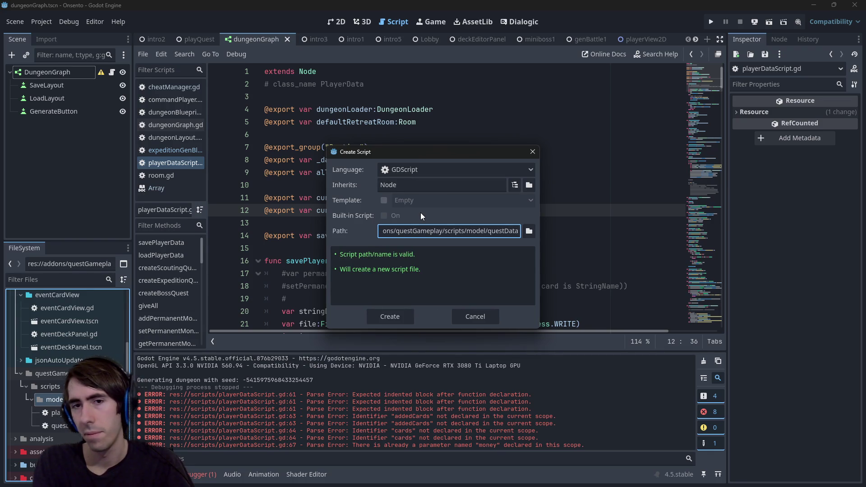
# Name the new script questPlayerData and create it
pyautogui.press('BackSpace')
pyautogui.press('BackSpace')
pyautogui.press('BackSpace')
pyautogui.write('PlayerData')
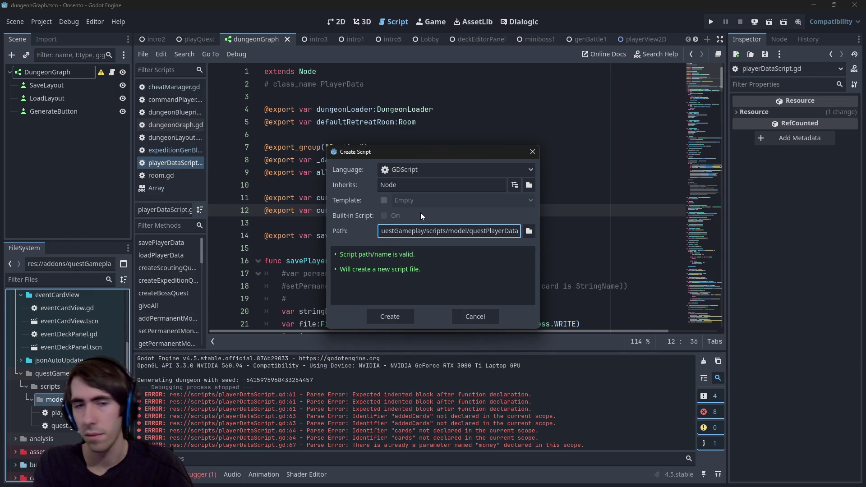
pyautogui.press('Return')
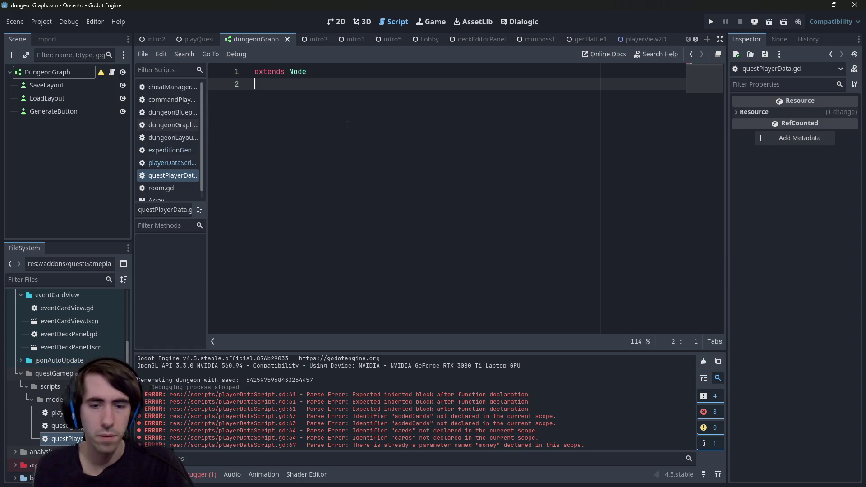
# Declare class_name QuestPlayerData under extends Node and begin a comment line
pyautogui.write('class_name Ques')
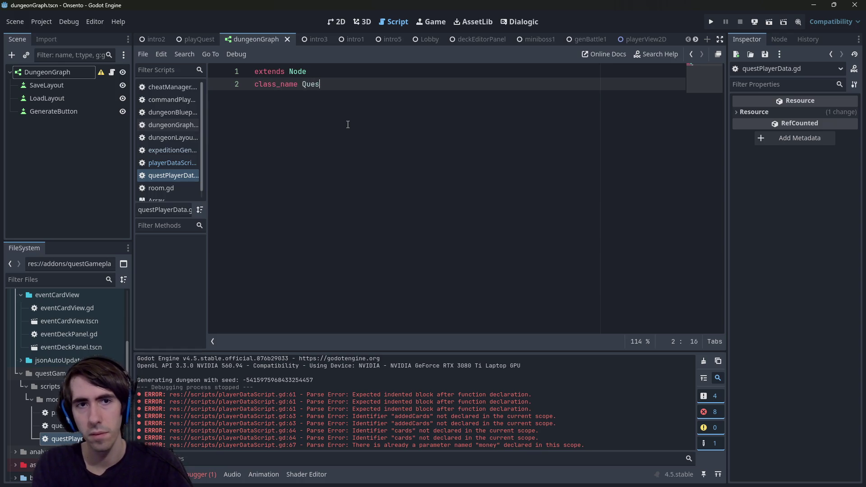
pyautogui.write('tPla')
pyautogui.write('SD')
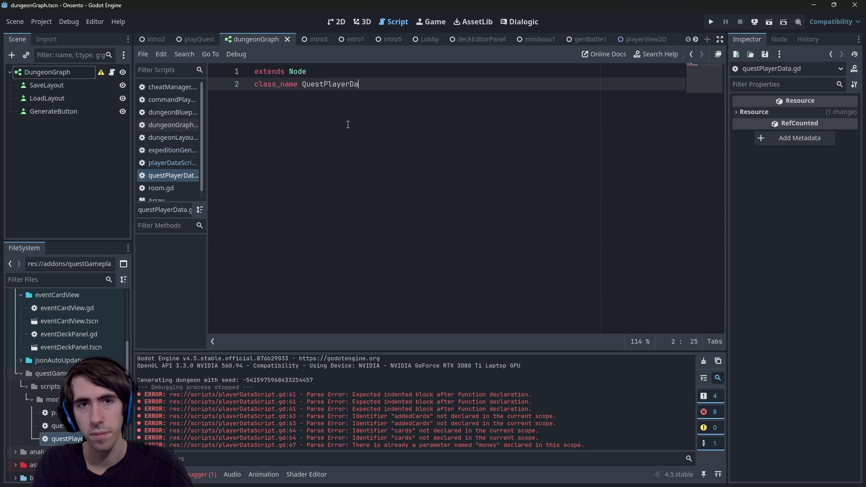
pyautogui.write('ta')
pyautogui.press('Return')
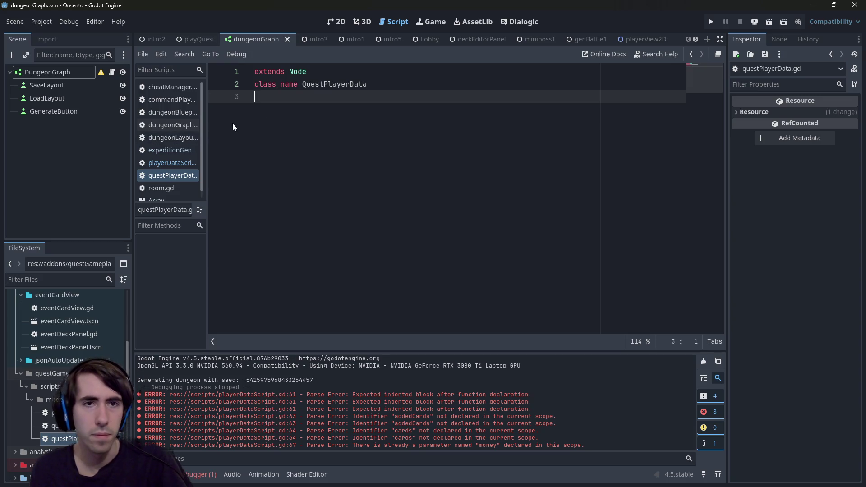
pyautogui.press('Return')
pyautogui.press('Return')
pyautogui.press('Up')
pyautogui.write('#')
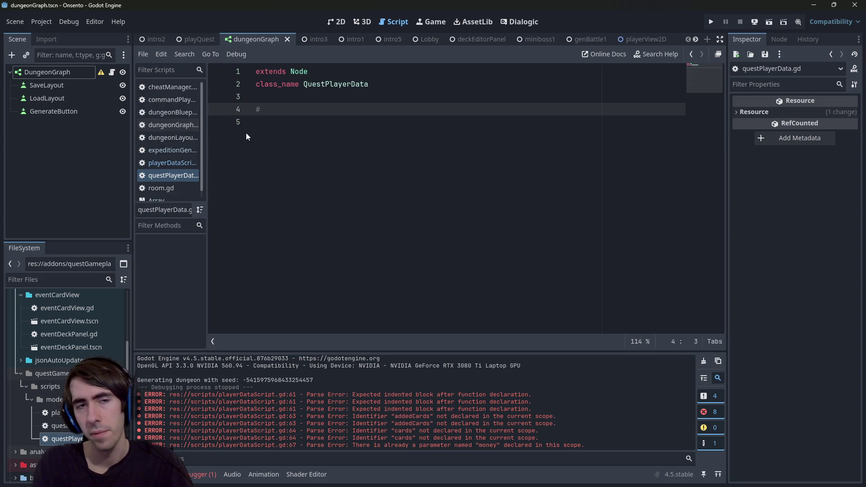
# Put the comment 'The data of the player alive for the duration of a quest' above class_name
pyautogui.hotkey('alt', 'Up')
pyautogui.hotkey('alt', 'Up')
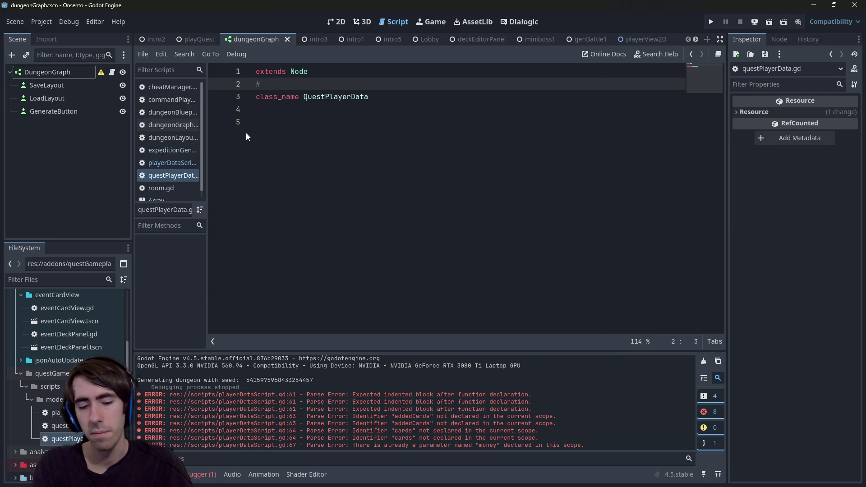
pyautogui.write('The data of the pl')
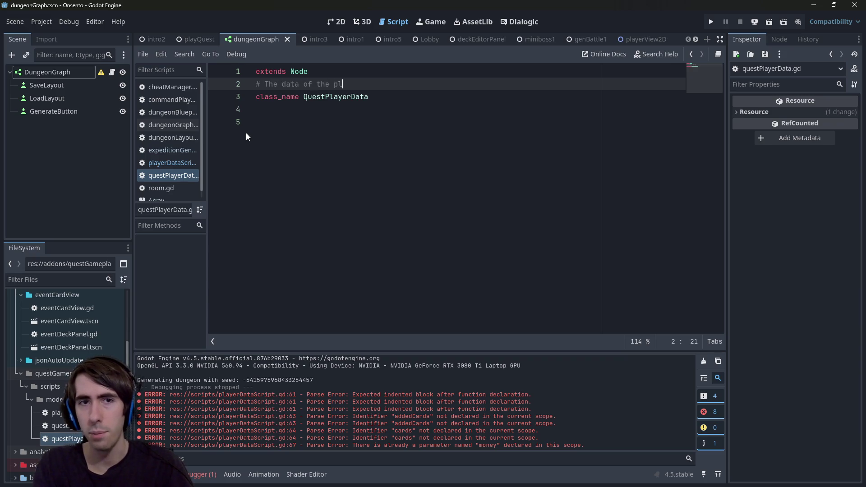
pyautogui.write('ayer')
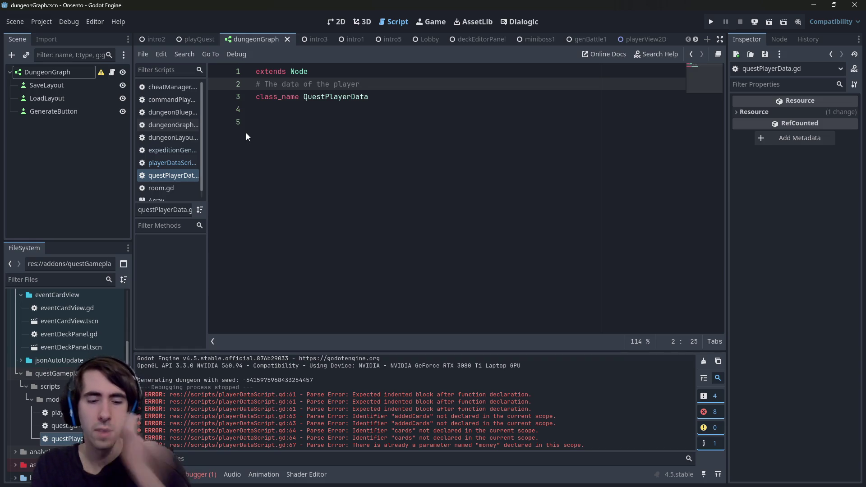
pyautogui.write('during a quest')
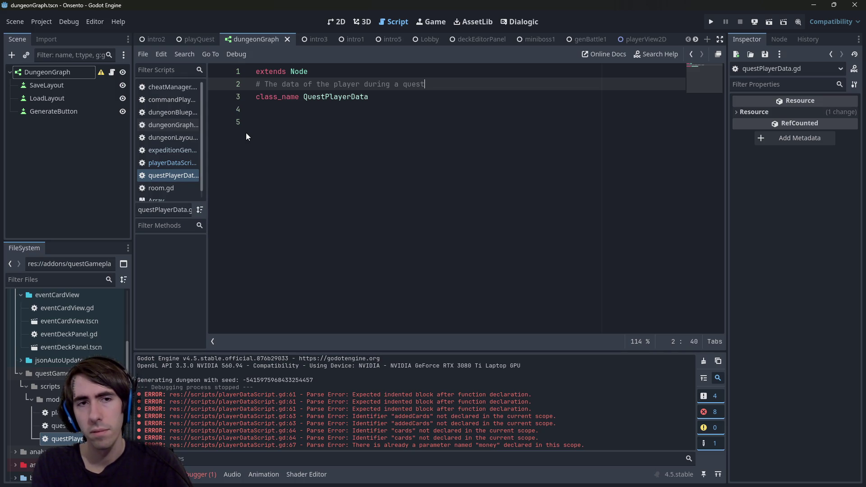
pyautogui.press('BackSpace')
pyautogui.press('BackSpace')
pyautogui.press('BackSpace')
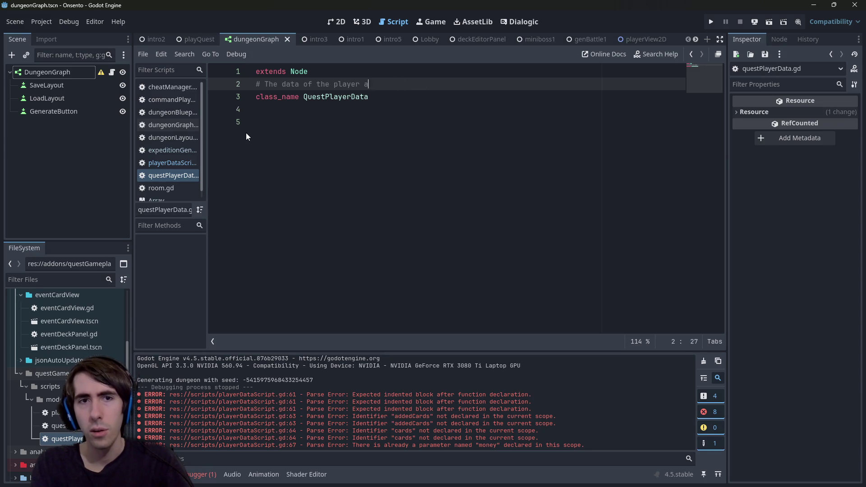
pyautogui.write('alive for the duration of a')
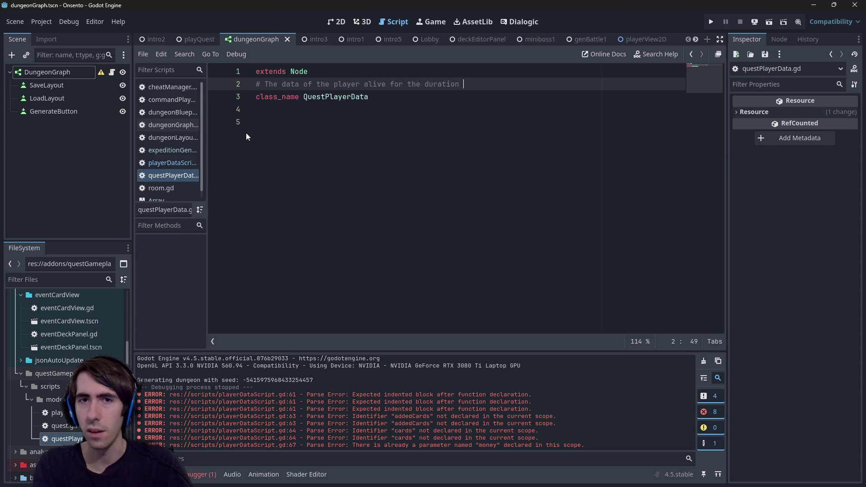
pyautogui.write(' quest')
pyautogui.press('Down')
pyautogui.press('Down')
pyautogui.press('Down')
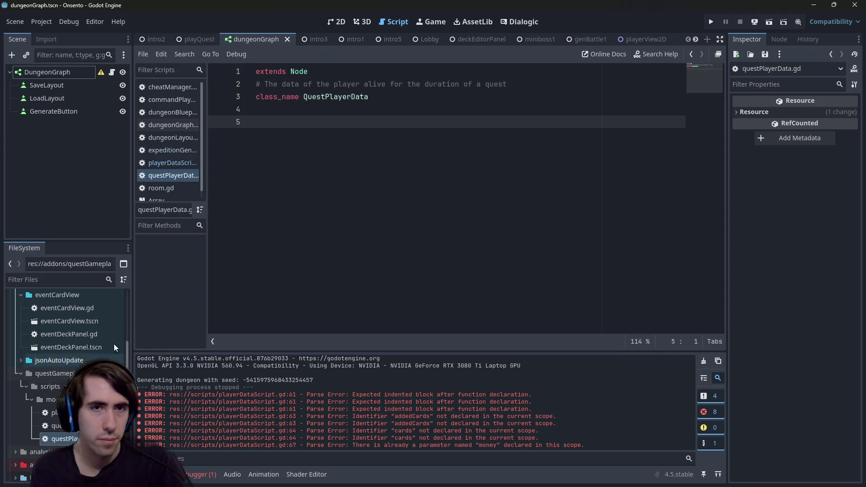
pyautogui.press('BackSpace')
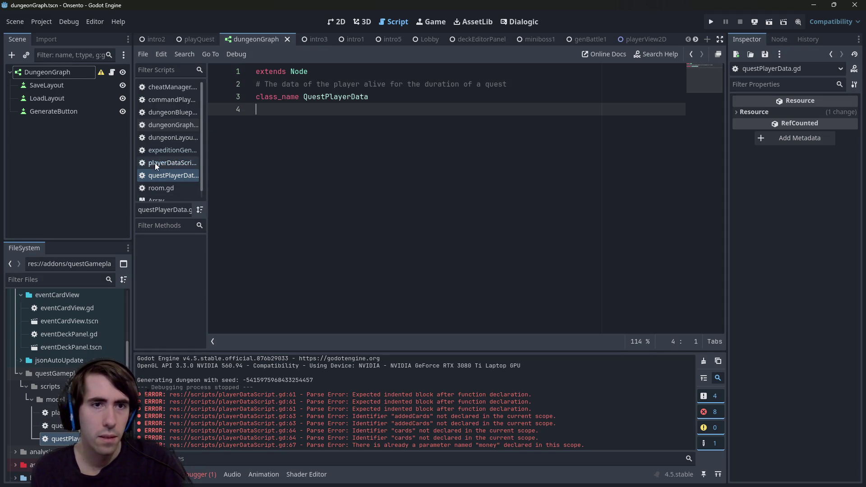
pyautogui.middleClick(163, 192)
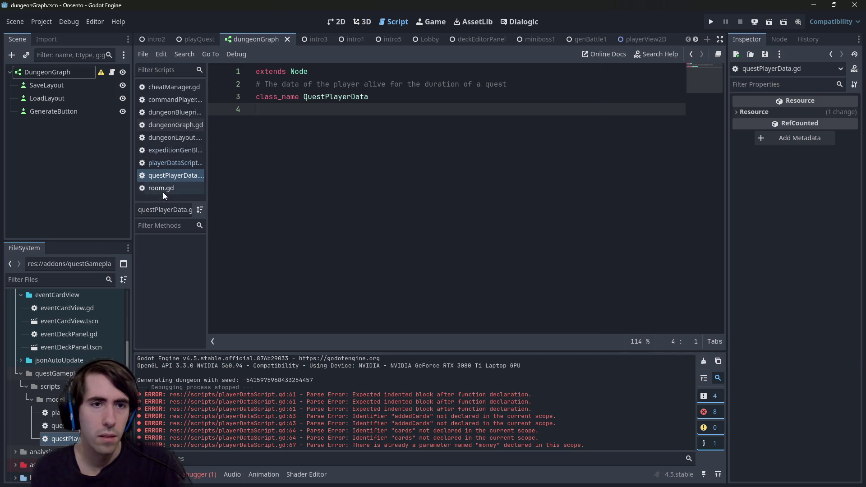
# Copy the currentDungeonLayout and currentRoom export lines from playerDataScript.gd into questPlayerData.gd
pyautogui.click(178, 164)
pyautogui.moveTo(212, 223); pyautogui.dragTo(209, 193)
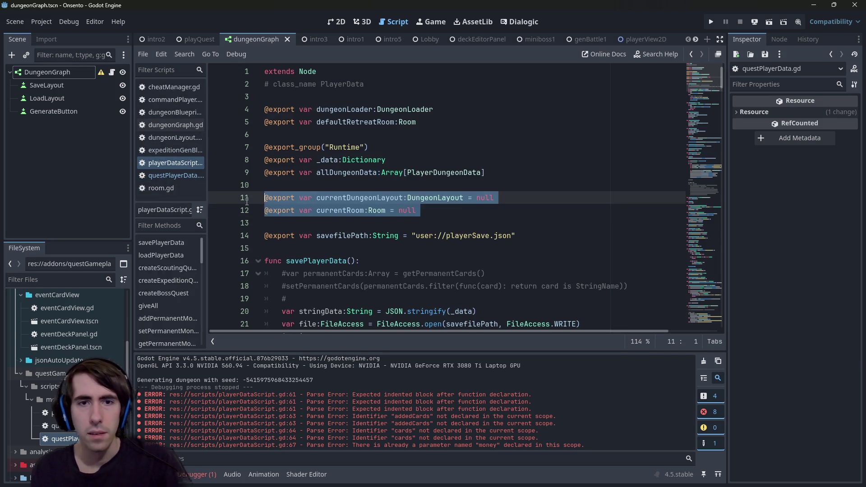
pyautogui.hotkey('ctrl', 'c')
pyautogui.click(176, 175)
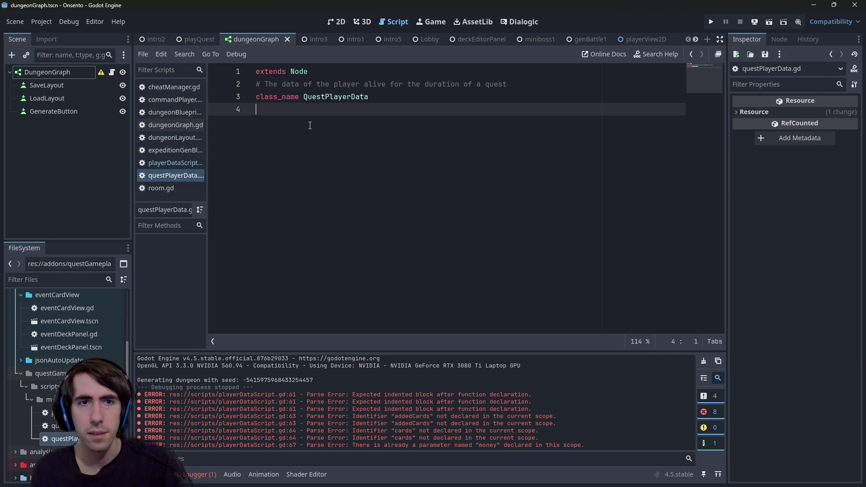
pyautogui.hotkey('ctrl', 'v')
pyautogui.click(418, 100)
pyautogui.press('Return')
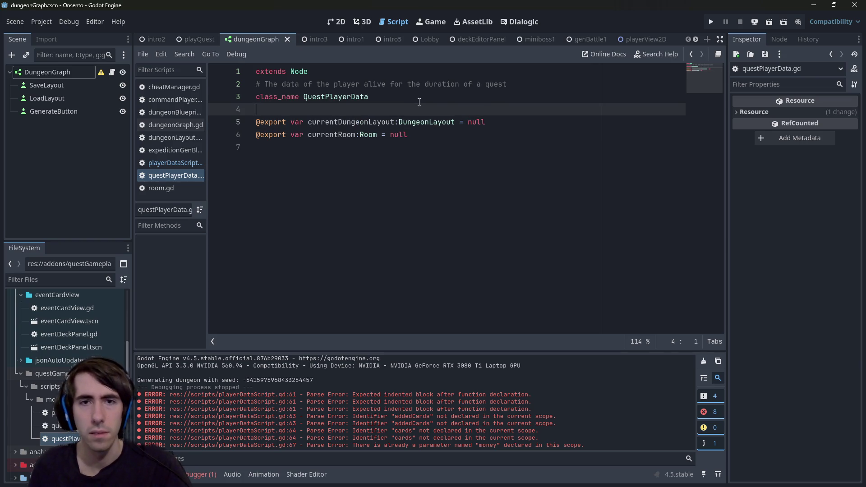
pyautogui.hotkey('ctrl', 's')
# Add an exported currentMoney:int = 0 variable alongside the other exports
pyautogui.click(376, 167)
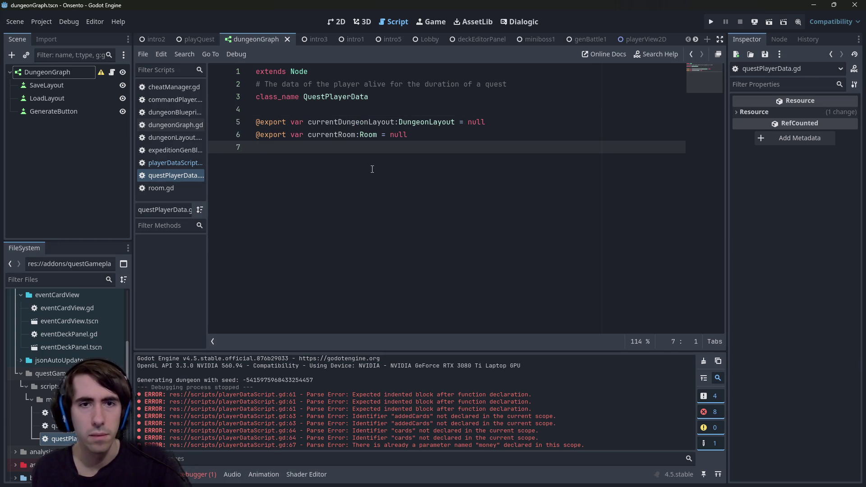
pyautogui.press('Return')
pyautogui.write('@export va')
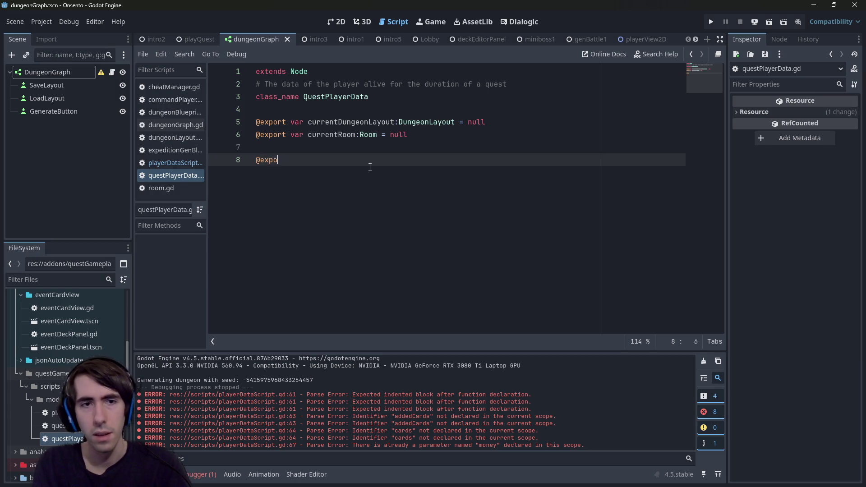
pyautogui.write('r currentMoney')
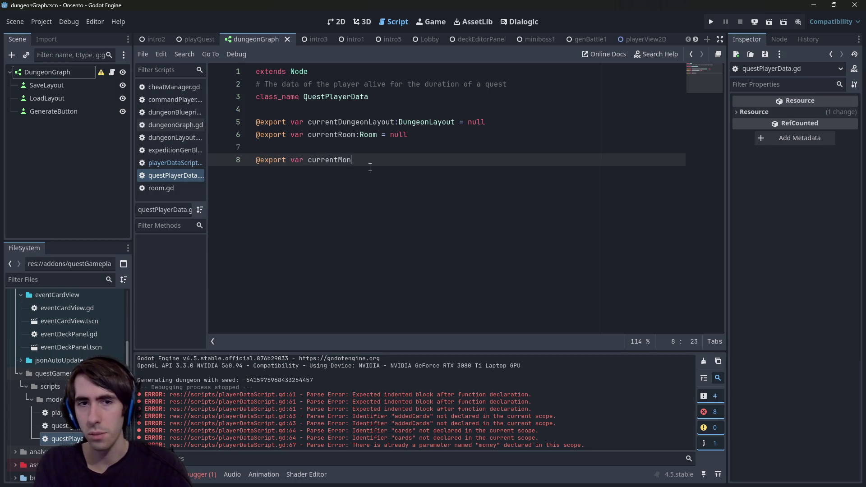
pyautogui.hotkey('ctrl', 'BackSpace')
pyautogui.hotkey('ctrl', 'BackSpace')
pyautogui.write('m')
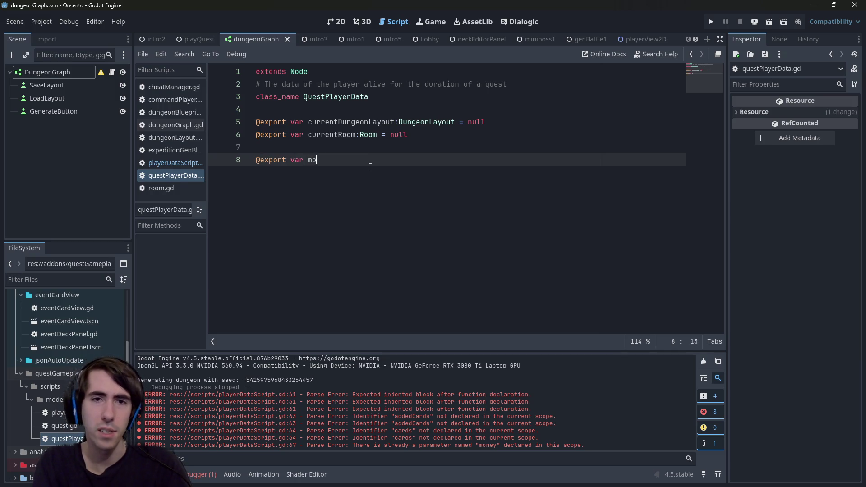
pyautogui.write('ney')
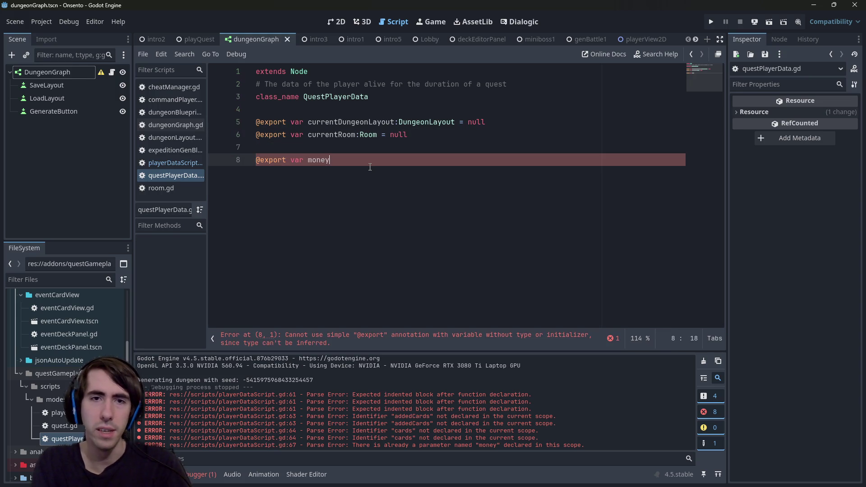
pyautogui.hotkey('ctrl', 'BackSpace')
pyautogui.write('currentMoney:int = 0')
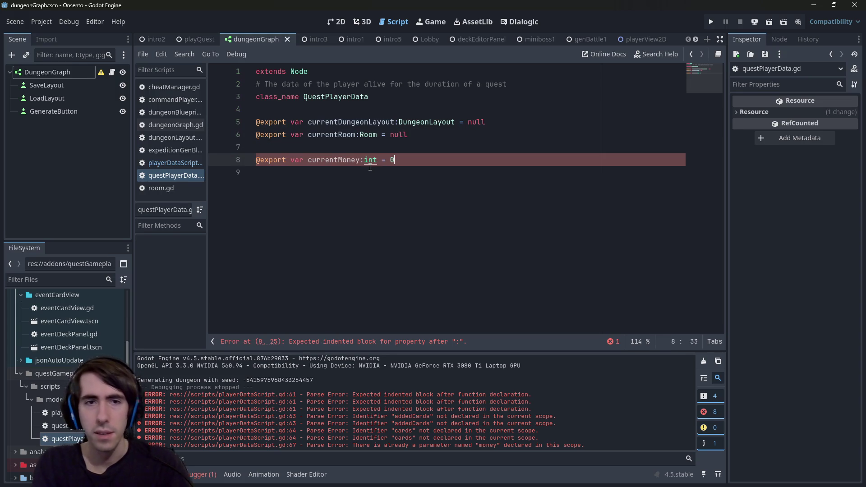
pyautogui.hotkey('alt', 'Up')
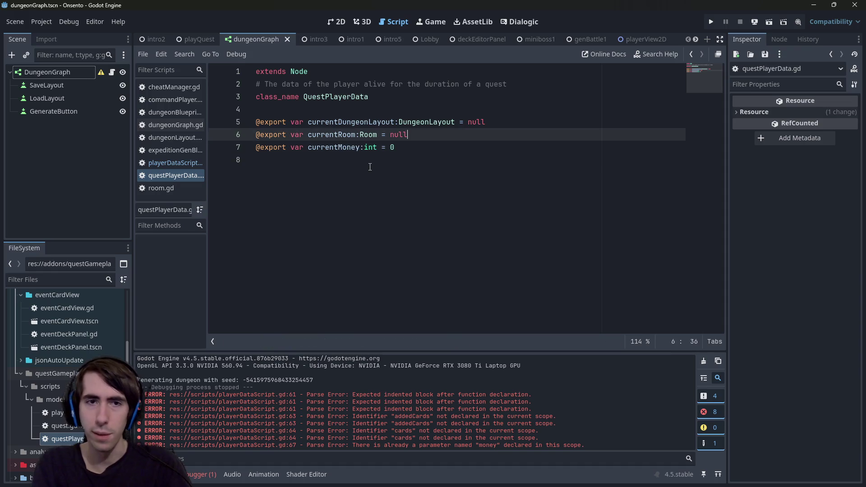
pyautogui.press('Down')
pyautogui.press('Return')
pyautogui.hotkey('ctrl', 's')
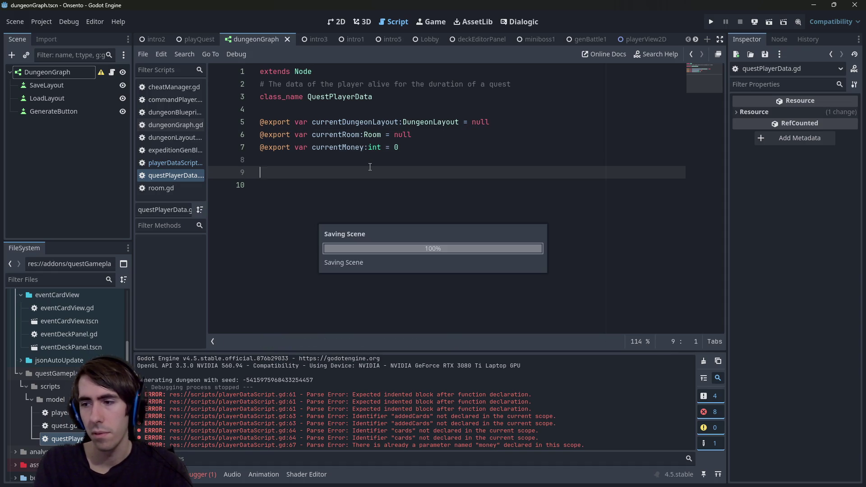
# Tidy the blank lines below the three exported variable declarations
pyautogui.press('Return')
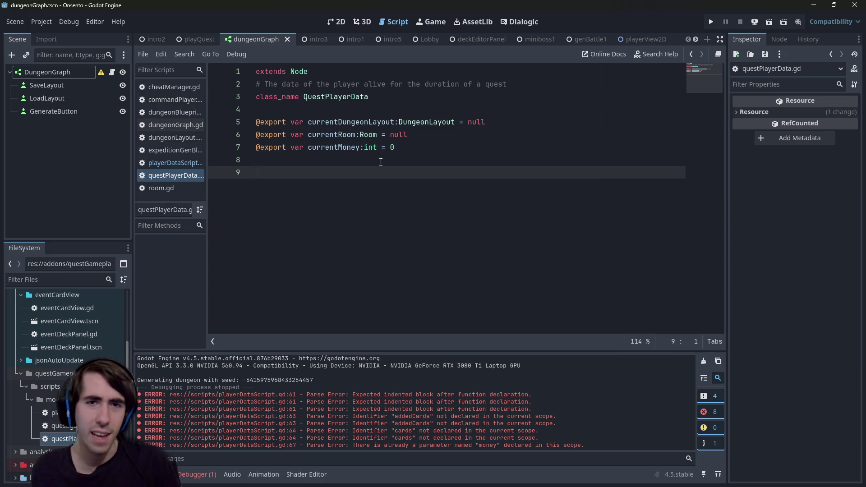
pyautogui.moveTo(381, 161); pyautogui.dragTo(206, 123)
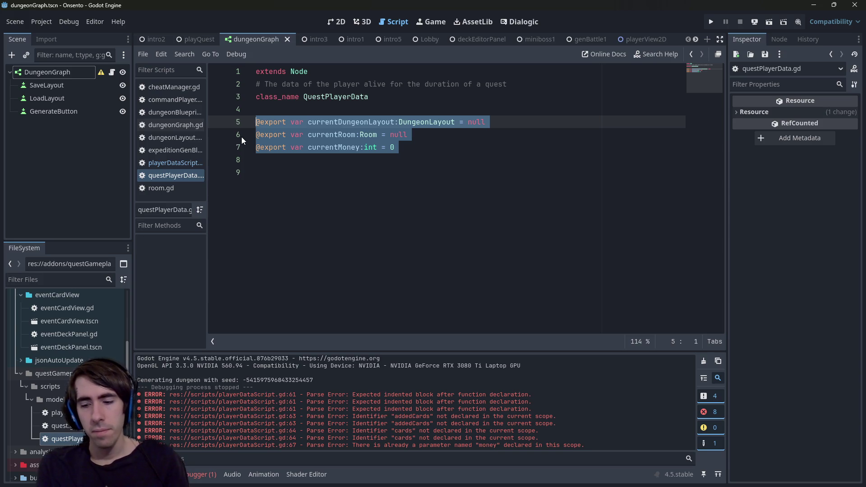
pyautogui.press('Down')
pyautogui.press('Down')
pyautogui.press('Down')
pyautogui.press('Down')
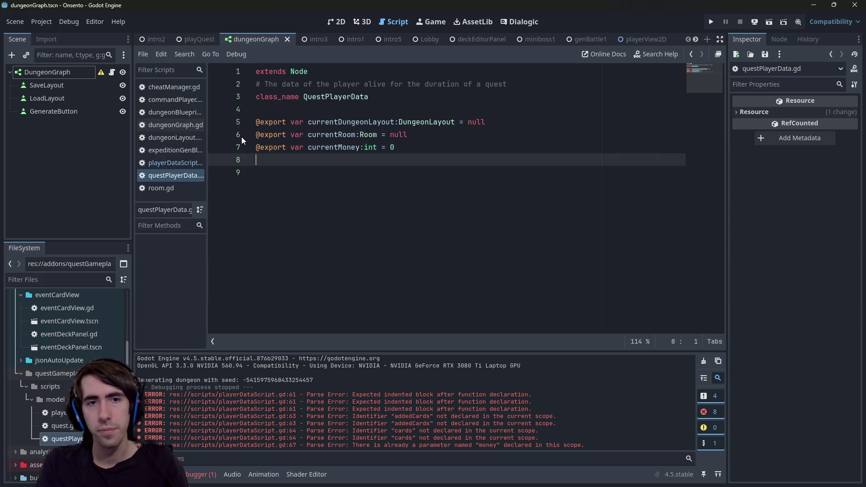
pyautogui.press('BackSpace')
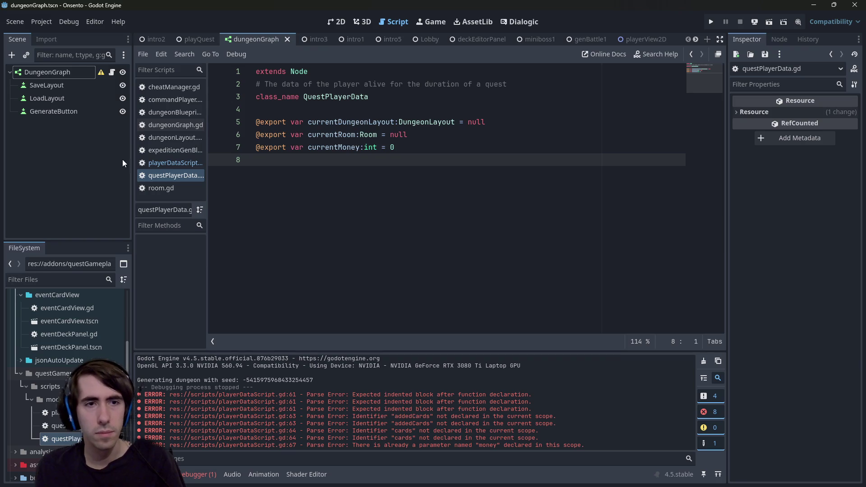
pyautogui.doubleClick(356, 96)
pyautogui.click(175, 162)
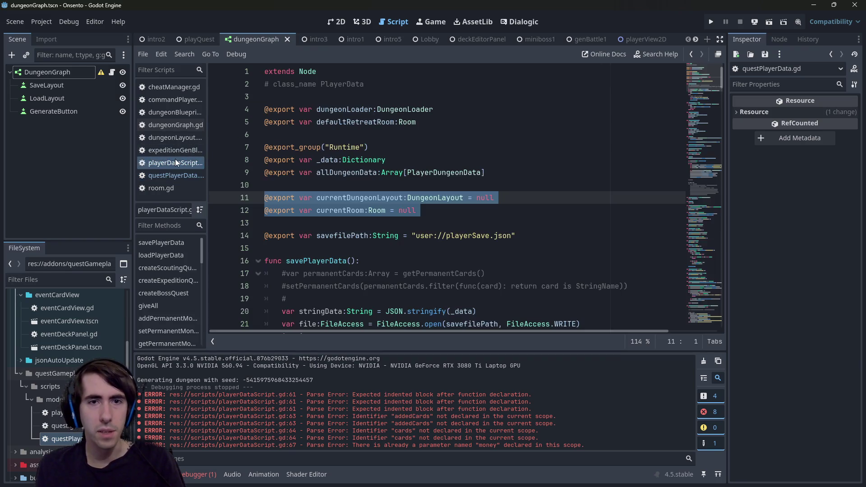
pyautogui.click(446, 185)
pyautogui.press('Return')
pyautogui.write('@export ')
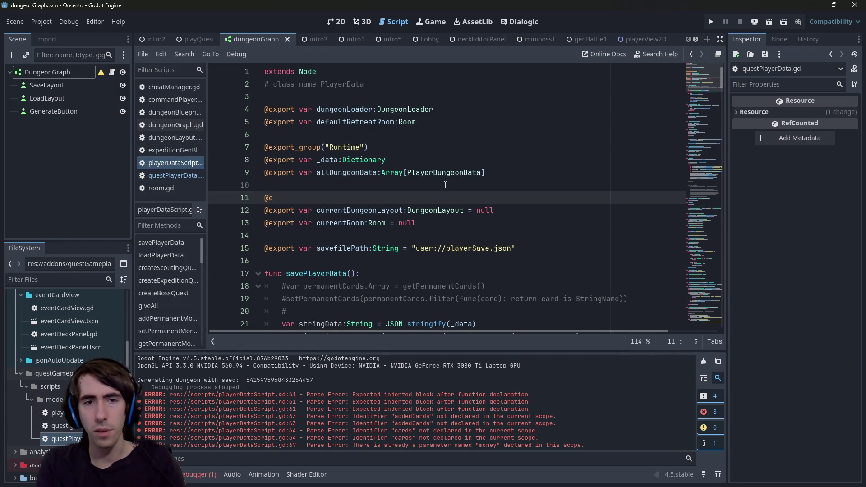
pyautogui.write('var QuestPlayerData')
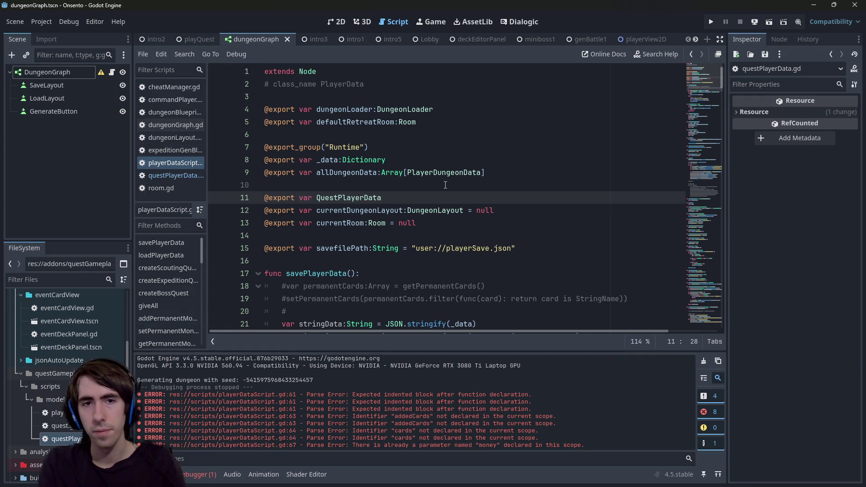
pyautogui.hotkey('ctrl', 'BackSpace')
pyautogui.write('questPlayerData:')
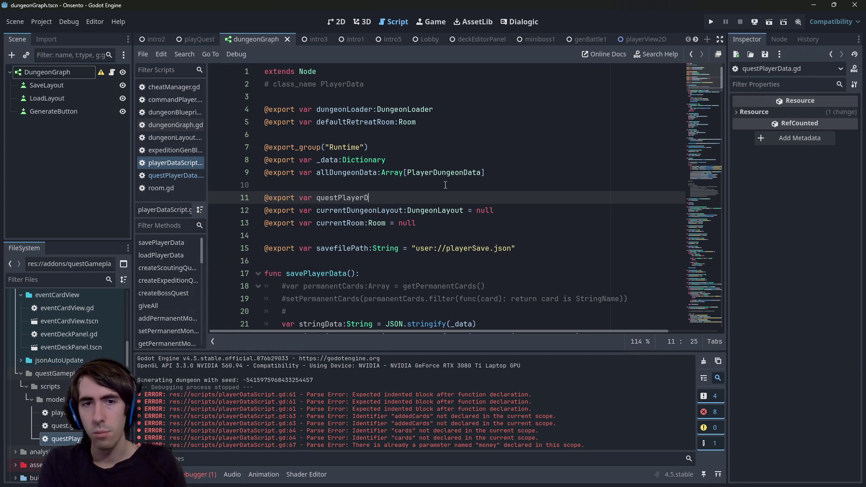
pyautogui.write('QuestPlayerData = null')
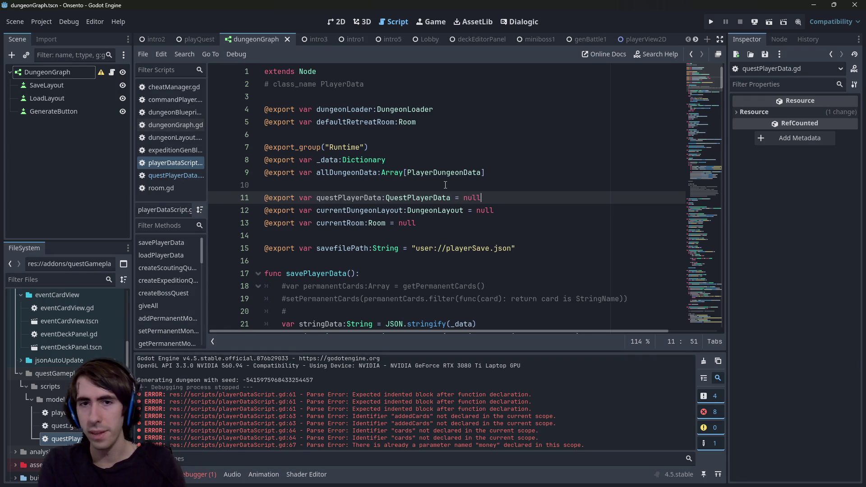
# Find and select the currentDungeonLayout and currentRoom declaration lines
pyautogui.doubleClick(371, 194)
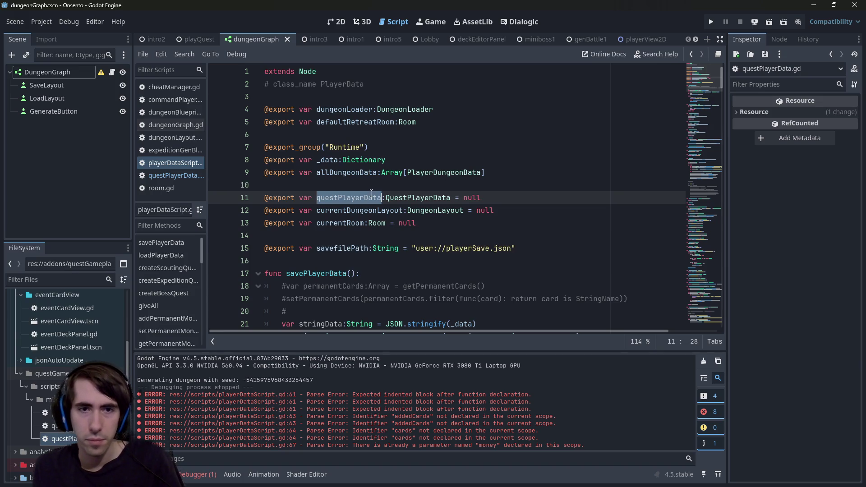
pyautogui.scroll(-2, 365, 199)
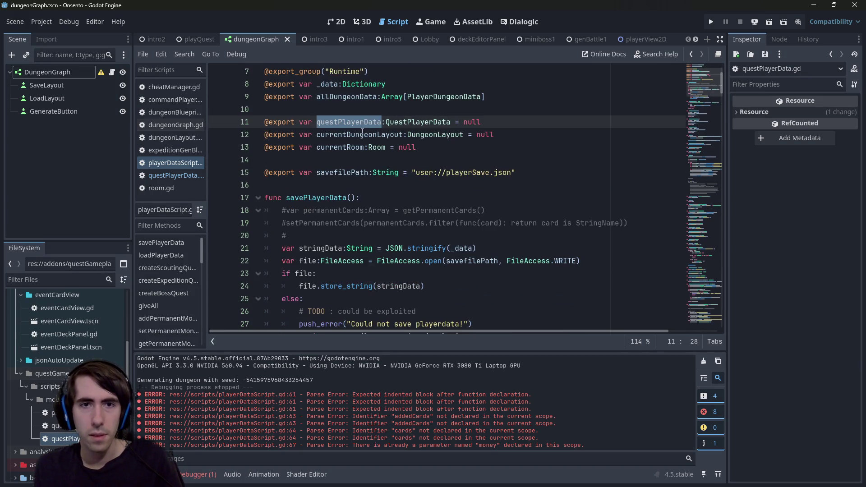
pyautogui.doubleClick(362, 132)
pyautogui.hotkey('ctrl', 'f')
pyautogui.write('=')
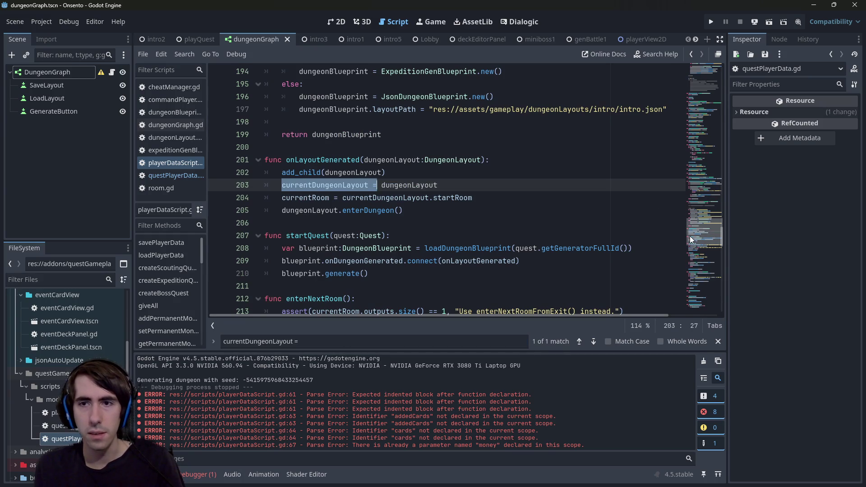
pyautogui.moveTo(690, 236); pyautogui.dragTo(699, 72)
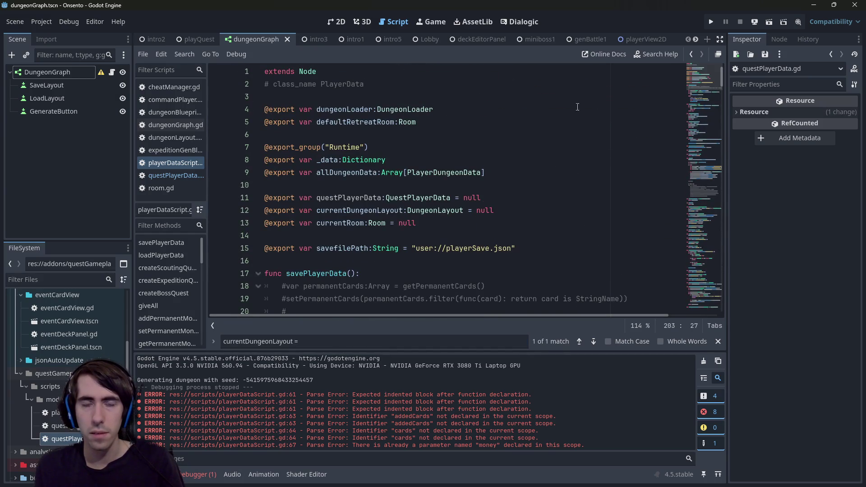
pyautogui.click(350, 195)
pyautogui.moveTo(417, 223); pyautogui.dragTo(150, 208)
# Comment out the currentDungeonLayout and currentRoom declarations with Ctrl+K
pyautogui.hotkey('ctrl', 'k')
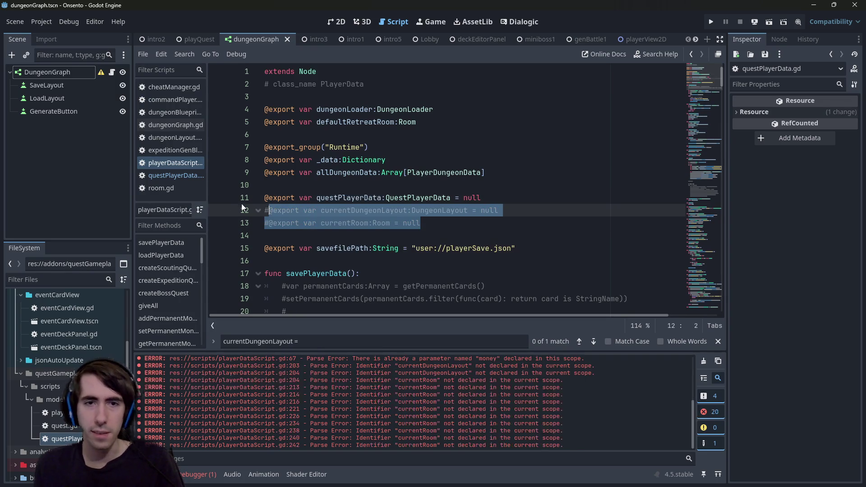
pyautogui.doubleClick(347, 198)
pyautogui.moveTo(697, 79)
pyautogui.mouseDown()
pyautogui.moveTo(690, 244)
pyautogui.moveTo(689, 235)
pyautogui.mouseUp()
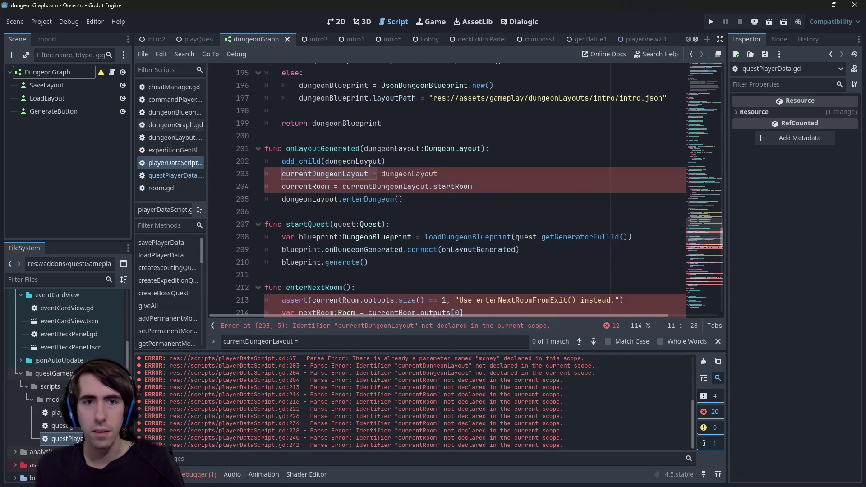
pyautogui.scroll(-2, 369, 164)
pyautogui.scroll(3, 652, 203)
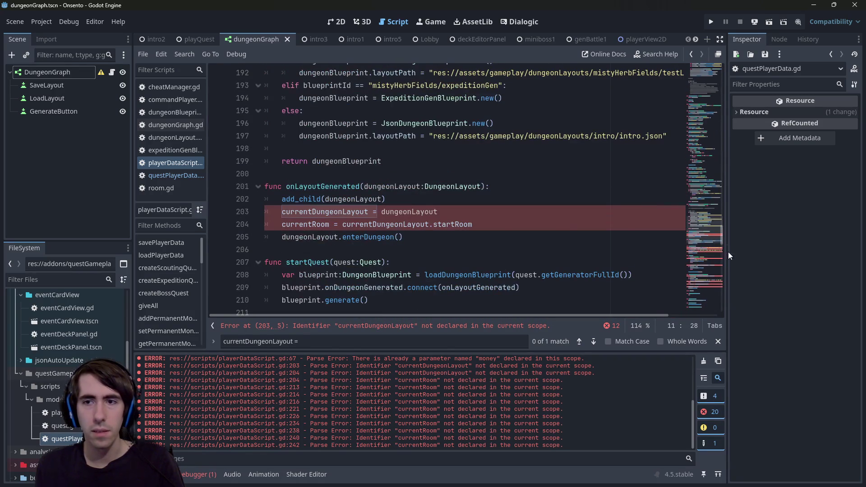
# Make startQuest begin with questPlayerData = QuestPlayerData.new()
pyautogui.click(374, 186)
pyautogui.scroll(-2, 383, 194)
pyautogui.click(411, 187)
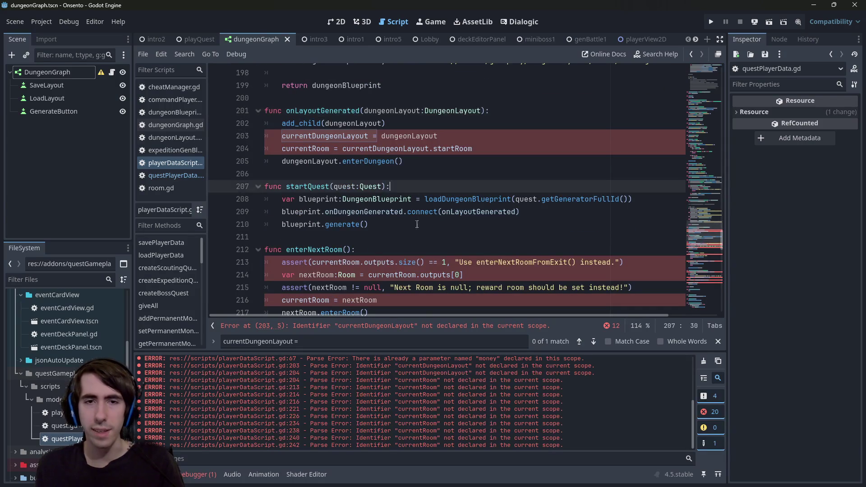
pyautogui.click(417, 224)
pyautogui.click(423, 185)
pyautogui.press('Return')
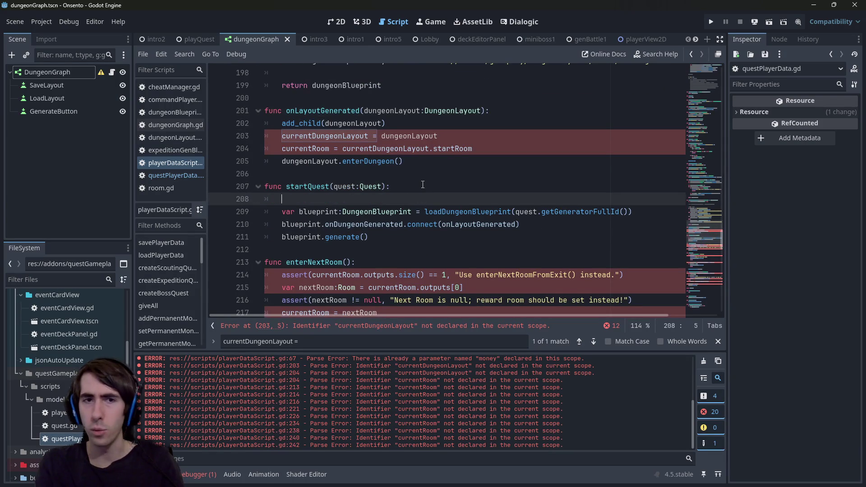
pyautogui.write('questPlayerData = ')
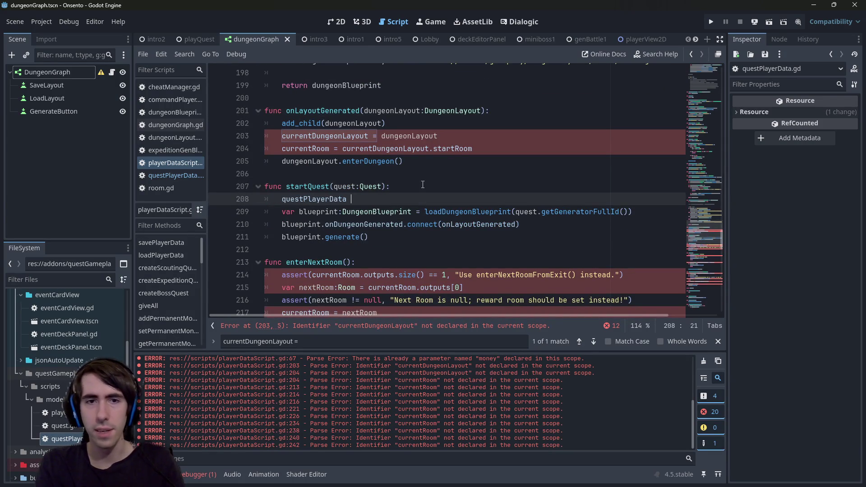
pyautogui.write('Que')
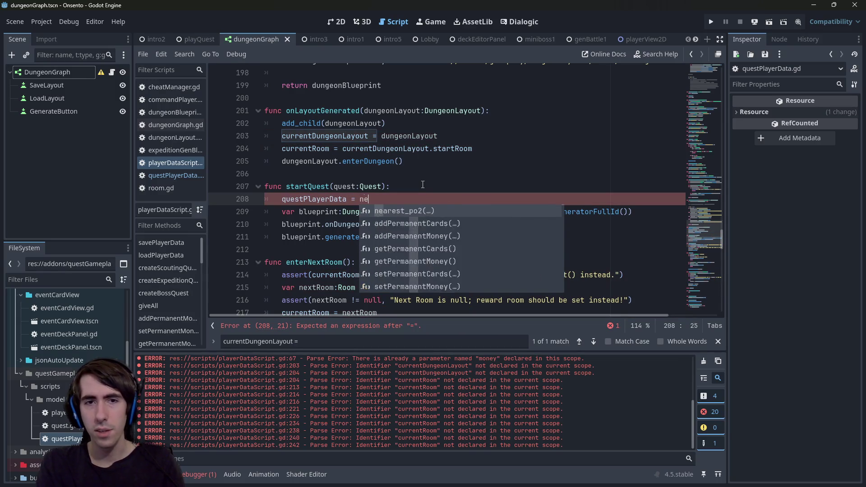
pyautogui.write('stPl')
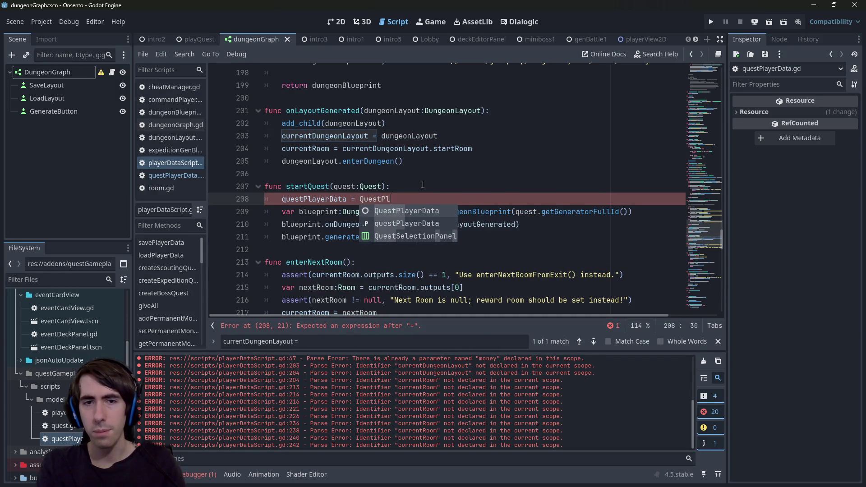
pyautogui.press('Return')
pyautogui.write('.new()')
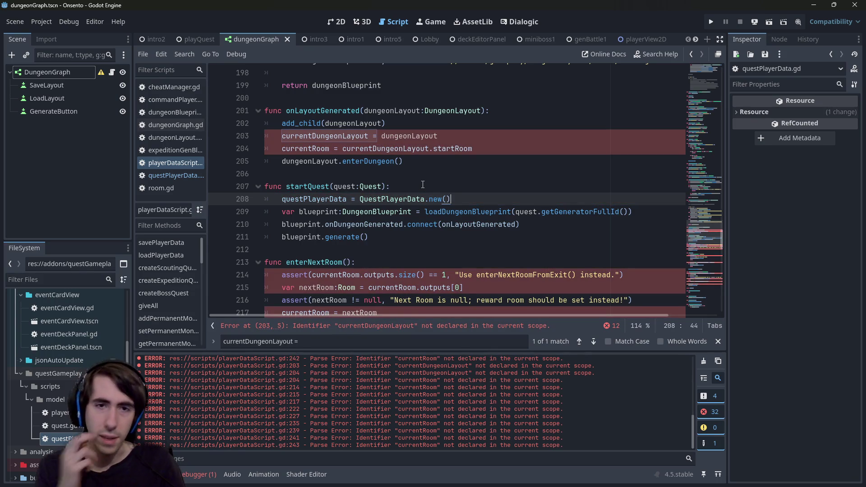
# Copy the questPlayerData name and put the caret before currentDungeonLayout on line 203
pyautogui.doubleClick(314, 205)
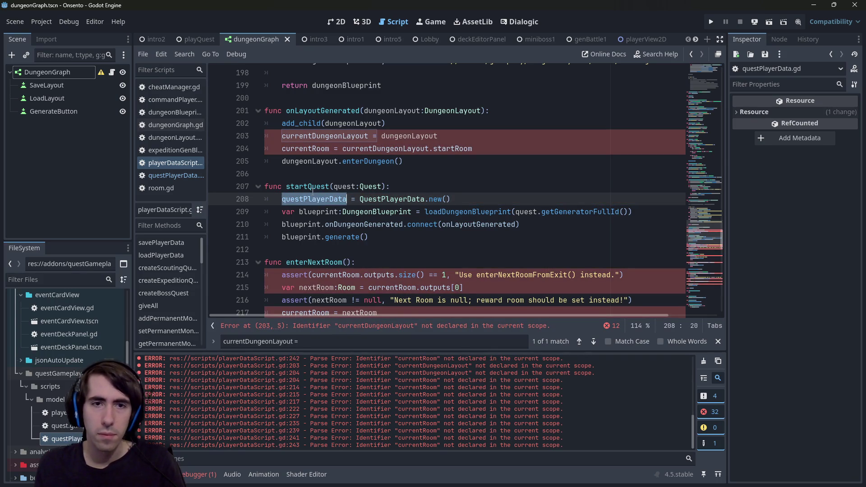
pyautogui.doubleClick(313, 191)
pyautogui.doubleClick(315, 199)
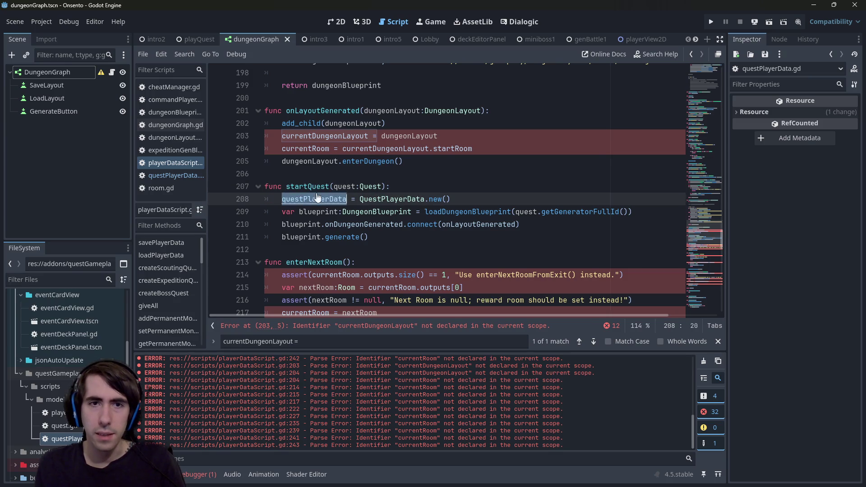
pyautogui.scroll(1, 316, 197)
pyautogui.hotkey('ctrl', 'c')
pyautogui.click(282, 173)
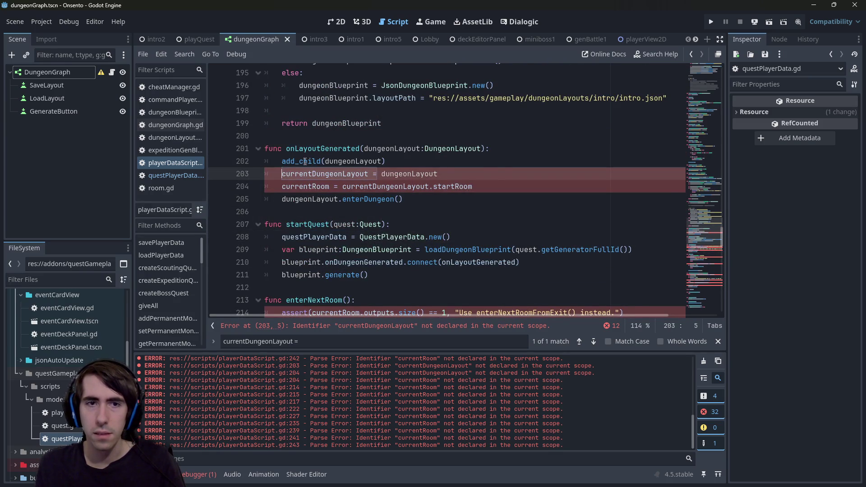
# Prefix the currentRoom references on lines 203 and 204 with questPlayerData
pyautogui.hotkey('ctrl', 'v')
pyautogui.write('.')
pyautogui.press('Escape')
pyautogui.press('Down')
pyautogui.press('Home')
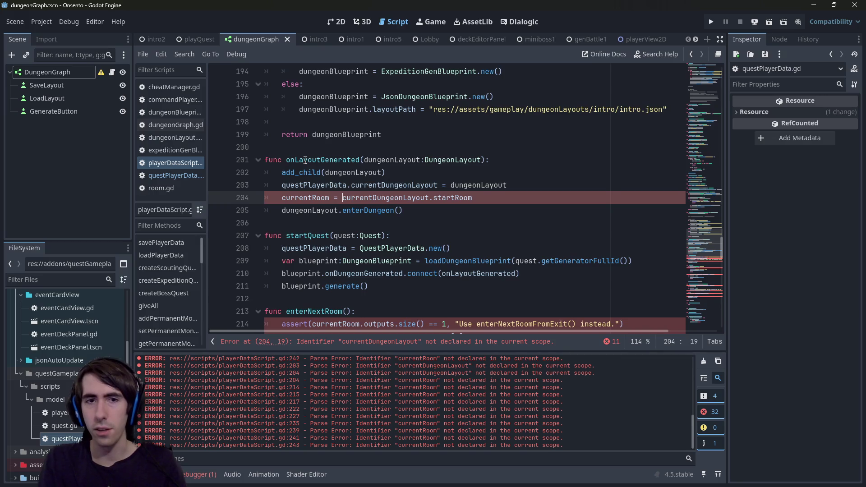
pyautogui.hotkey('ctrl', 'v')
pyautogui.write('.')
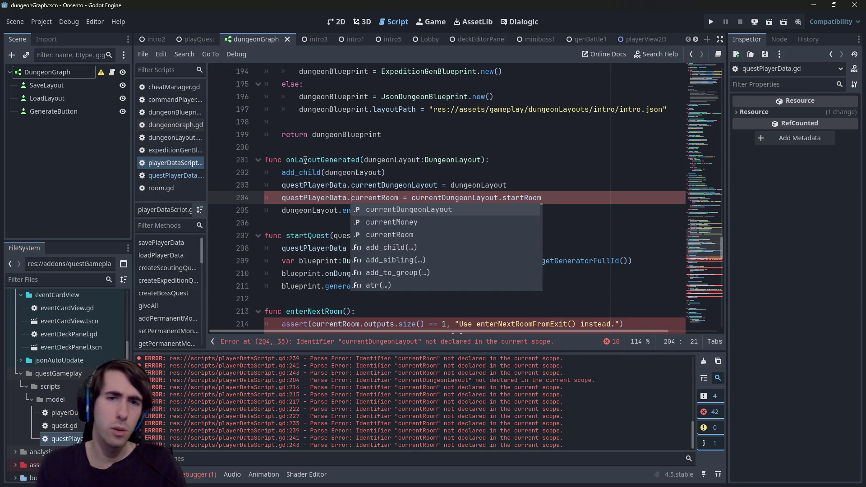
# Prefix currentDungeonLayout on line 204 with questPlayerData
pyautogui.click(305, 160)
pyautogui.moveTo(305, 160); pyautogui.dragTo(369, 210)
pyautogui.click(369, 210)
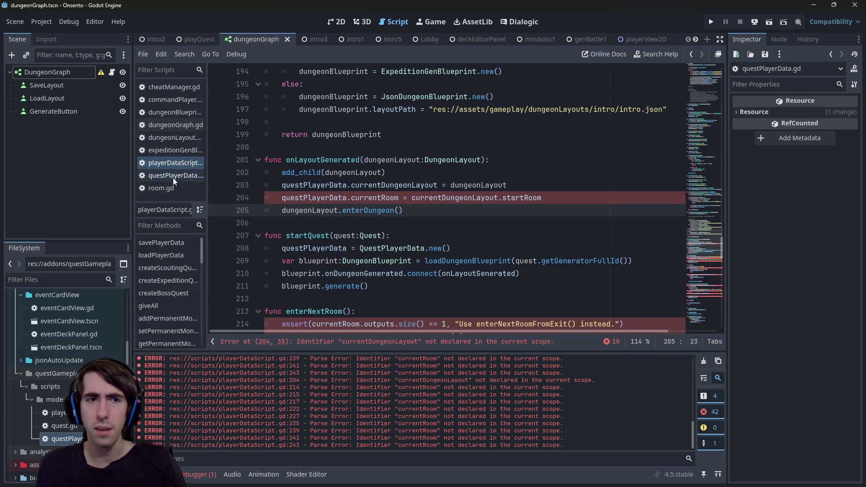
pyautogui.click(424, 195)
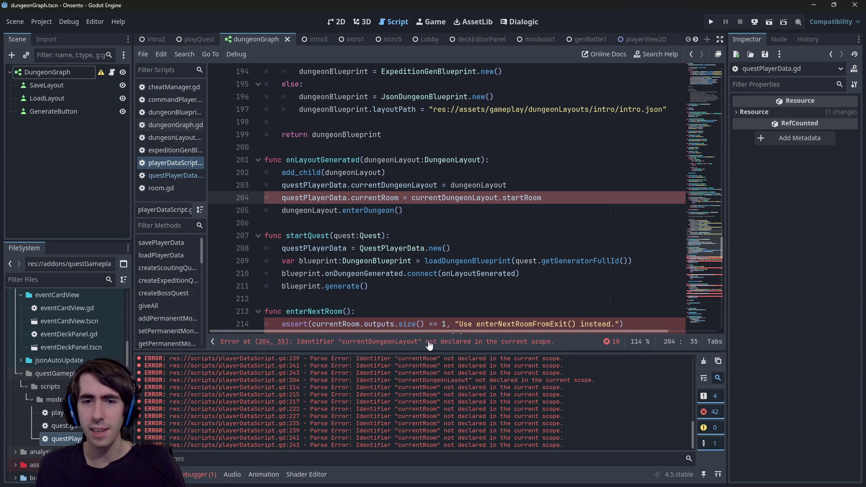
pyautogui.scroll(-1, 353, 249)
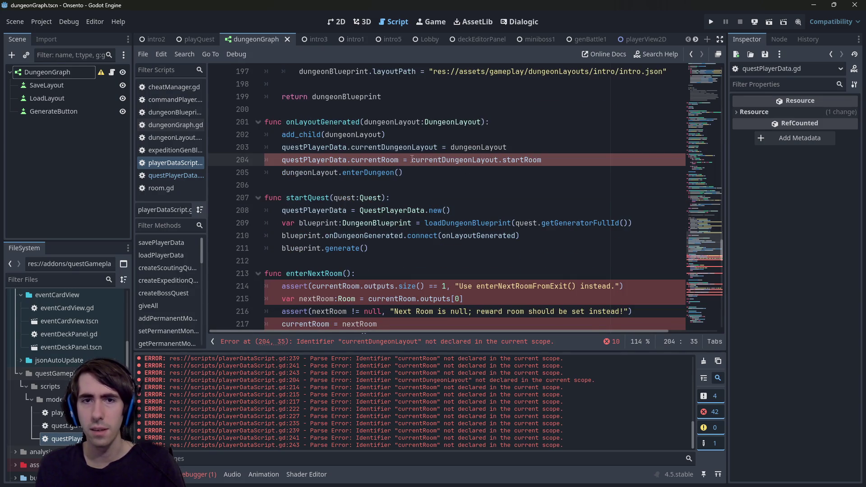
pyautogui.write('questPlayerData.')
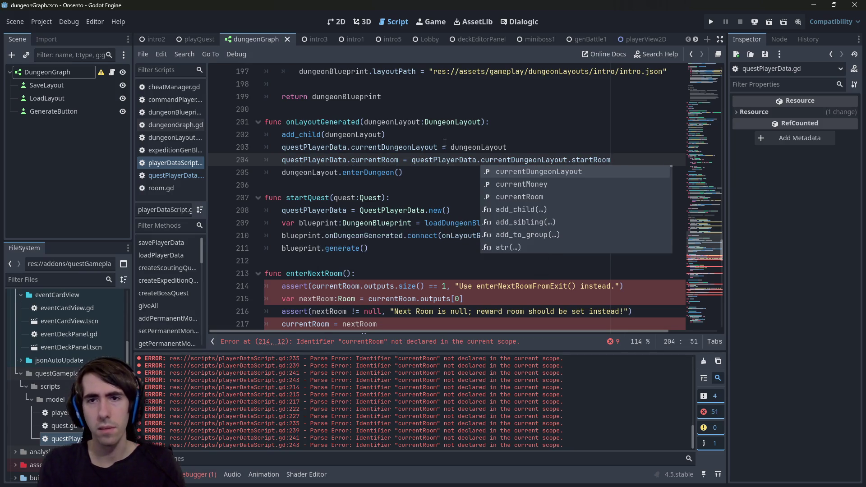
pyautogui.click(444, 147)
# Route the currentRoom references on lines 214, 215 and 217 through questPlayerData
pyautogui.scroll(-3, 307, 176)
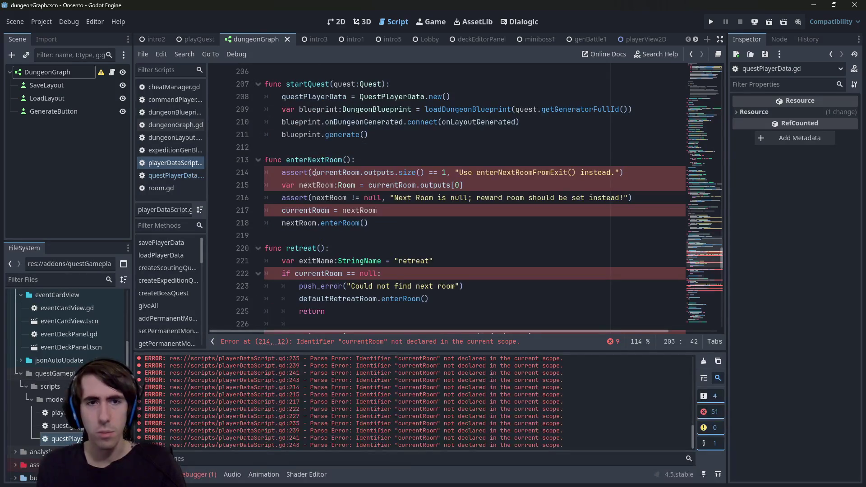
pyautogui.click(314, 172)
pyautogui.write('questPlayerData.')
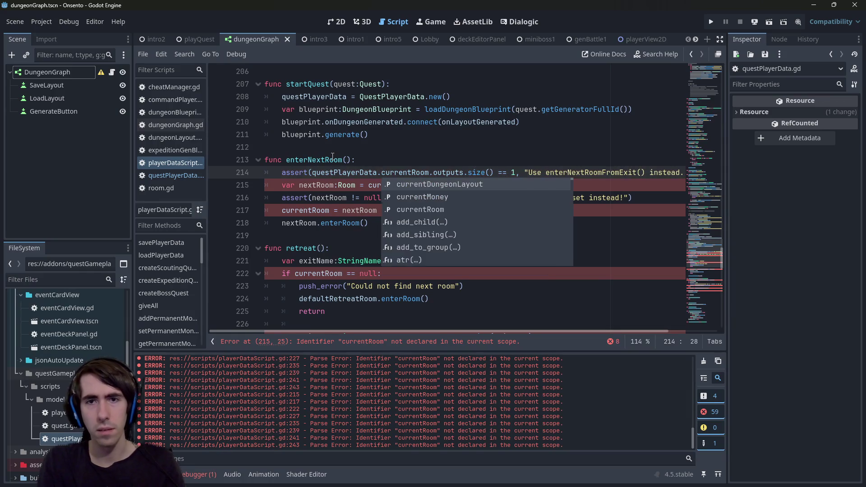
pyautogui.press('Escape')
pyautogui.press('Down')
pyautogui.hotkey('ctrl', 'Left')
pyautogui.write('questPlayerData.')
pyautogui.press('Escape')
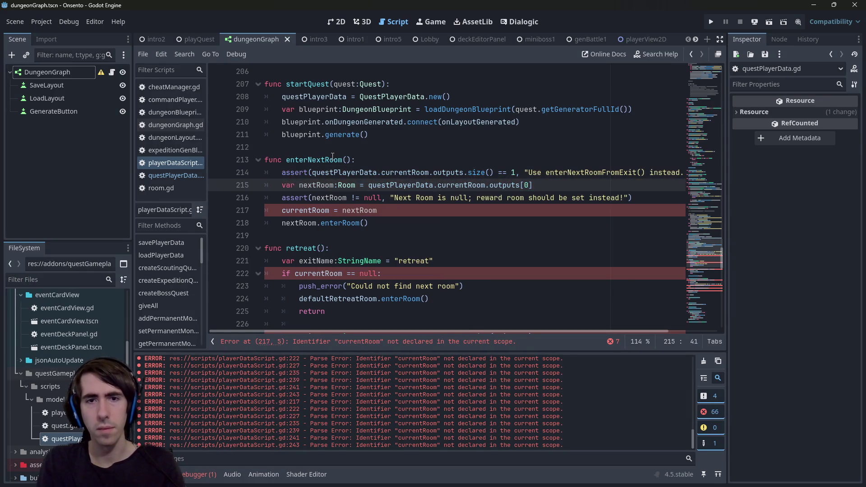
pyautogui.press('Down')
pyautogui.press('Down')
pyautogui.write('questPlayerData.')
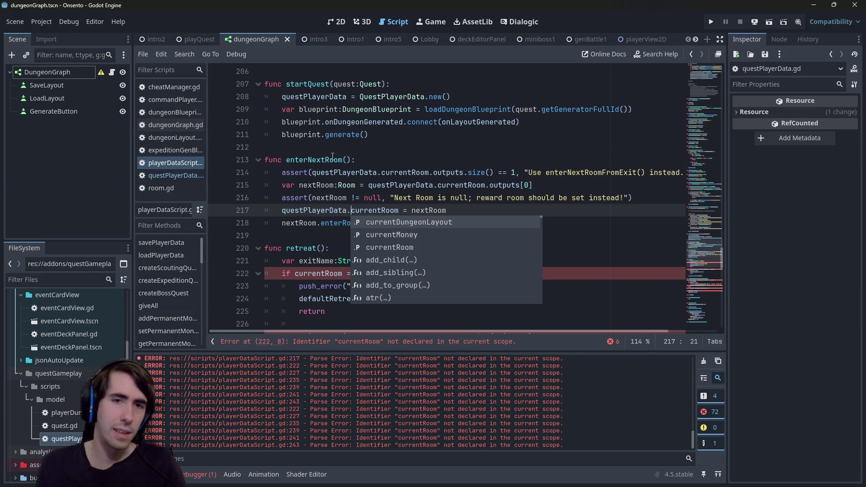
# Prefix currentRoom on lines 222 and 227 in retreat with questPlayerData and save
pyautogui.scroll(-1, 311, 226)
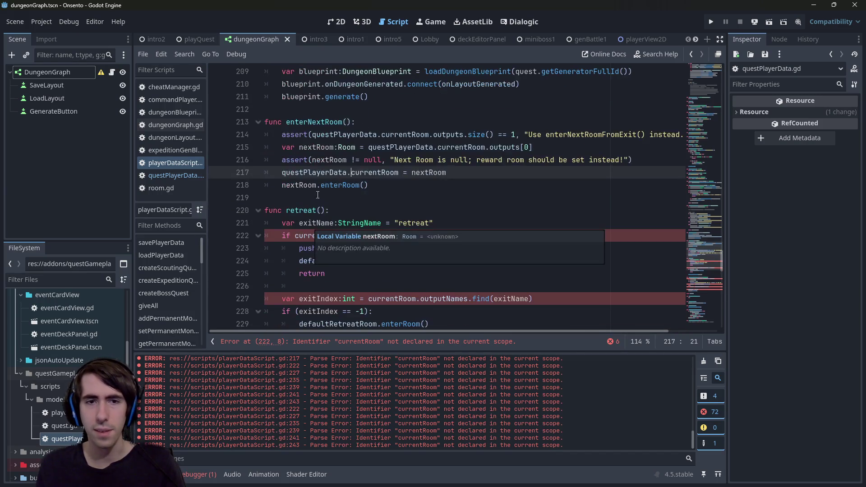
pyautogui.click(295, 235)
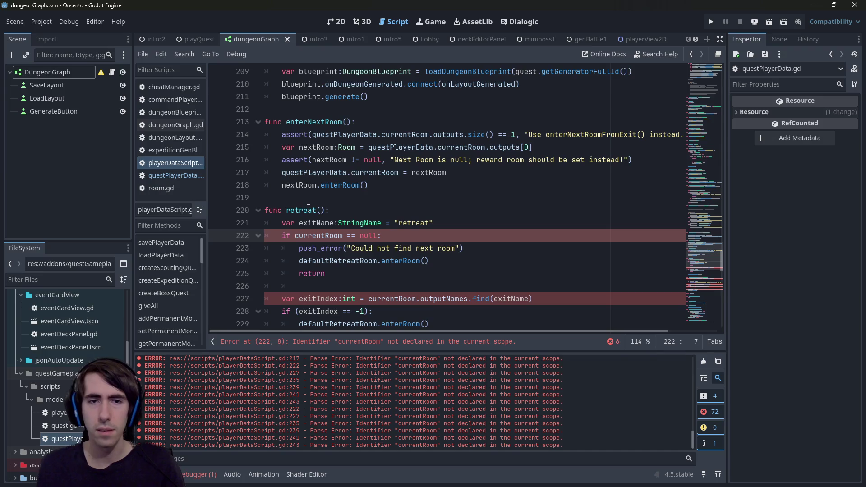
pyautogui.write('questPlayerData.')
pyautogui.press('Down')
pyautogui.press('Down')
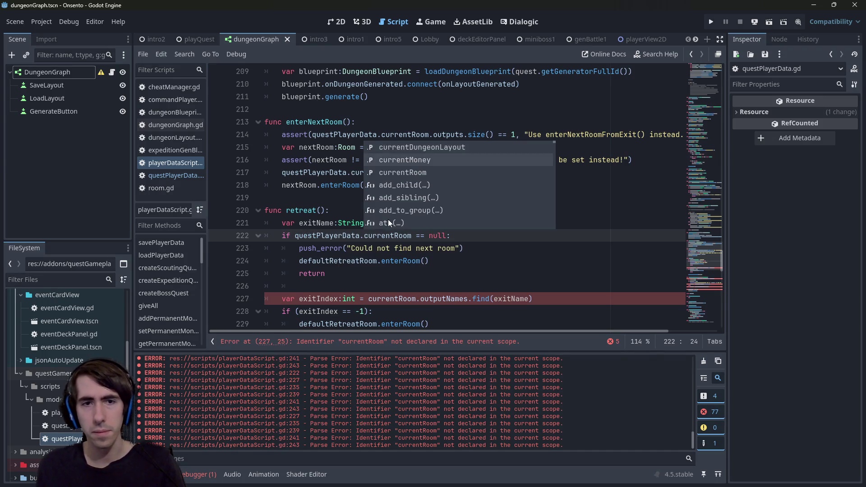
pyautogui.scroll(-2, 363, 244)
pyautogui.click(378, 189)
pyautogui.doubleClick(338, 186)
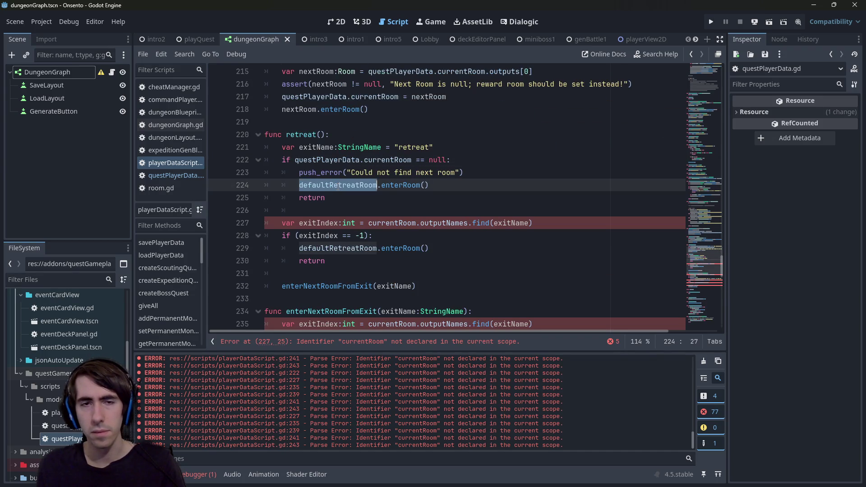
pyautogui.click(301, 259)
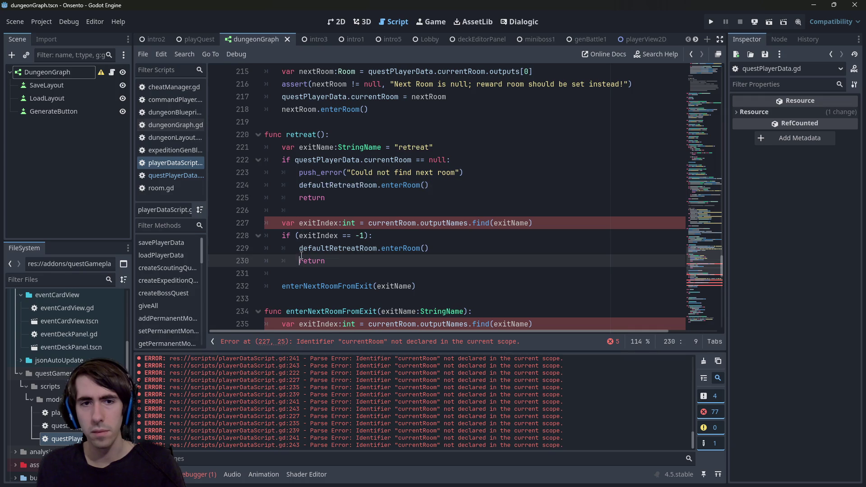
pyautogui.click(367, 223)
pyautogui.write('questPlayerData.')
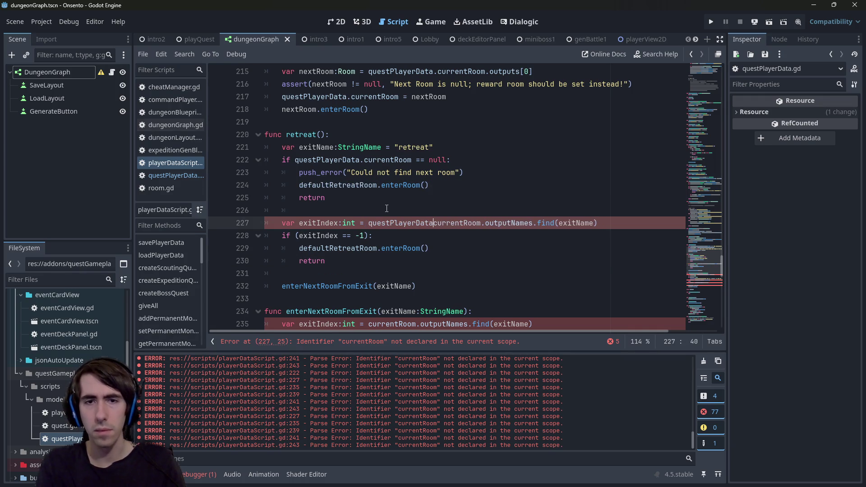
pyautogui.hotkey('ctrl', 's')
# Prefix every currentRoom in enterNextRoomFromExit with questPlayerData using multi-caret, then save
pyautogui.scroll(-4, 335, 186)
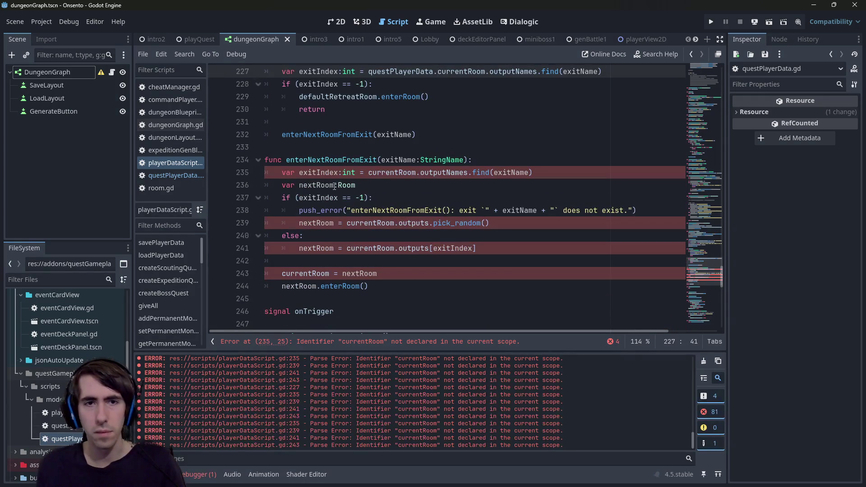
pyautogui.click(368, 173)
pyautogui.doubleClick(400, 172)
pyautogui.hotkey('ctrl', 'd')
pyautogui.hotkey('ctrl', 'd')
pyautogui.hotkey('ctrl', 'd')
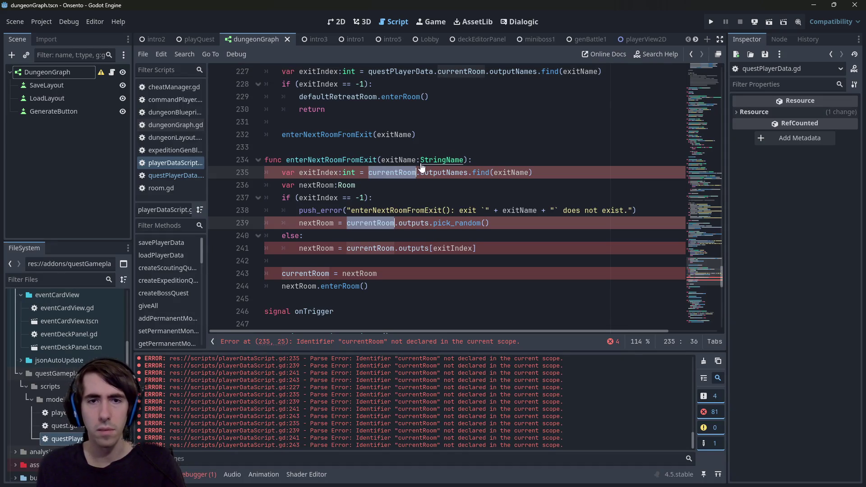
pyautogui.press('Left')
pyautogui.write('questPlayerData.')
pyautogui.hotkey('ctrl', 's')
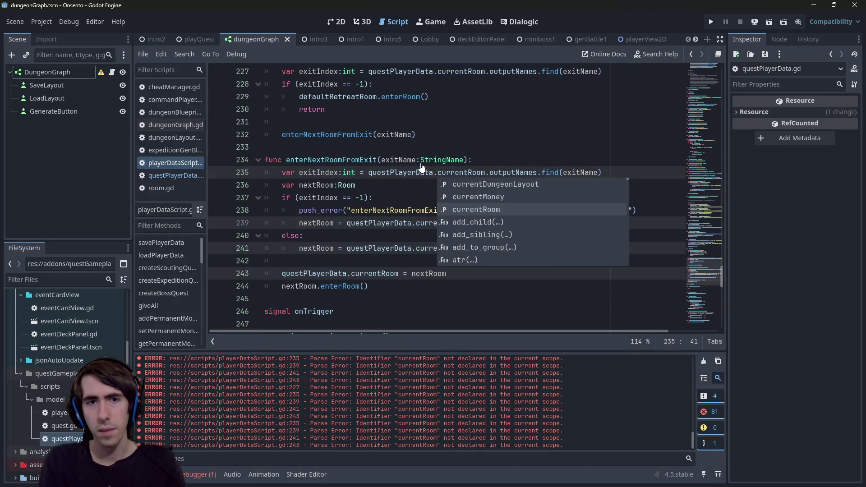
# Review the script and select the whole enterNextRoom function, lines 213–218
pyautogui.click(386, 172)
pyautogui.doubleClick(371, 160)
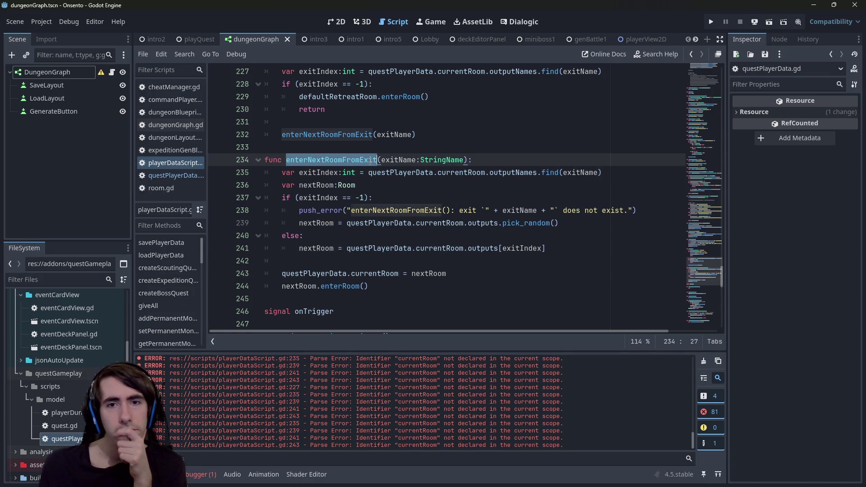
pyautogui.scroll(-9, 371, 160)
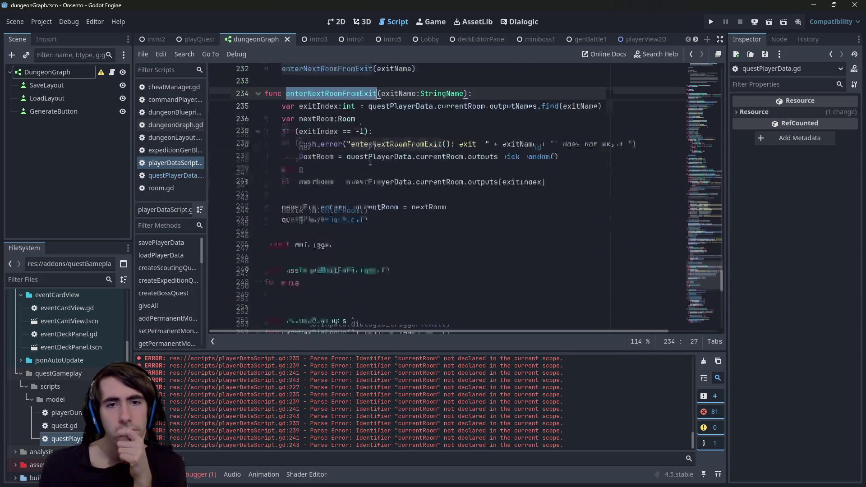
pyautogui.scroll(-5, 370, 162)
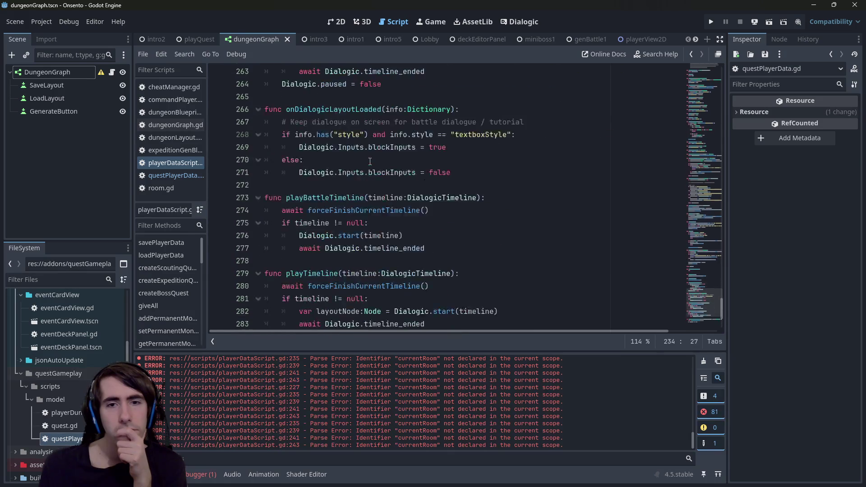
pyautogui.scroll(6, 370, 162)
pyautogui.scroll(12, 370, 162)
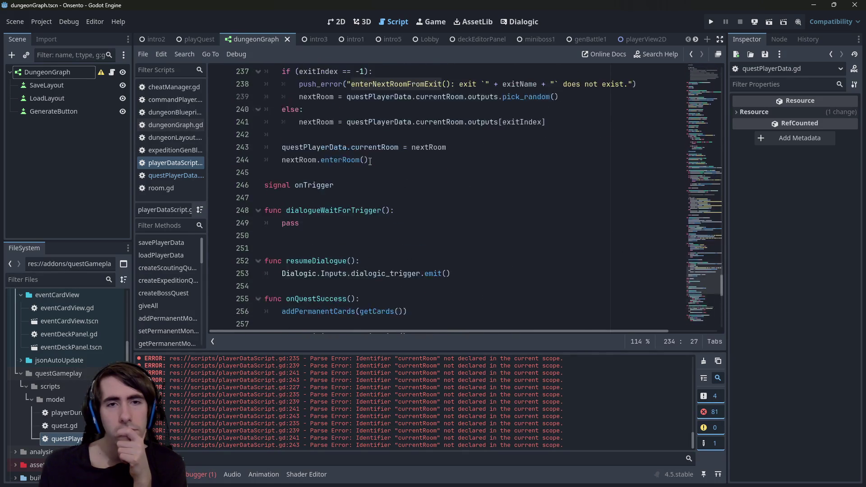
pyautogui.scroll(8, 370, 161)
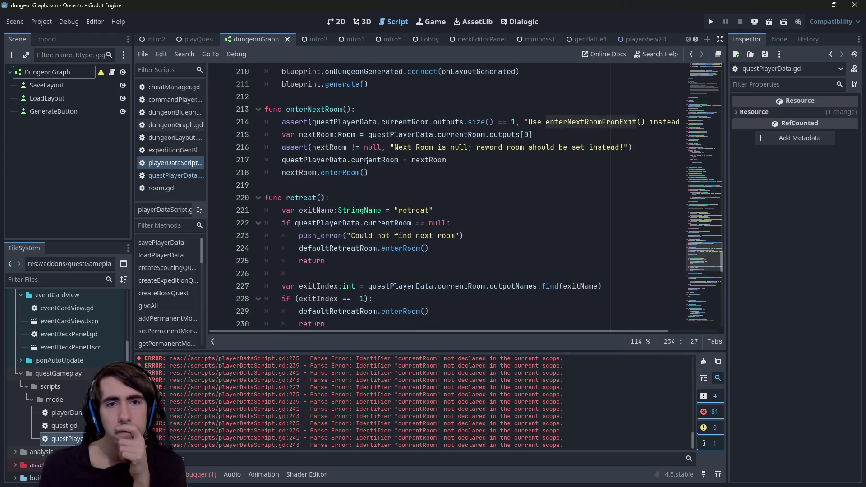
pyautogui.scroll(10, 367, 160)
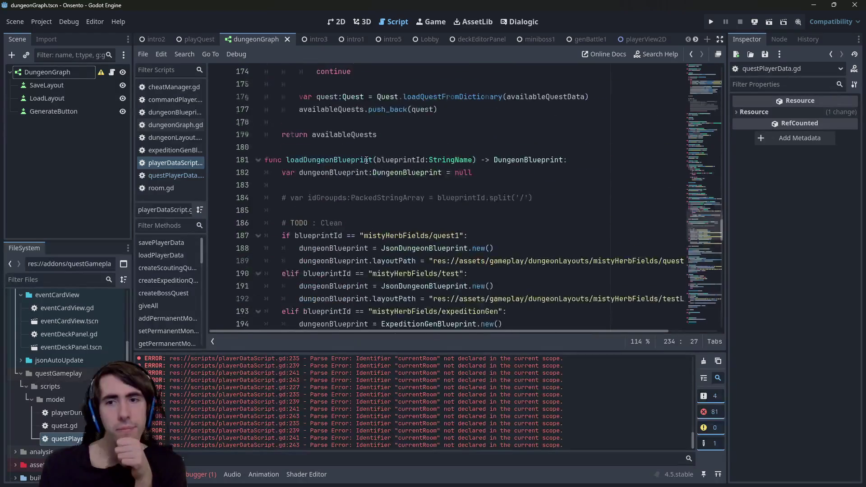
pyautogui.scroll(-14, 365, 160)
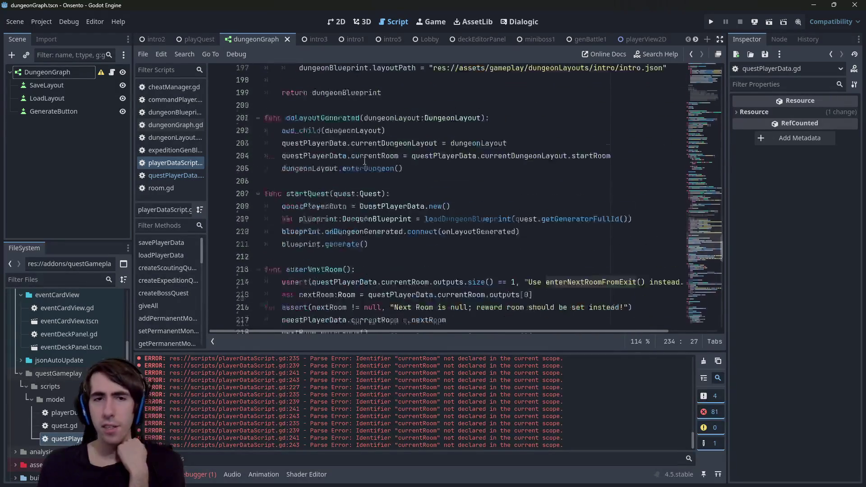
pyautogui.scroll(-4, 365, 161)
pyautogui.scroll(2, 364, 161)
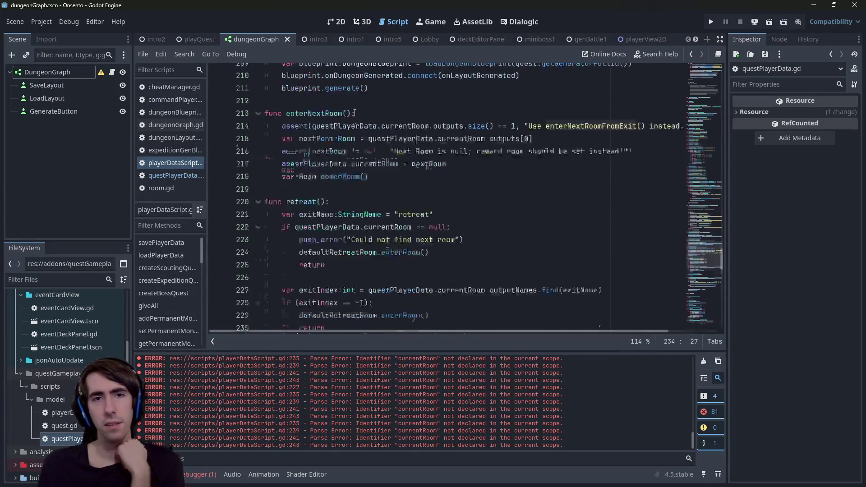
pyautogui.doubleClick(315, 147)
pyautogui.moveTo(369, 210)
pyautogui.mouseDown()
pyautogui.moveTo(289, 147)
pyautogui.moveTo(248, 142)
pyautogui.mouseUp()
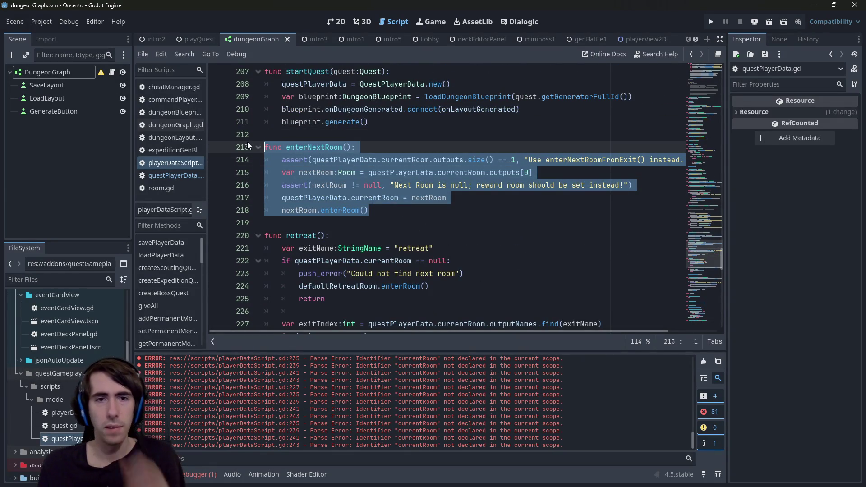
# Cut enterNextRoom from playerDataScript.gd, paste it below questPlayerData.gd's exported variables, and save
pyautogui.press('BackSpace')
pyautogui.press('BackSpace')
pyautogui.press('BackSpace')
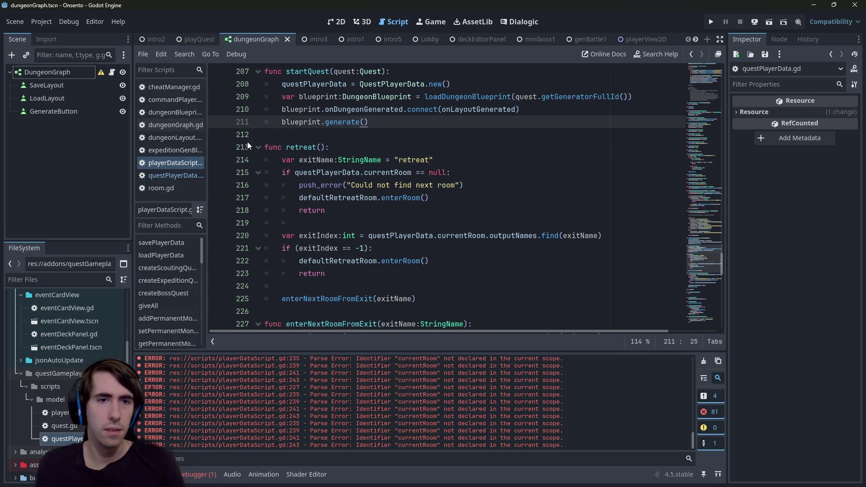
pyautogui.click(172, 175)
pyautogui.click(330, 219)
pyautogui.hotkey('ctrl', 'v')
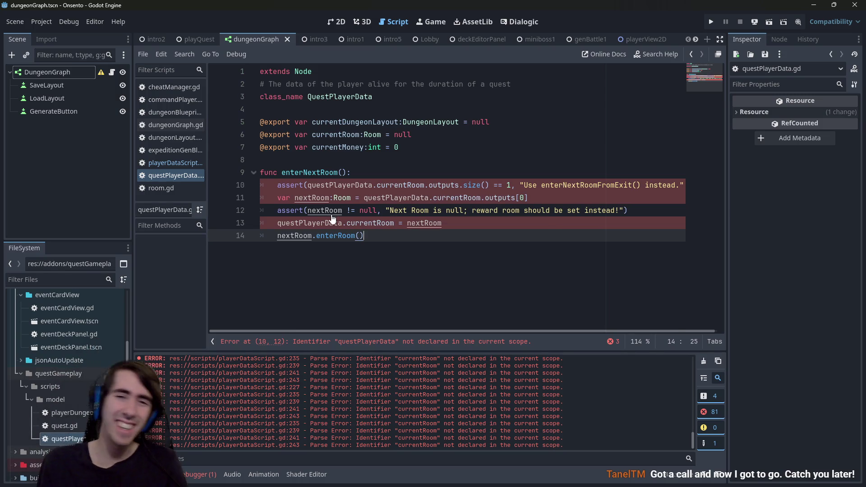
pyautogui.hotkey('ctrl', 's')
# Strip the questPlayerData. prefixes from the pasted function so it uses currentRoom directly
pyautogui.doubleClick(345, 185)
pyautogui.hotkey('ctrl', 'd')
pyautogui.hotkey('ctrl', 'd')
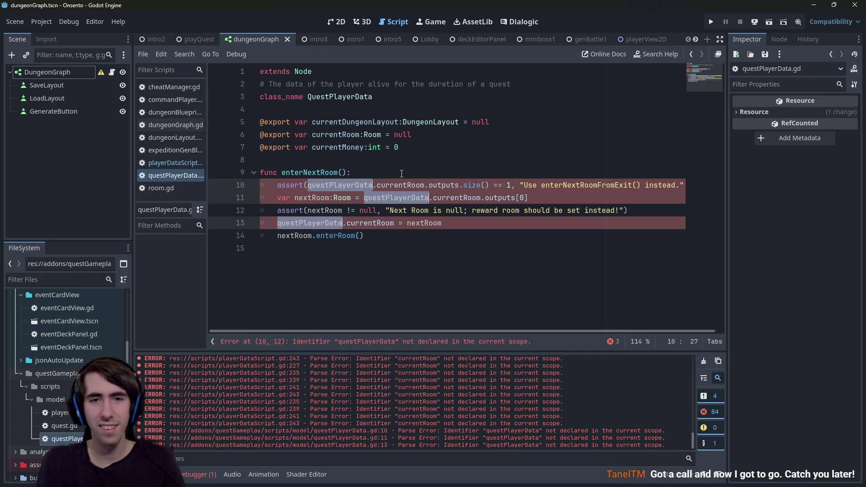
pyautogui.press('BackSpace')
pyautogui.press('Delete')
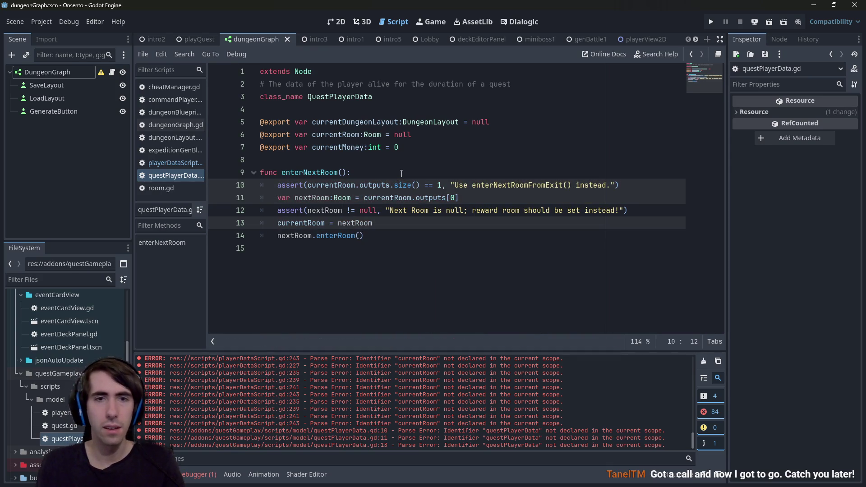
pyautogui.click(339, 172)
pyautogui.doubleClick(339, 173)
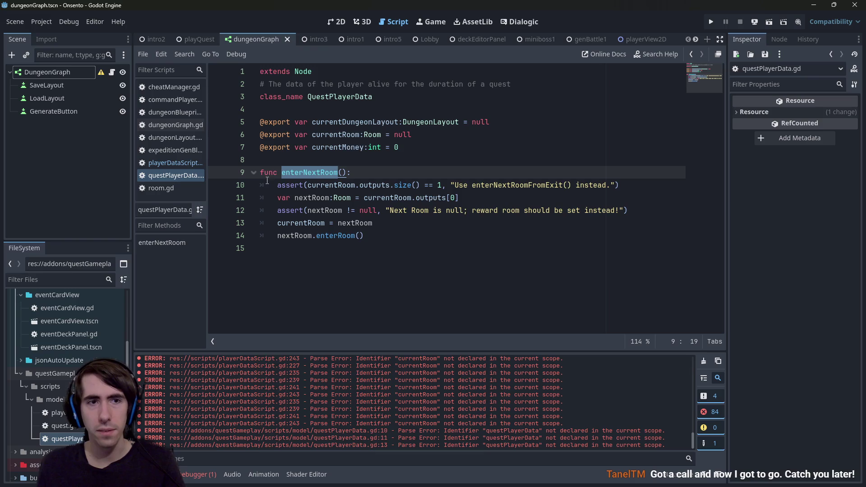
pyautogui.doubleClick(340, 173)
pyautogui.hotkey('ctrl', 'c')
pyautogui.click(172, 163)
pyautogui.scroll(-5, 391, 180)
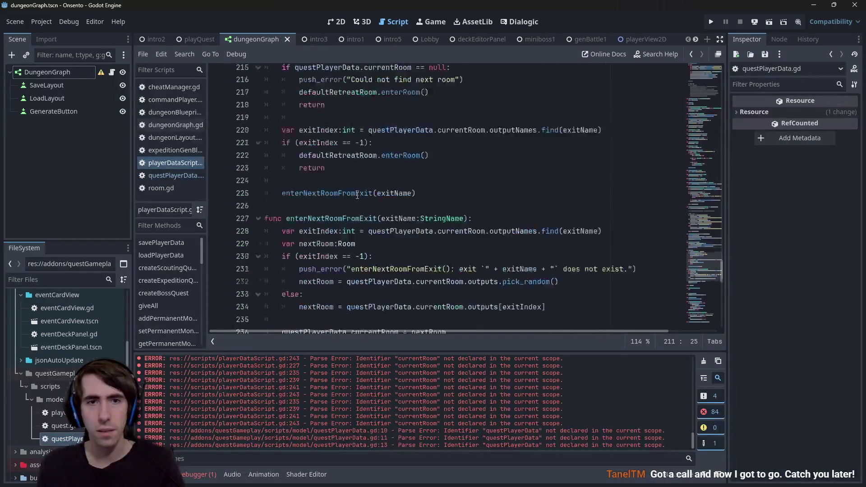
# Search the project for enterNextRoom and open its call in dialogueEvent.gd
pyautogui.click(391, 164)
pyautogui.scroll(7, 388, 172)
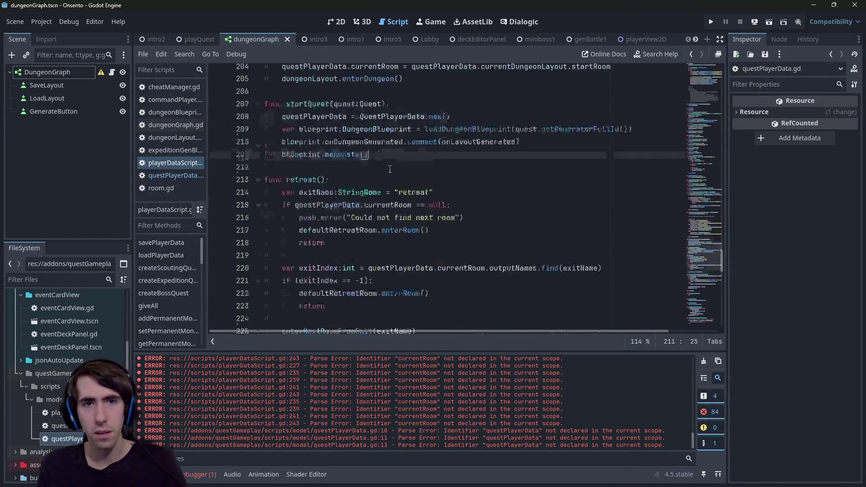
pyautogui.hotkey('ctrl', 'f')
pyautogui.hotkey('ctrl', 'v')
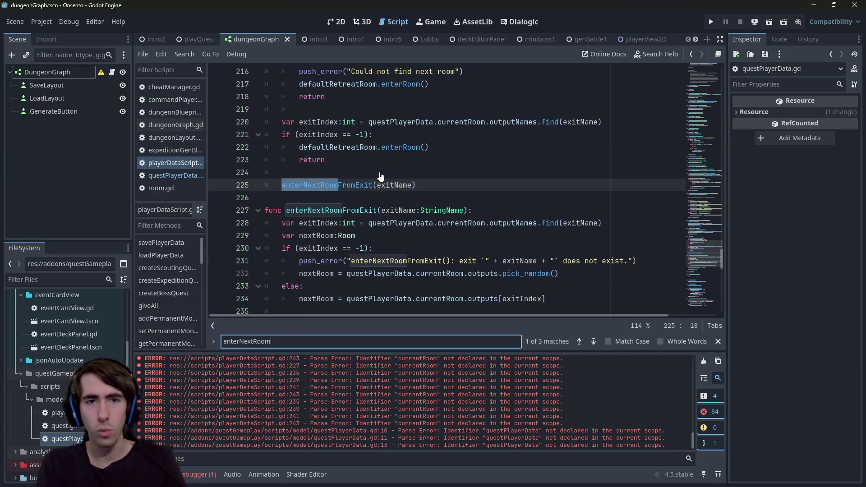
pyautogui.press('Return')
pyautogui.press('Return')
pyautogui.press('Return')
pyautogui.hotkey('ctrl', 'shift', 'f')
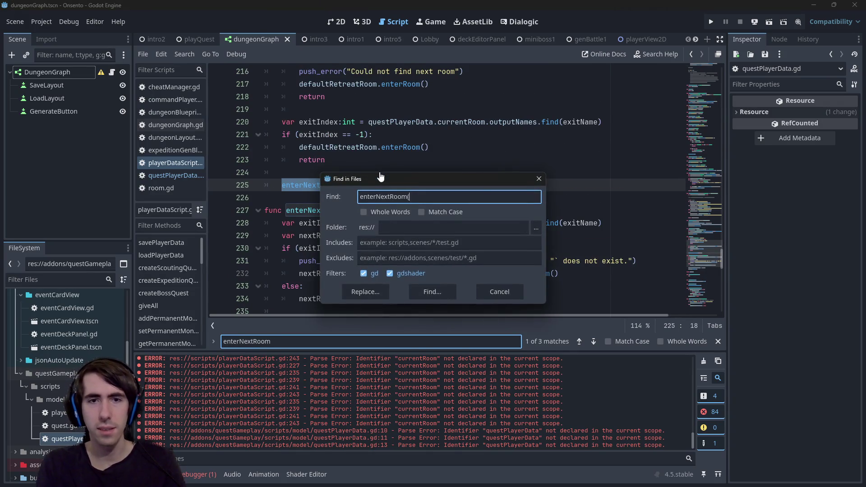
pyautogui.press('Return')
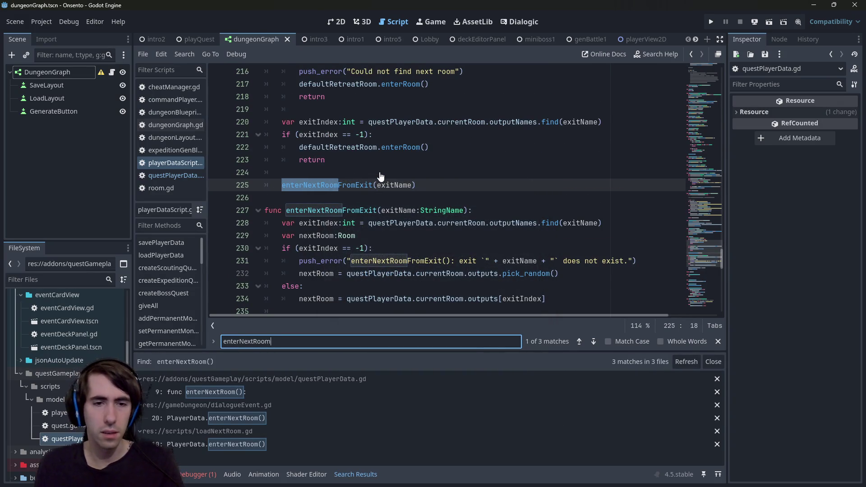
pyautogui.click(199, 418)
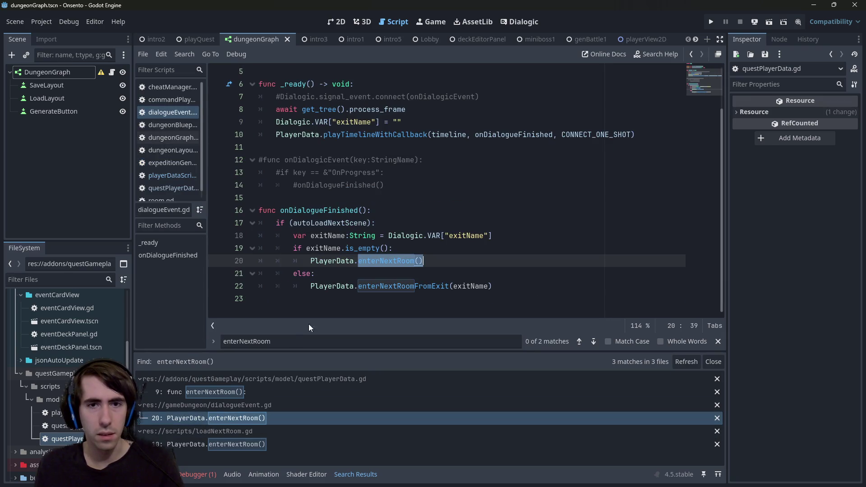
pyautogui.click(264, 392)
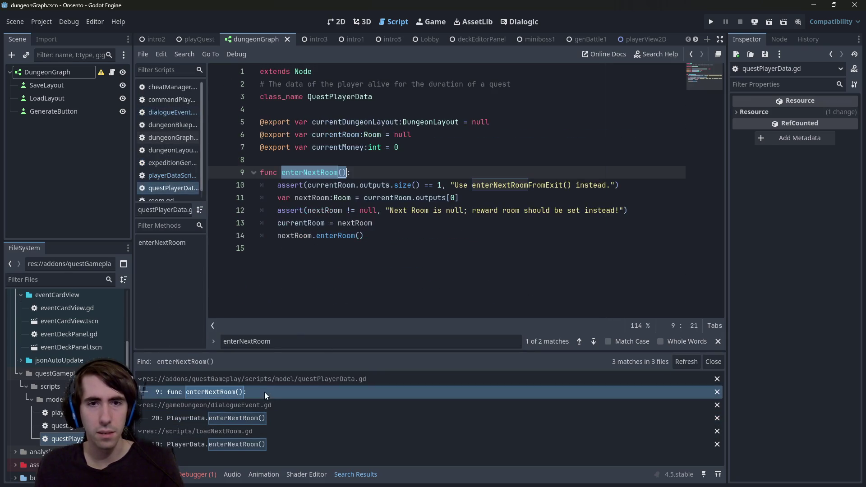
pyautogui.click(257, 419)
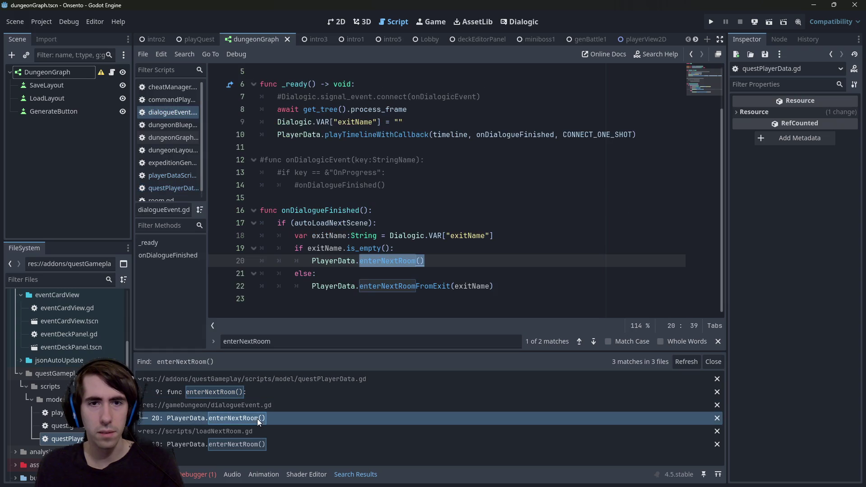
# Insert questPlayerData. after PlayerData. on dialogueEvent.gd line 20
pyautogui.click(356, 264)
pyautogui.hotkey('ctrl', 'space')
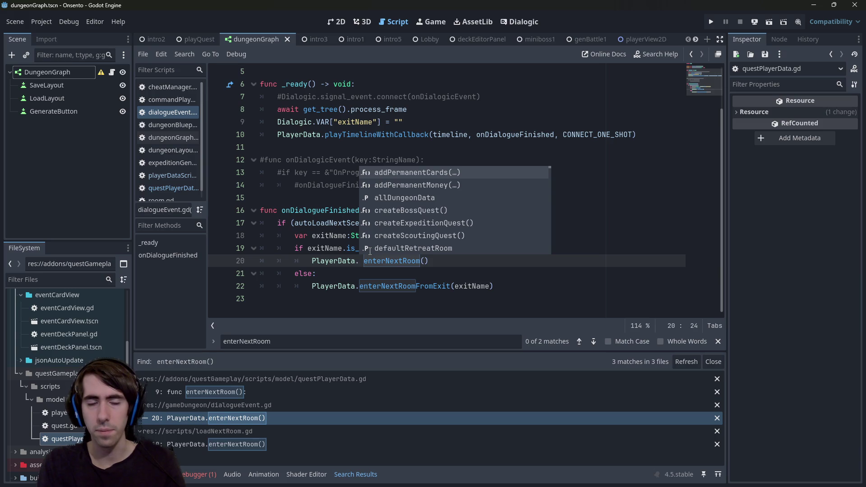
pyautogui.write('questPlayerData')
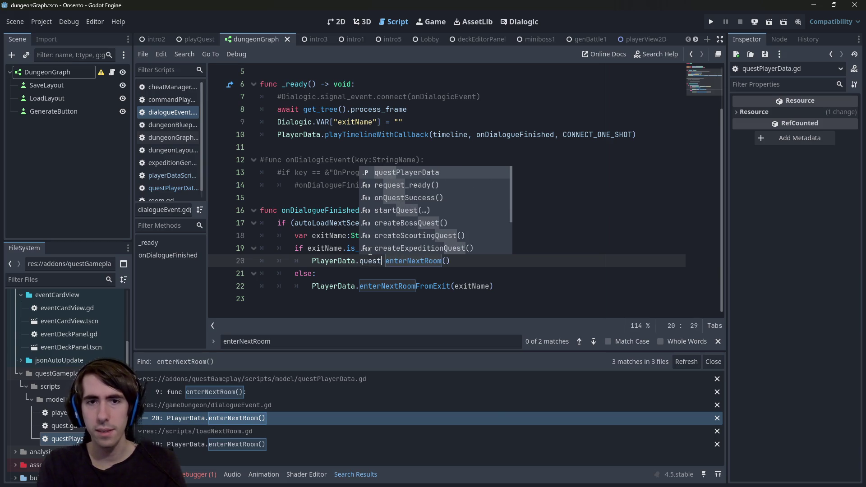
pyautogui.write('.')
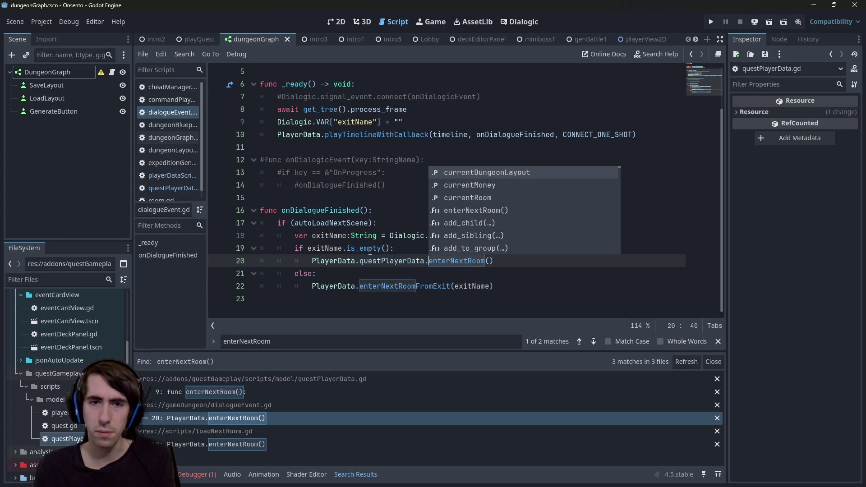
pyautogui.click(386, 288)
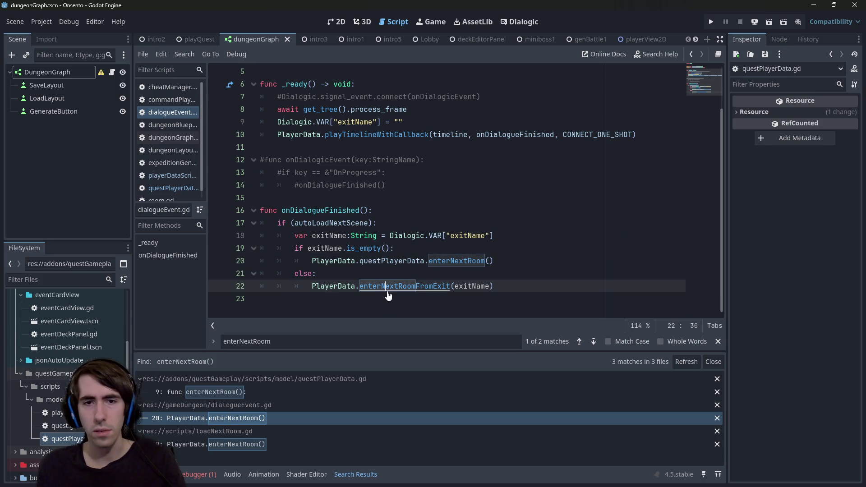
pyautogui.keyDown('ctrl'); pyautogui.click(387, 289); pyautogui.keyUp('ctrl')
pyautogui.scroll(-3, 330, 232)
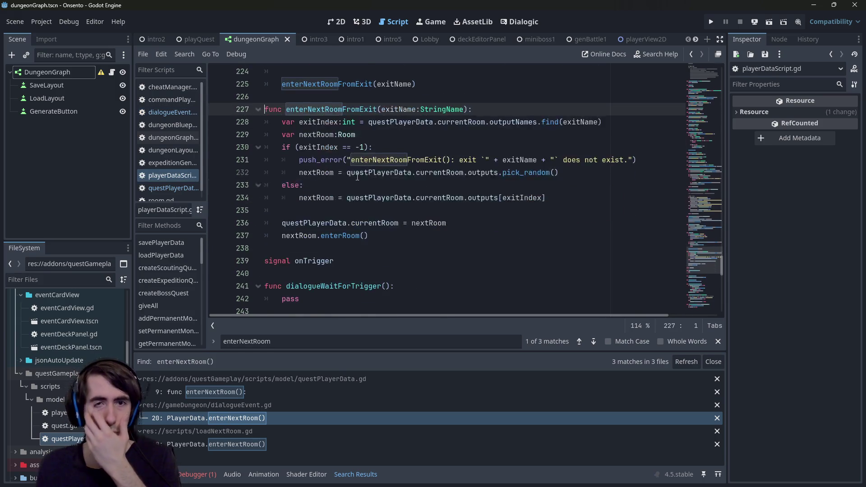
# Cut enterNextRoomFromExit from playerDataScript.gd and paste it at the end of questPlayerData.gd
pyautogui.scroll(1, 331, 231)
pyautogui.doubleClick(287, 273)
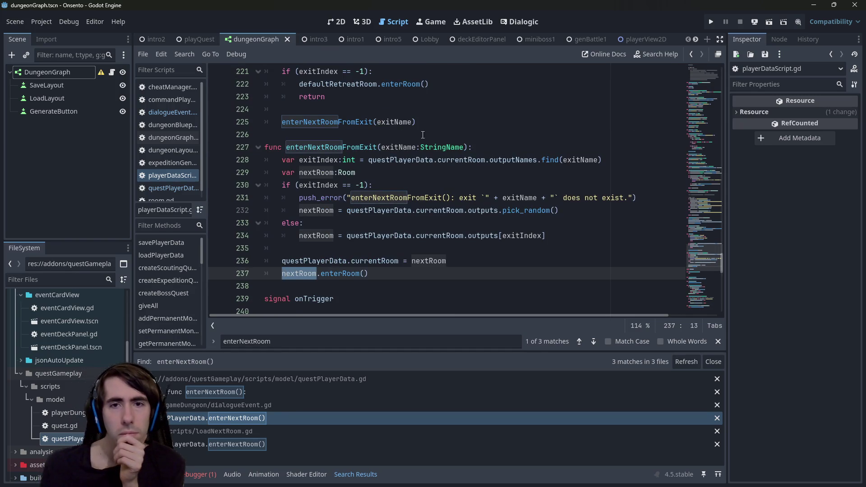
pyautogui.moveTo(372, 274)
pyautogui.mouseDown()
pyautogui.moveTo(289, 259)
pyautogui.moveTo(245, 152)
pyautogui.mouseUp()
pyautogui.hotkey('ctrl', 'c')
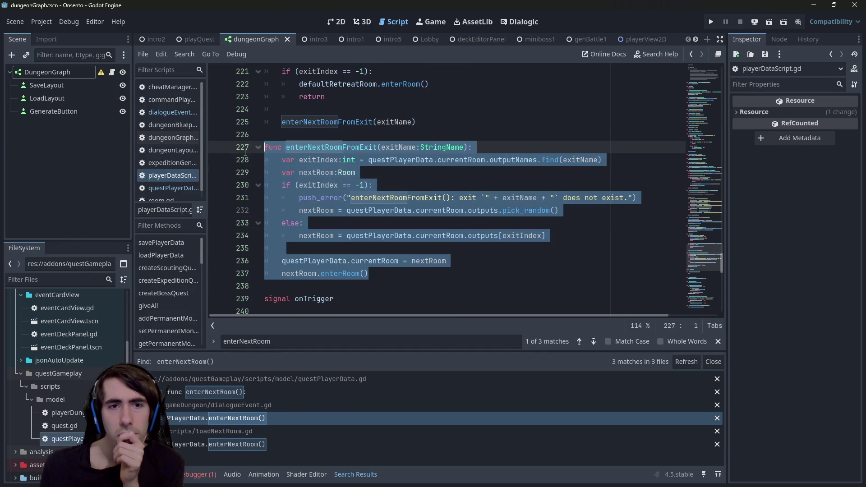
pyautogui.press('BackSpace')
pyautogui.press('BackSpace')
pyautogui.press('BackSpace')
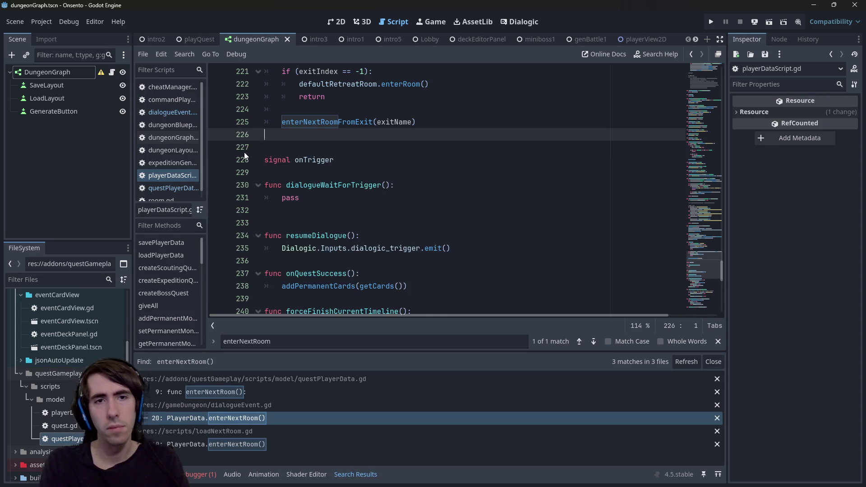
pyautogui.scroll(3, 245, 153)
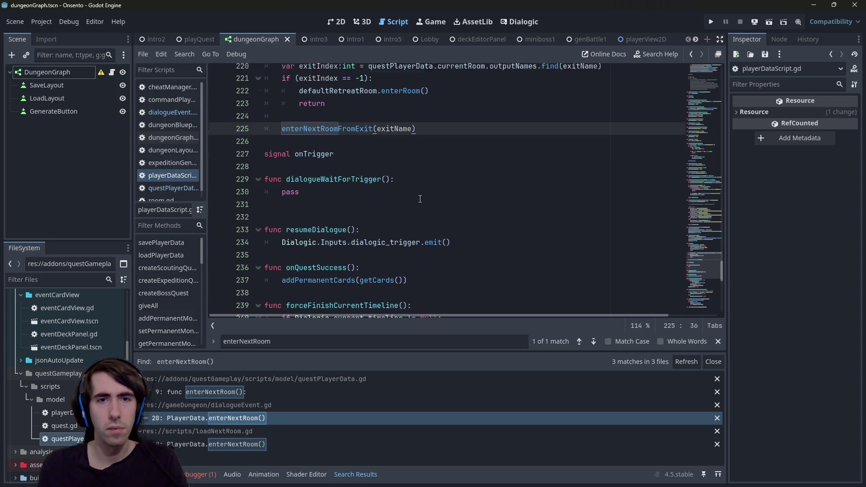
pyautogui.click(170, 187)
pyautogui.click(339, 276)
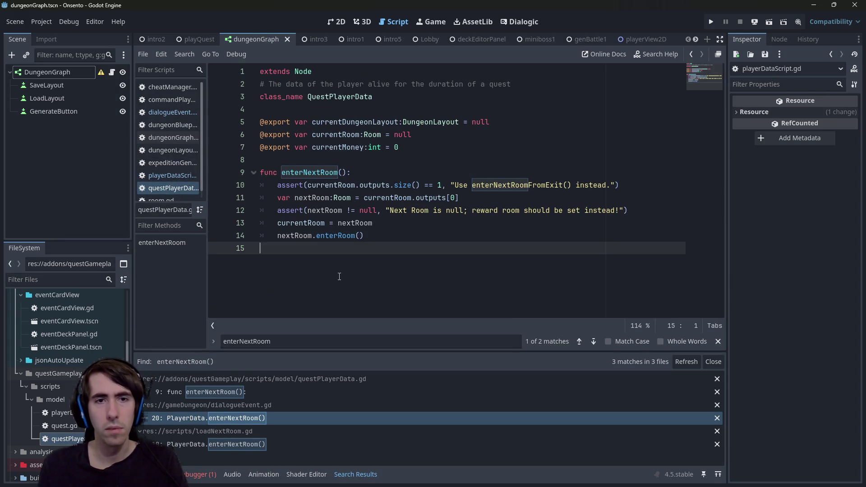
pyautogui.press('Return')
pyautogui.hotkey('ctrl', 'v')
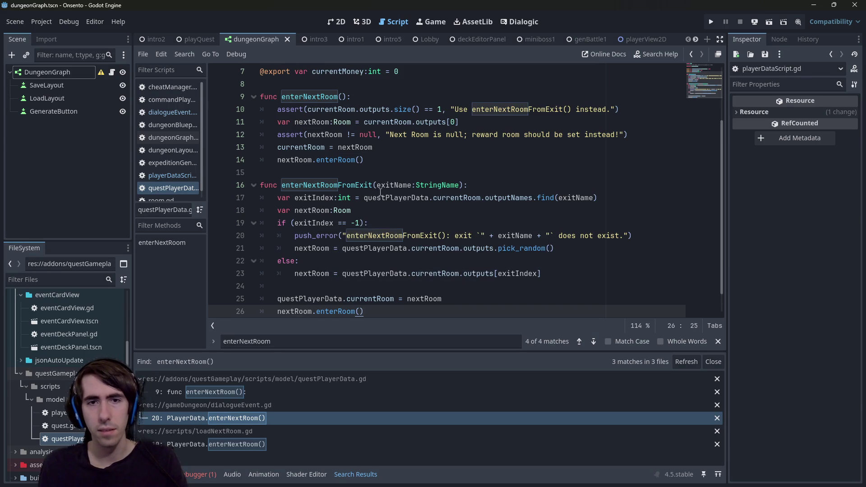
# Delete all questPlayerData. prefixes inside the moved enterNextRoomFromExit function
pyautogui.doubleClick(379, 198)
pyautogui.scroll(-1, 381, 199)
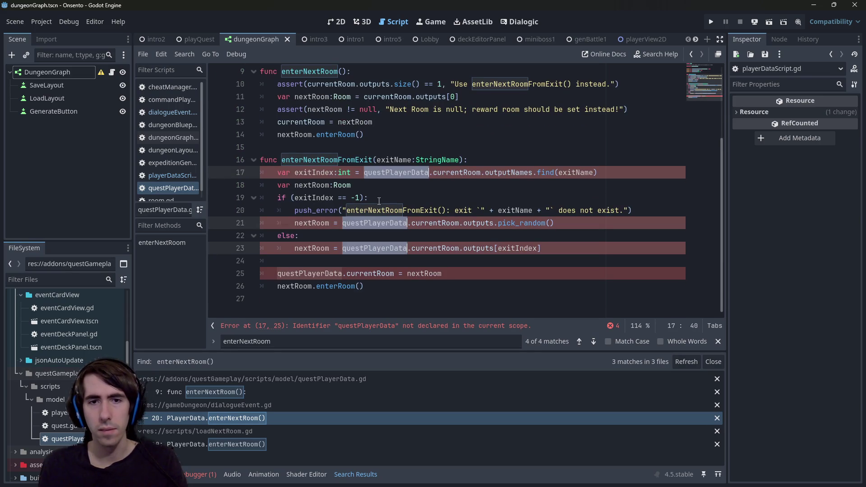
pyautogui.press('BackSpace')
pyautogui.press('Delete')
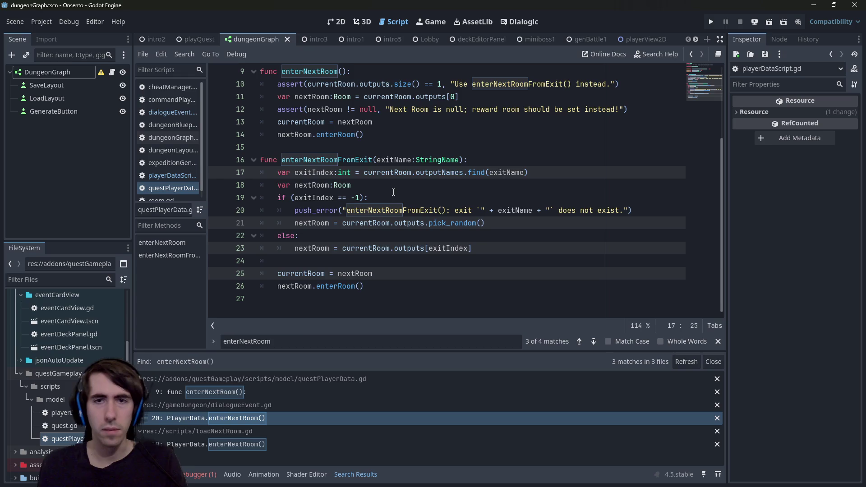
pyautogui.click(393, 193)
# Change the retreat call on line 225 to questPlayerData.enterNextRoomFromExit(exitName)
pyautogui.click(161, 178)
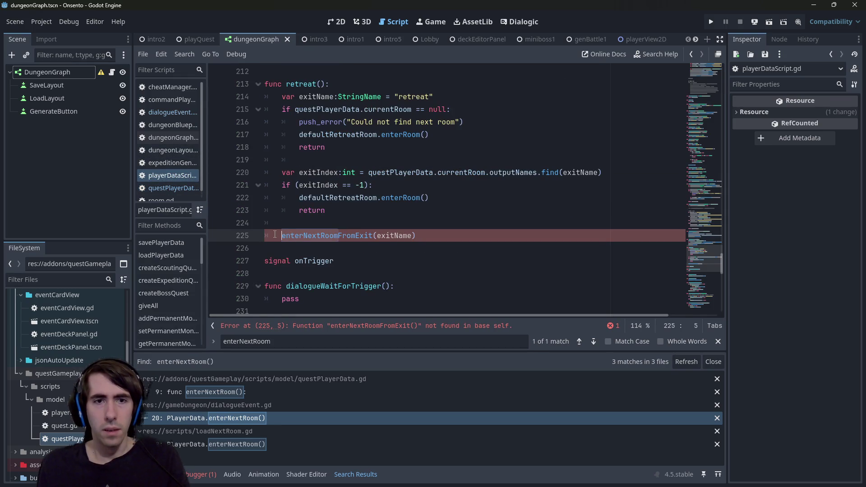
pyautogui.write('questPlayerData')
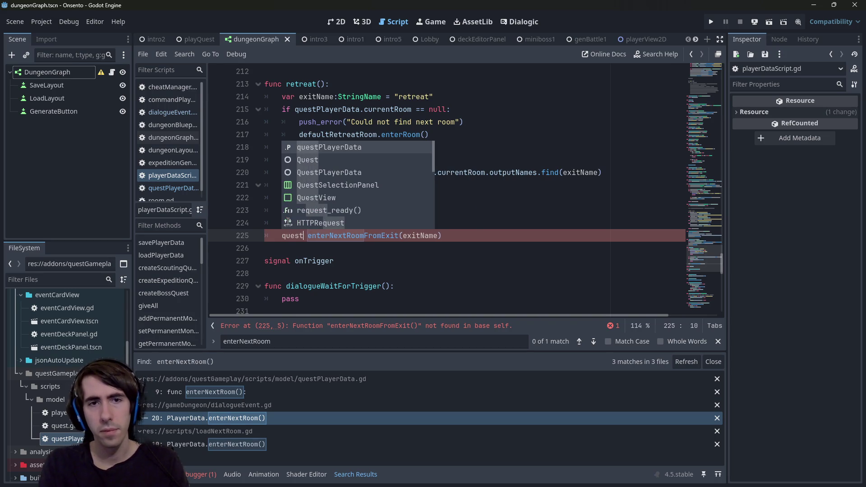
pyautogui.write('.')
pyautogui.hotkey('shift', 'Home')
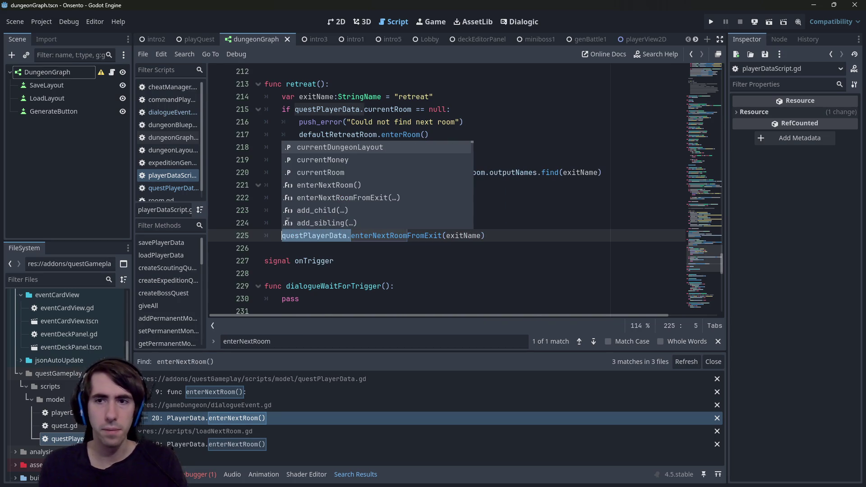
pyautogui.click(277, 418)
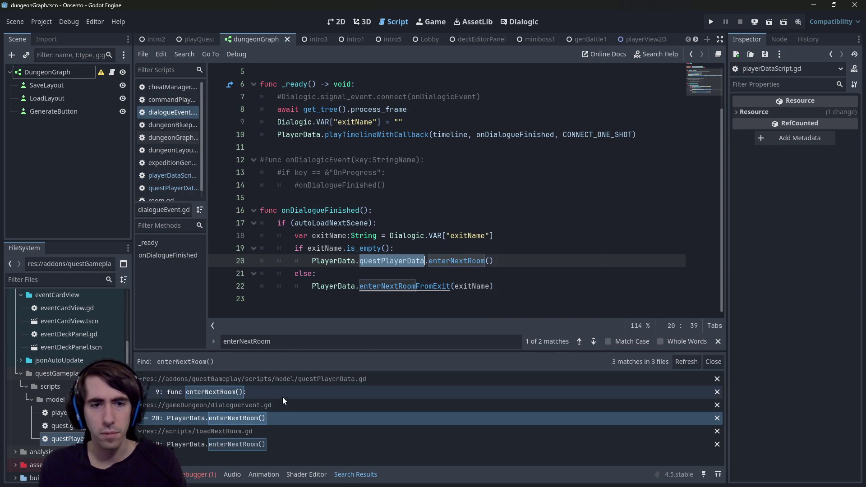
pyautogui.click(363, 185)
pyautogui.scroll(2, 364, 186)
pyautogui.scroll(-2, 364, 186)
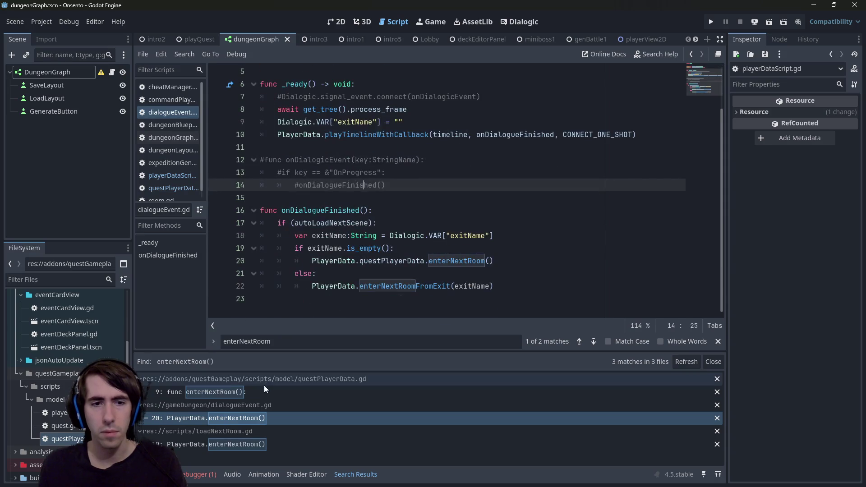
pyautogui.click(251, 446)
pyautogui.click(239, 396)
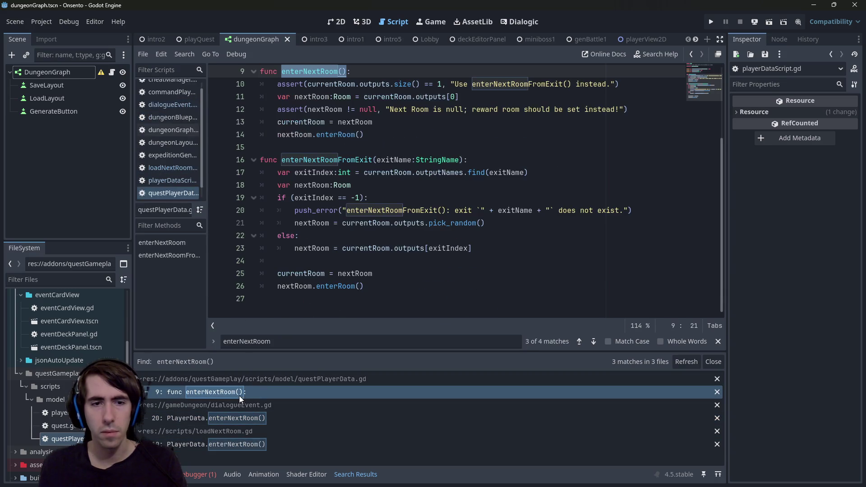
# Find enterNextRoomFromExit across the project and open the dialogueEvent.gd call on line 22
pyautogui.doubleClick(348, 162)
pyautogui.hotkey('ctrl', 'shift', 'f')
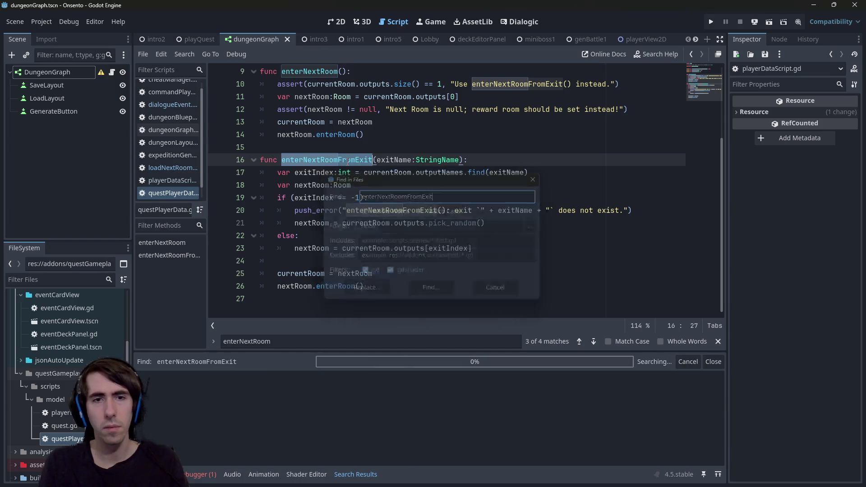
pyautogui.press('Return')
pyautogui.scroll(-1, 314, 402)
pyautogui.click(299, 428)
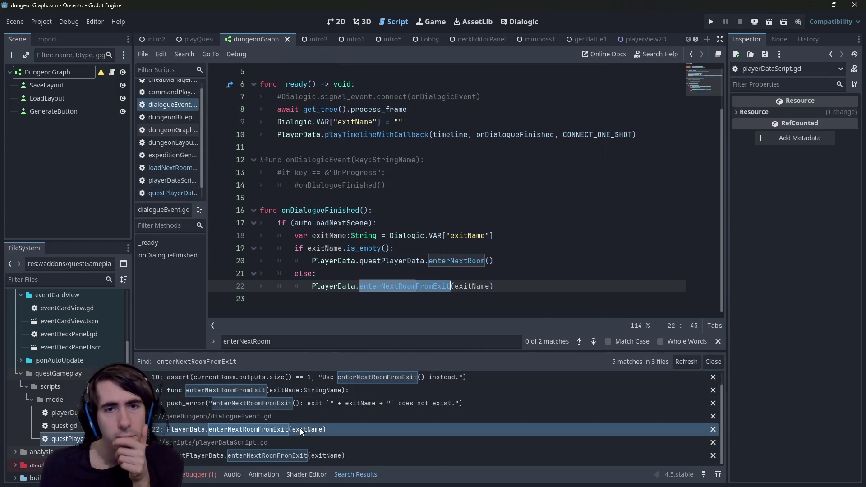
pyautogui.click(360, 286)
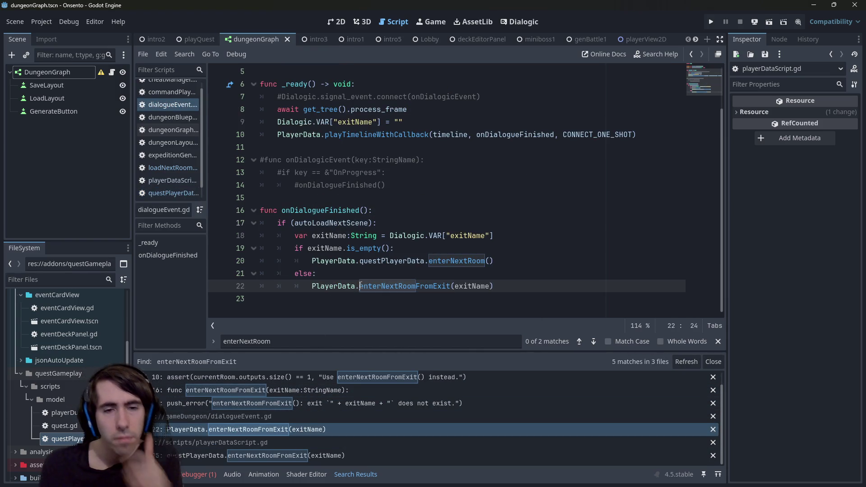
# Insert questPlayerData. after PlayerData. on dialogueEvent.gd line 22 via autocomplete
pyautogui.write('que')
pyautogui.press('Return')
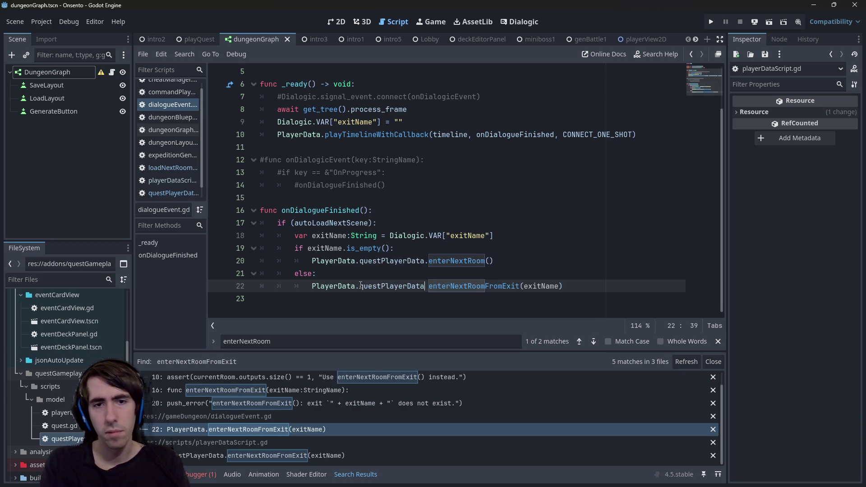
pyautogui.write('.')
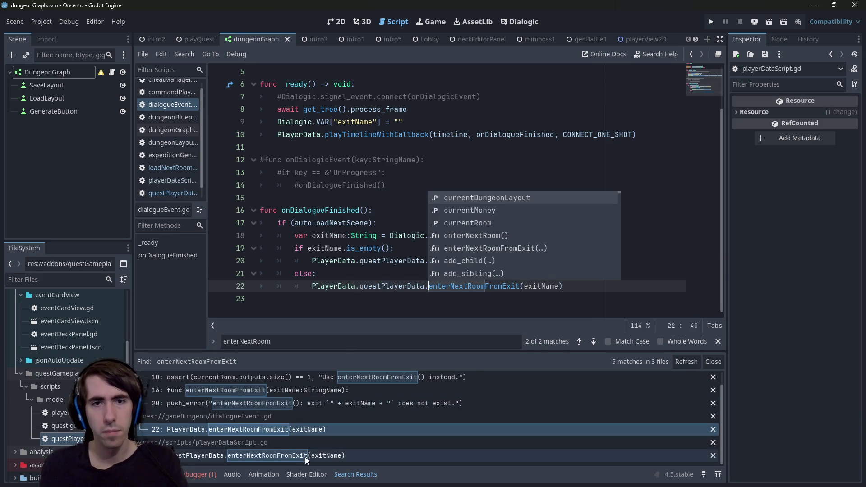
pyautogui.click(305, 456)
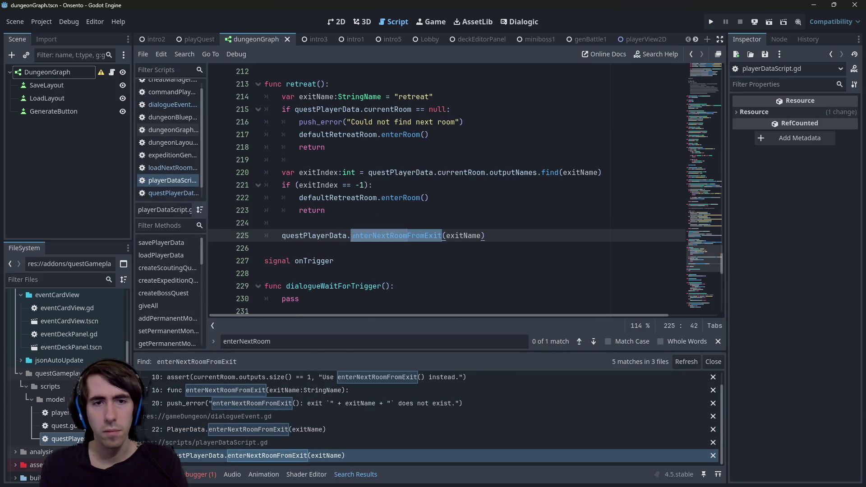
pyautogui.doubleClick(328, 237)
pyautogui.moveTo(327, 237)
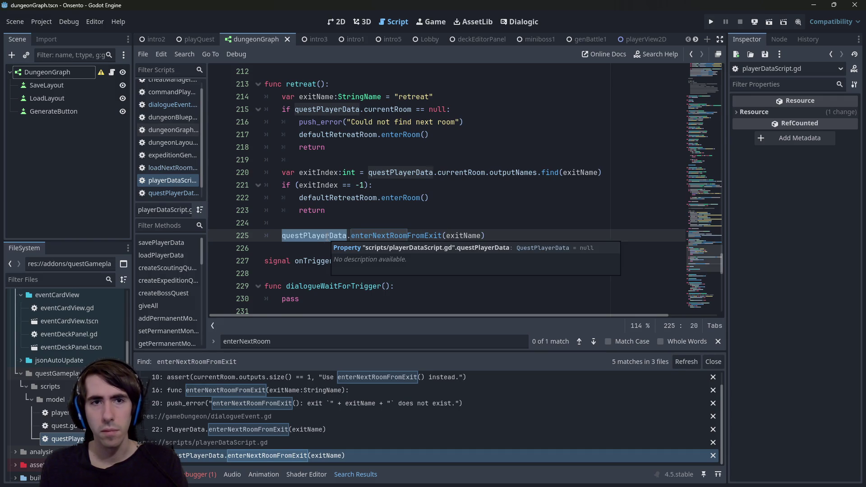
# Check the remaining search results in dialogueEvent.gd, questPlayerData.gd and playerDataScript.gd
pyautogui.click(305, 429)
pyautogui.click(307, 404)
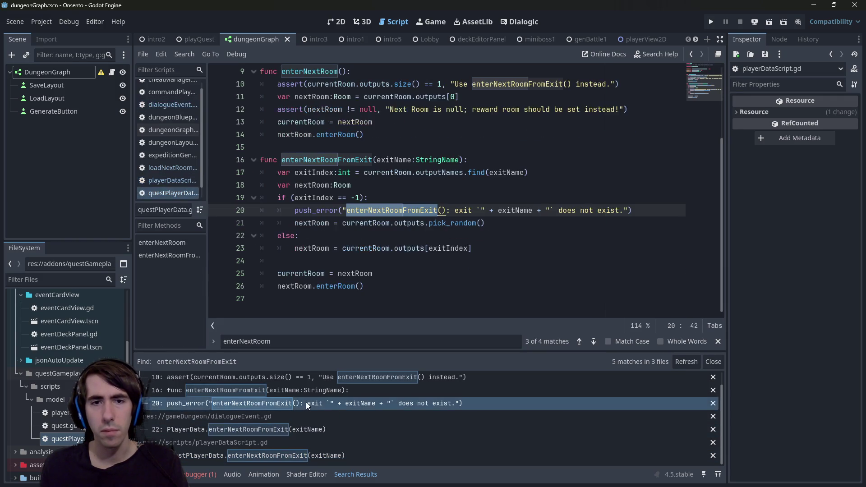
pyautogui.scroll(1, 306, 403)
pyautogui.click(303, 406)
pyautogui.click(302, 393)
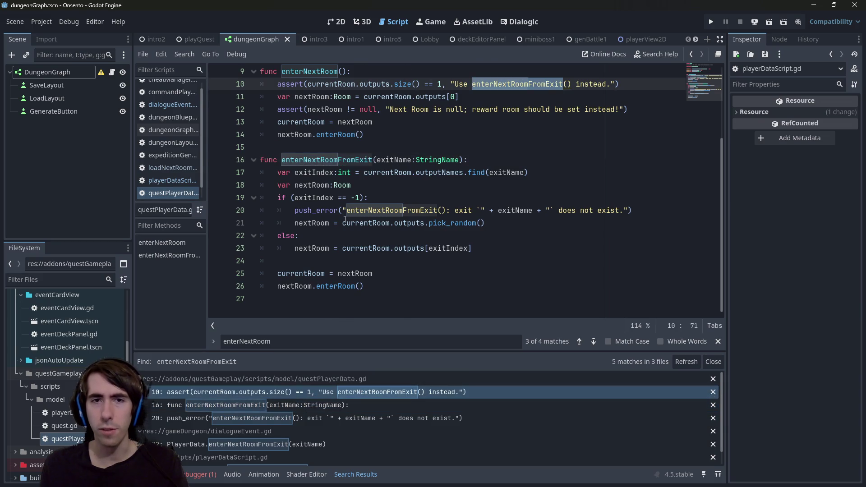
pyautogui.scroll(3, 346, 220)
pyautogui.scroll(-2, 261, 225)
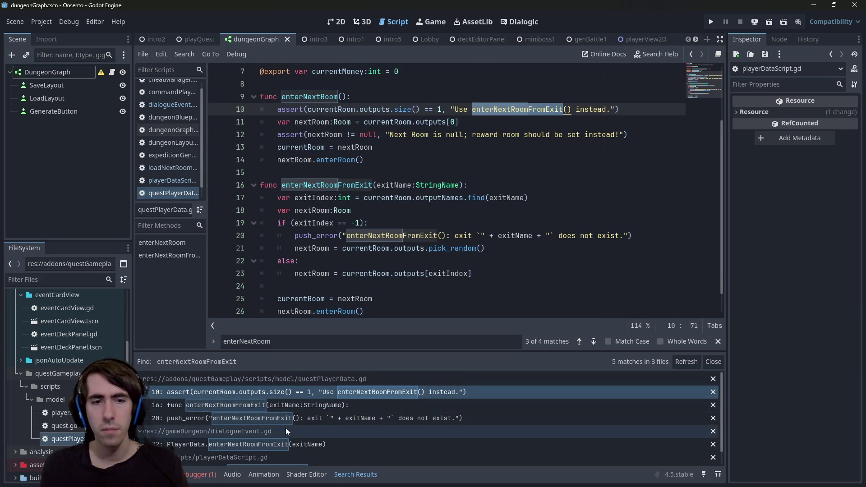
pyautogui.scroll(-1, 285, 427)
pyautogui.click(276, 454)
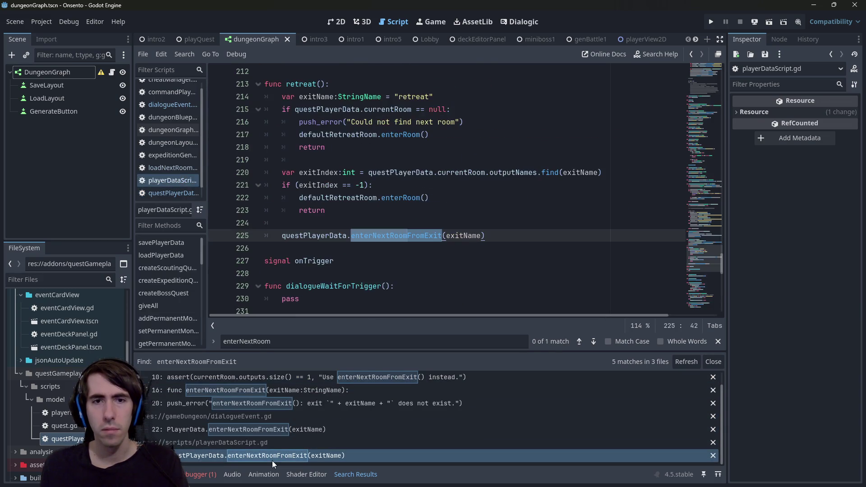
pyautogui.scroll(-3, 311, 234)
pyautogui.scroll(2, 312, 234)
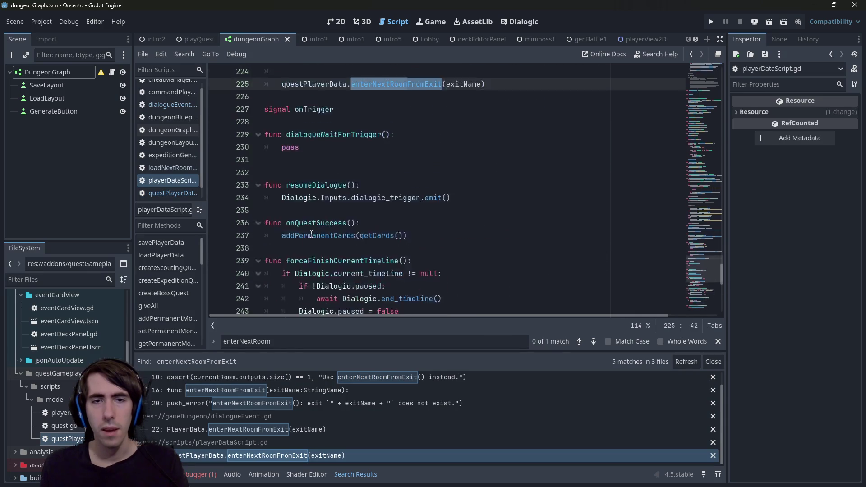
# Scroll the player data script back to the top, briefly glancing at the 2D view
pyautogui.scroll(-10, 311, 234)
pyautogui.scroll(15, 312, 234)
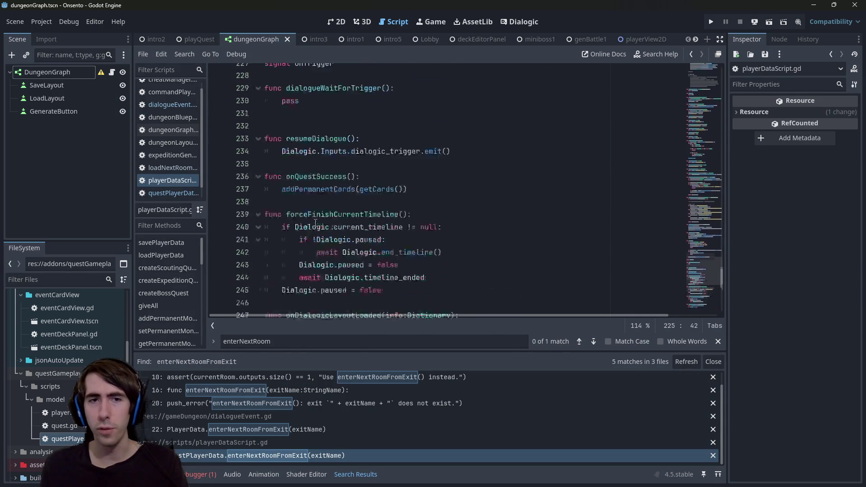
pyautogui.scroll(10, 326, 212)
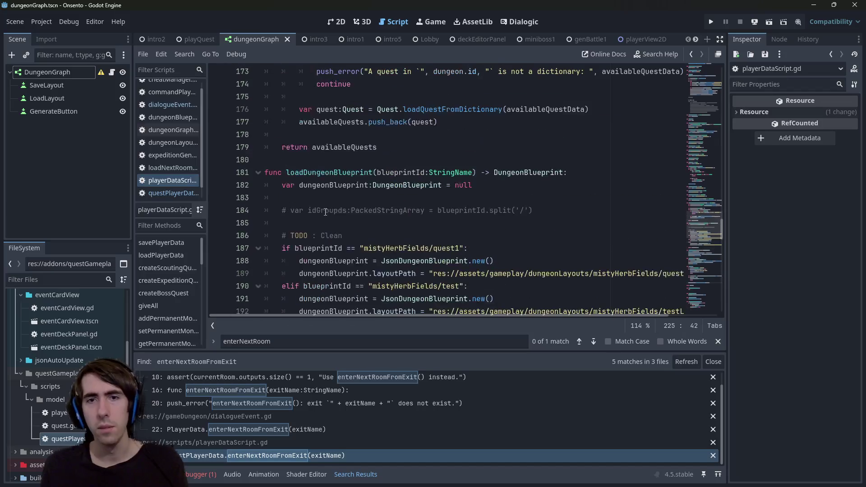
pyautogui.scroll(4, 316, 216)
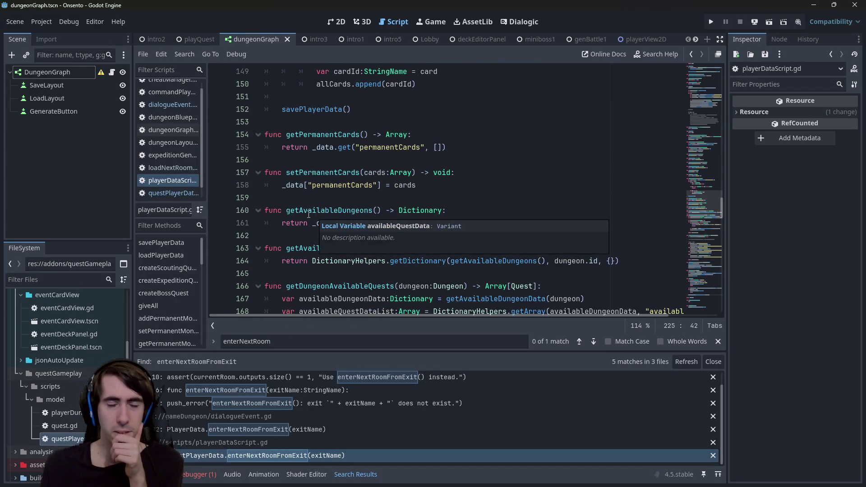
pyautogui.scroll(3, 338, 179)
pyautogui.scroll(12, 337, 179)
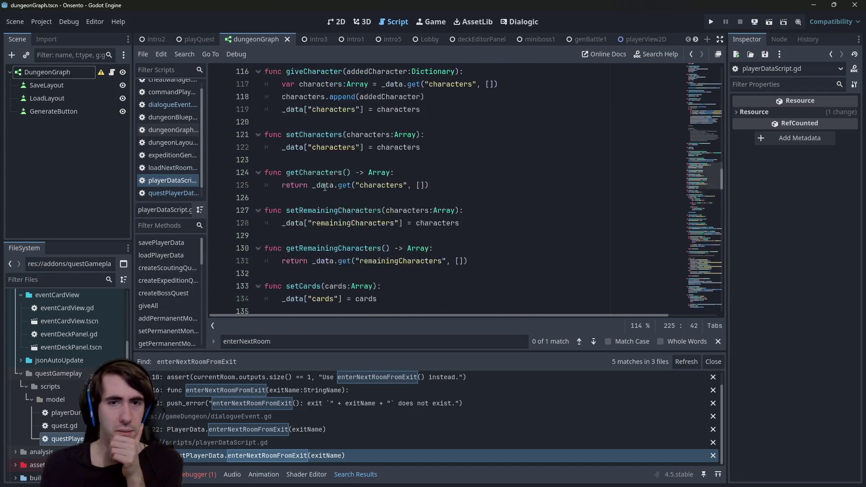
pyautogui.scroll(7, 323, 188)
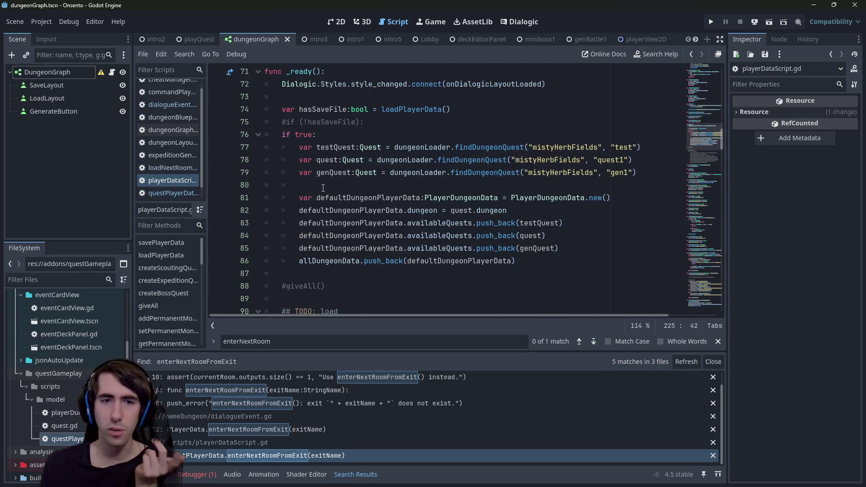
pyautogui.scroll(3, 323, 189)
pyautogui.scroll(4, 323, 189)
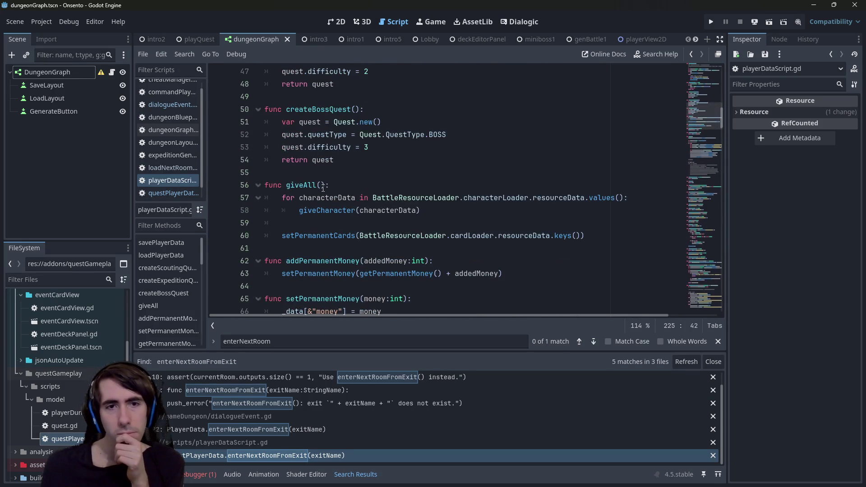
pyautogui.scroll(15, 323, 189)
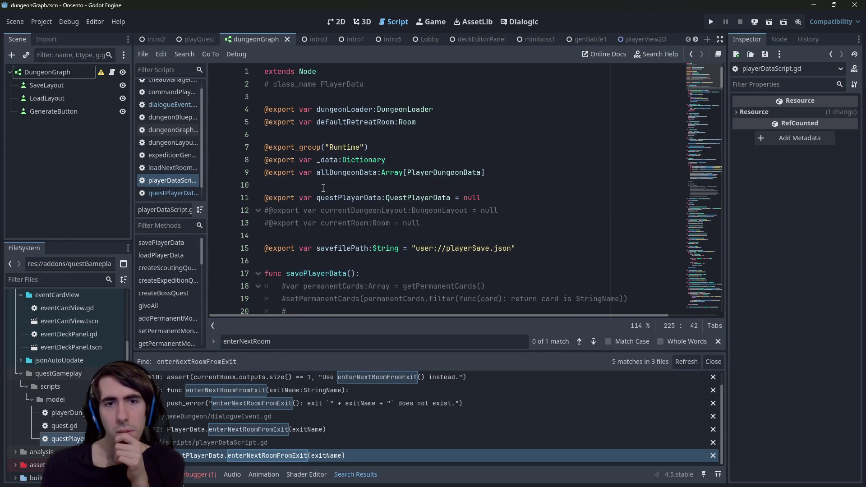
pyautogui.click(335, 24)
pyautogui.click(399, 21)
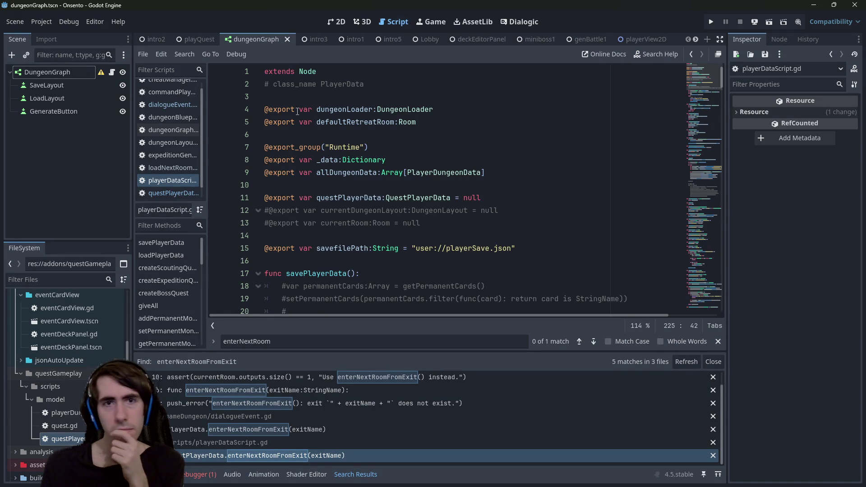
# Open questPlayerData.gd and select its exported currentMoney variable on line 7
pyautogui.click(158, 180)
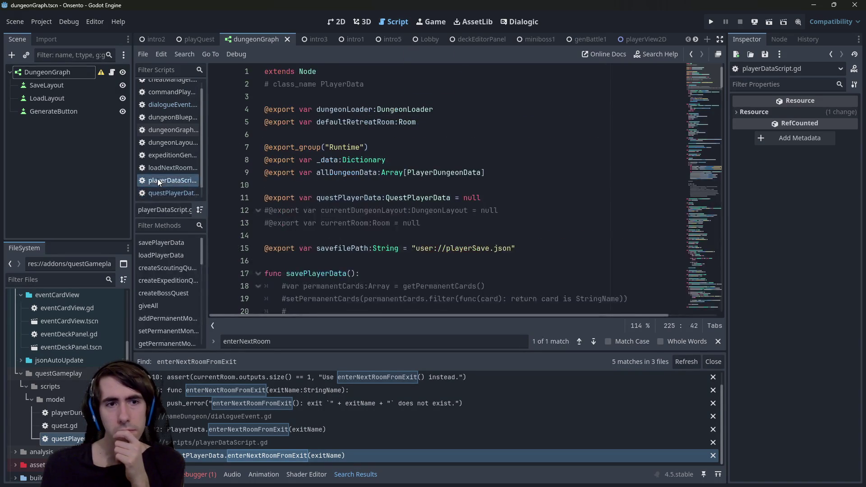
pyautogui.click(165, 193)
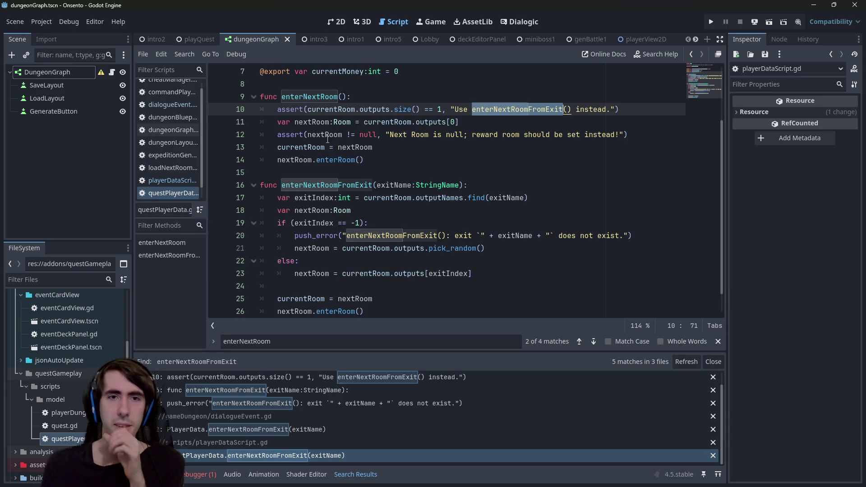
pyautogui.scroll(2, 327, 139)
pyautogui.doubleClick(343, 148)
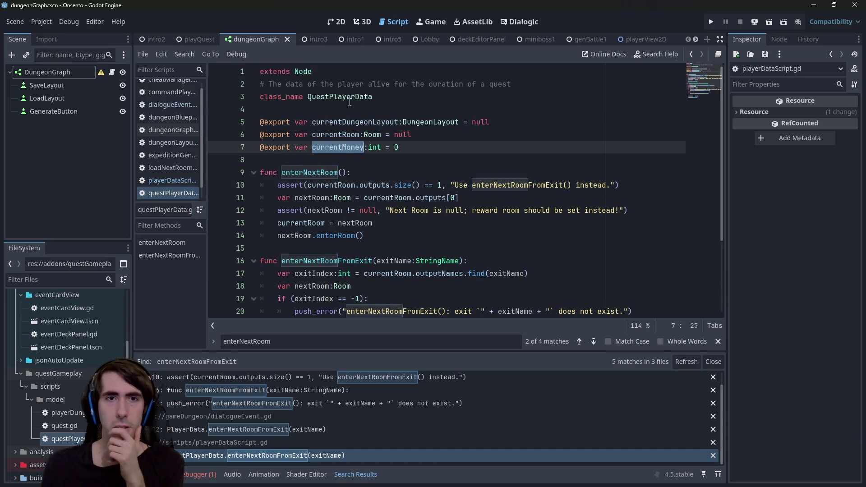
pyautogui.click(357, 148)
pyautogui.doubleClick(357, 149)
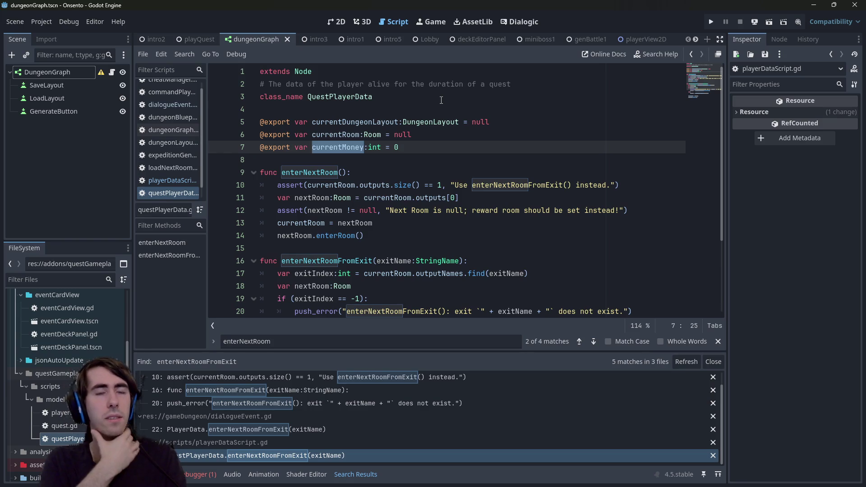
pyautogui.hotkey('shift', 'alt', 'o')
# Search project files for 'battlequest', then cancel and place the caret on blank line 15
pyautogui.write('battlequest')
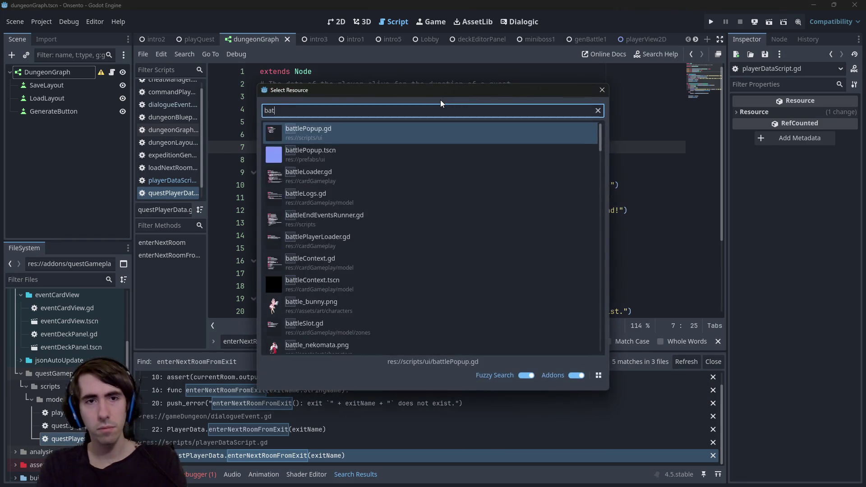
pyautogui.hotkey('ctrl', 'a')
pyautogui.press('BackSpace')
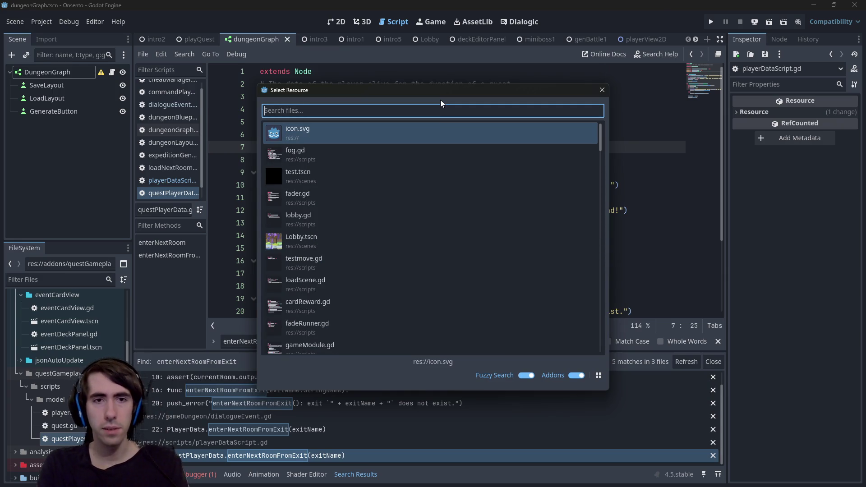
pyautogui.press('Escape')
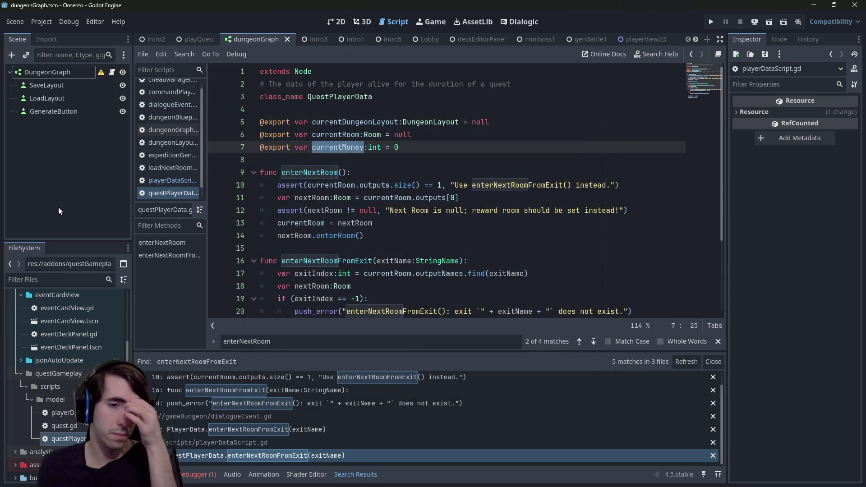
pyautogui.scroll(3, 57, 414)
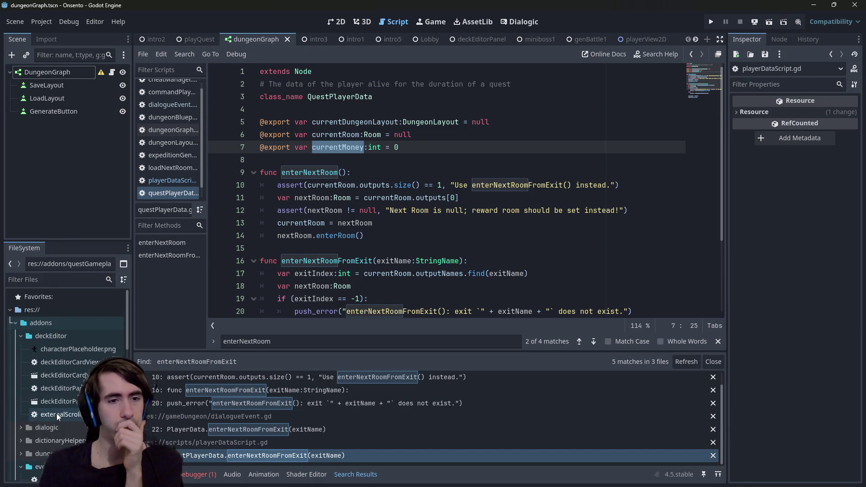
pyautogui.scroll(-1, 57, 413)
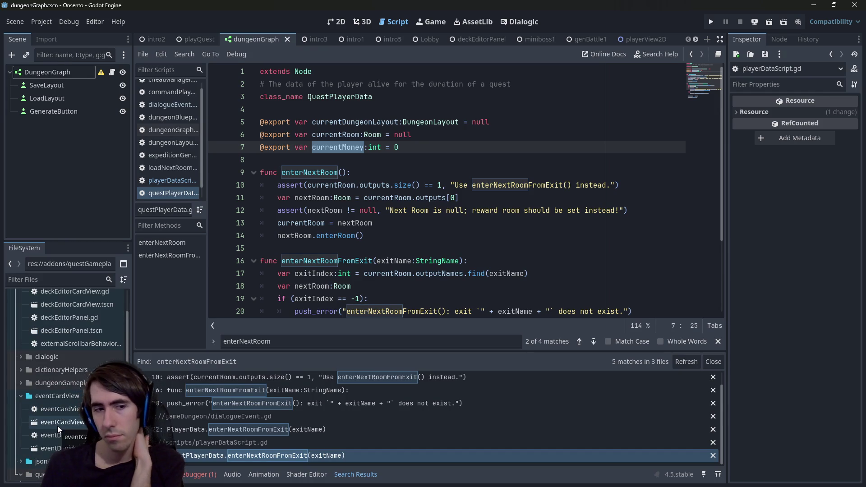
pyautogui.scroll(-2, 58, 426)
pyautogui.scroll(-5, 81, 298)
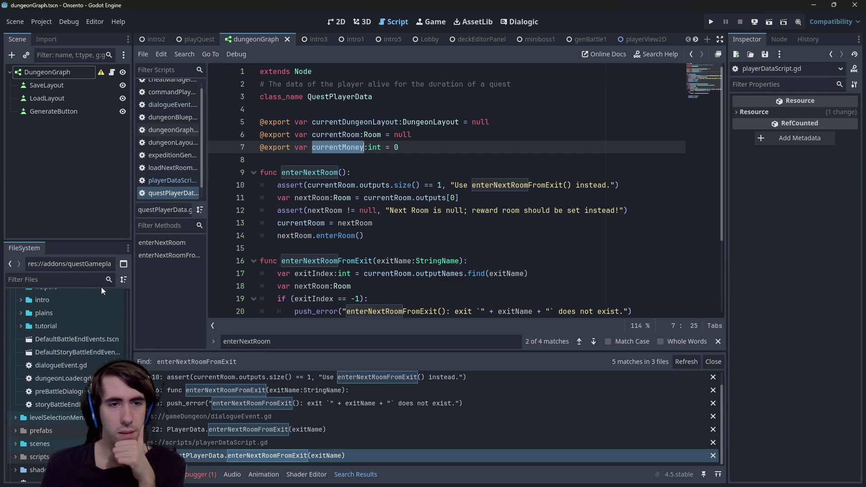
pyautogui.click(277, 248)
# Quick-open genBattle1.tscn by searching 'genbattle' and view it in the 2D editor
pyautogui.hotkey('shift', 'alt', 'o')
pyautogui.write('genbattle')
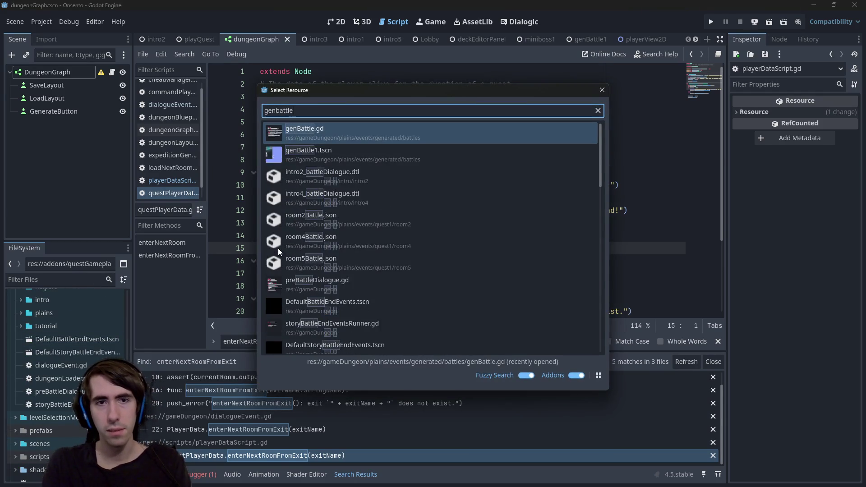
pyautogui.press('Down')
pyautogui.press('Up')
pyautogui.press('Down')
pyautogui.press('Return')
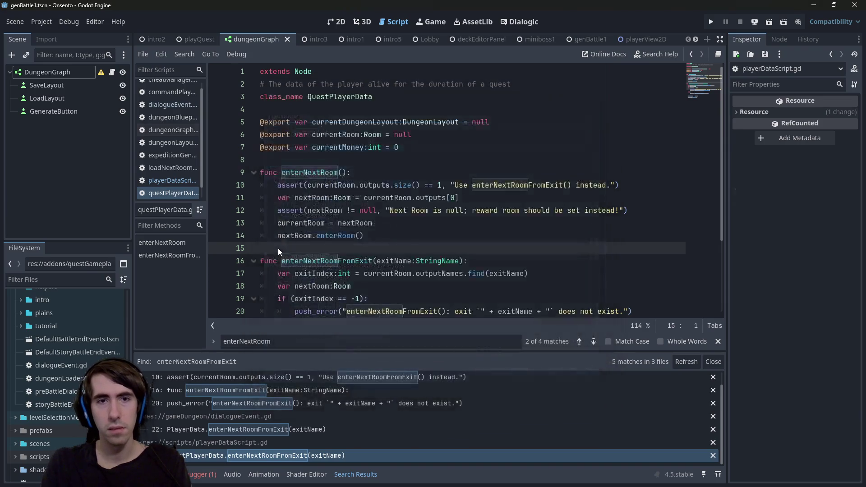
pyautogui.click(339, 22)
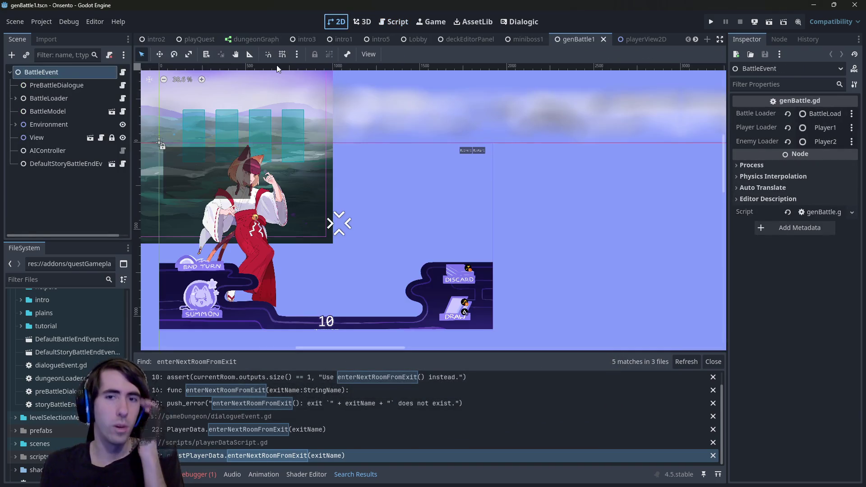
# Inspect the DefaultStoryBattleEndEvents node, widen the Inspector, and open its scene in a tab
pyautogui.click(42, 165)
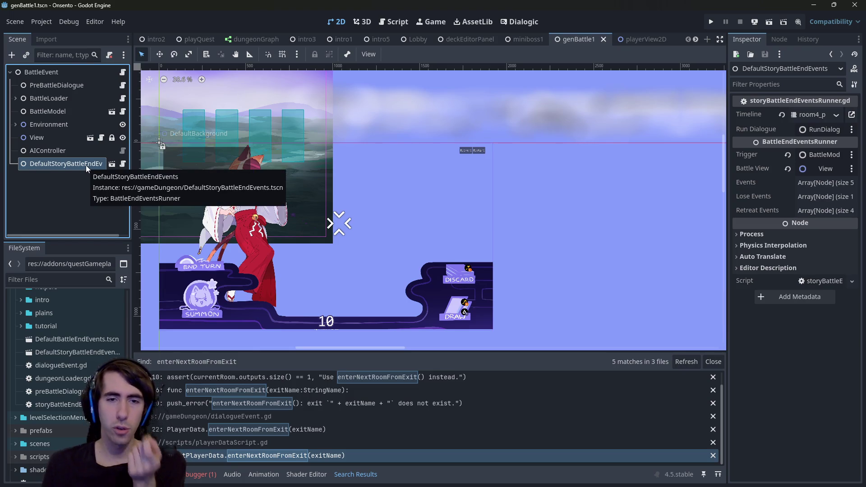
pyautogui.click(213, 474)
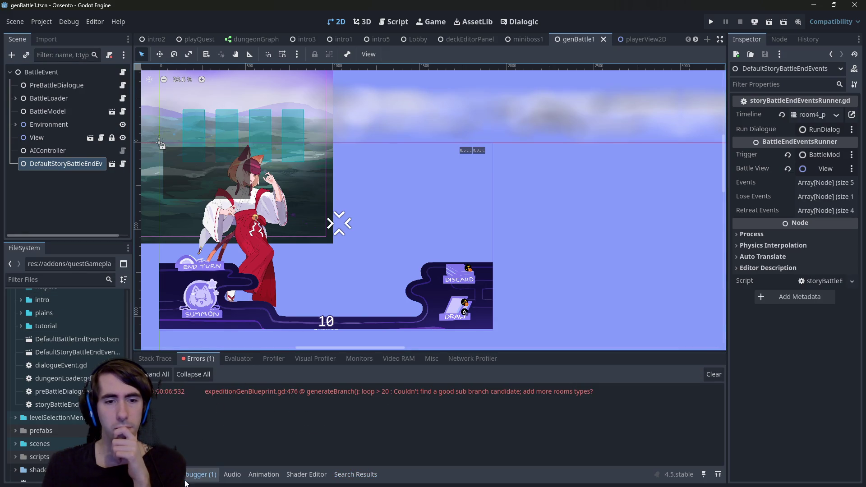
pyautogui.click(188, 475)
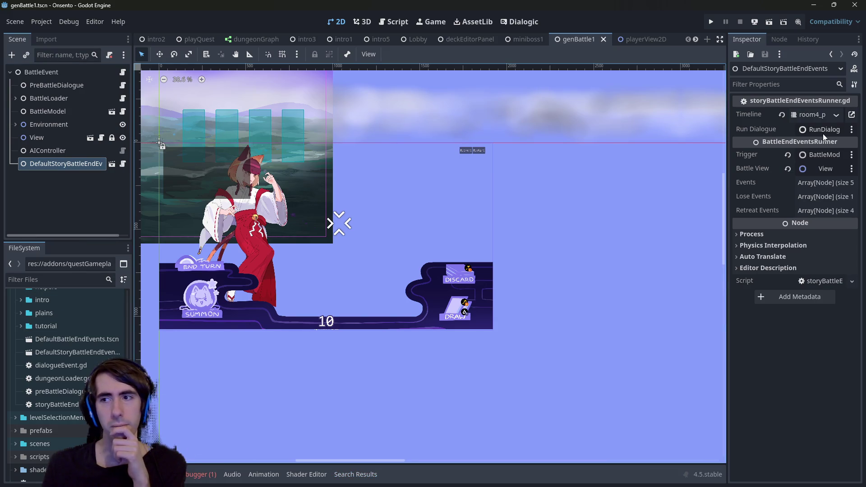
pyautogui.click(219, 476)
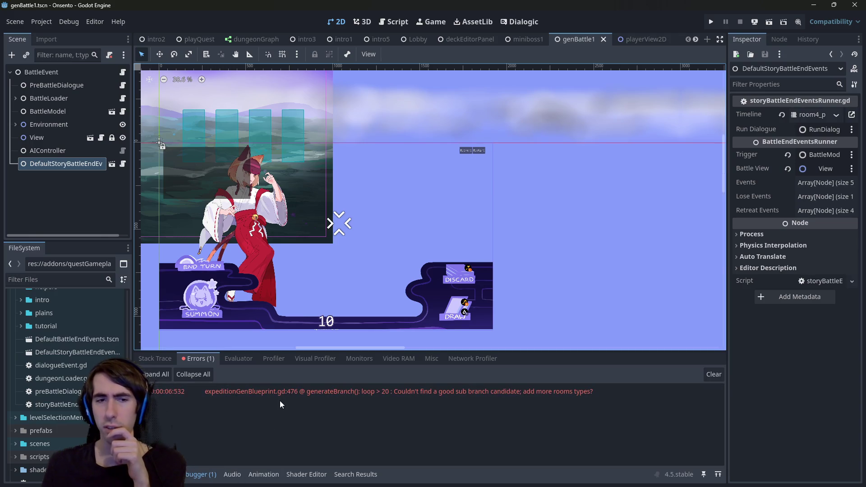
pyautogui.click(185, 477)
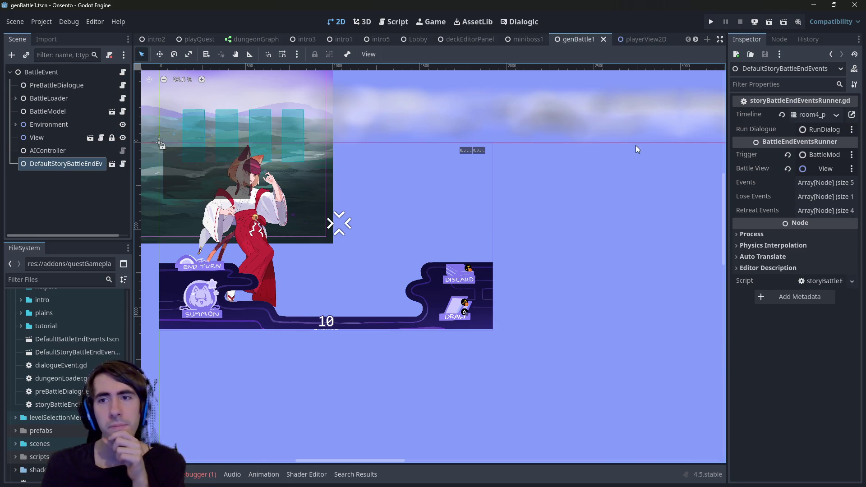
pyautogui.moveTo(727, 136)
pyautogui.mouseDown()
pyautogui.moveTo(548, 137)
pyautogui.moveTo(675, 135)
pyautogui.mouseUp()
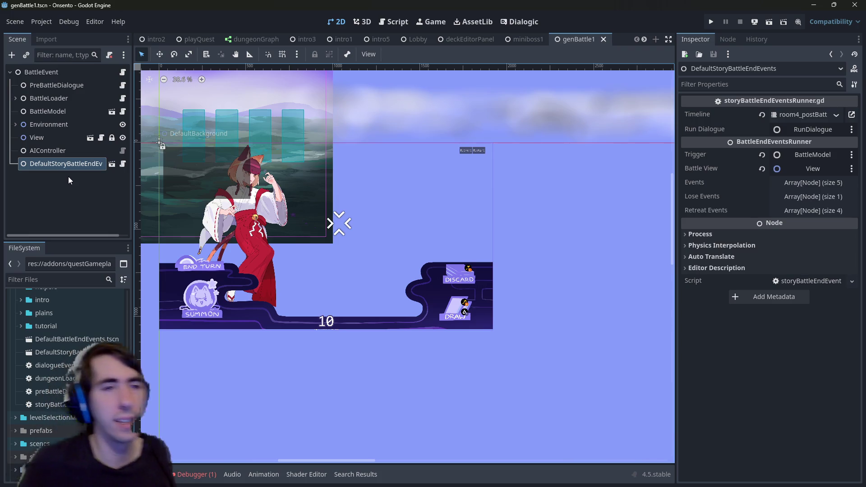
pyautogui.click(110, 164)
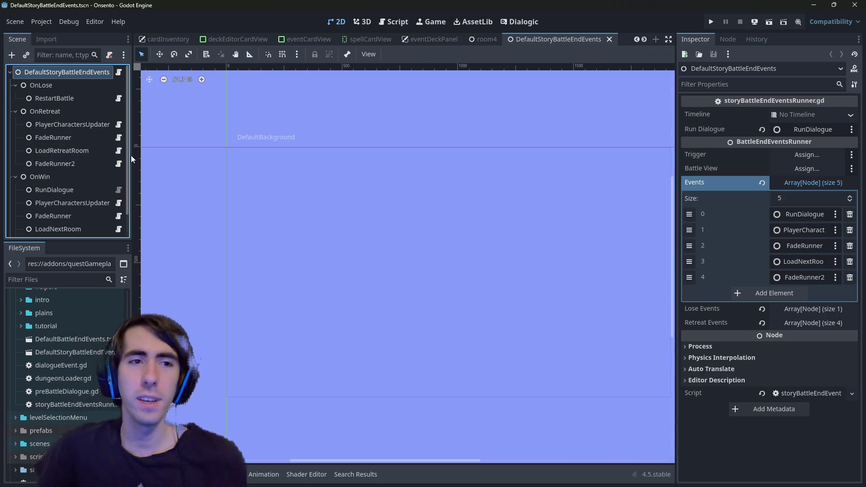
# Widen the Scene dock and review the root's BattleEndEventsRunner script
pyautogui.moveTo(132, 159)
pyautogui.mouseDown()
pyautogui.moveTo(164, 171)
pyautogui.moveTo(152, 179)
pyautogui.mouseUp()
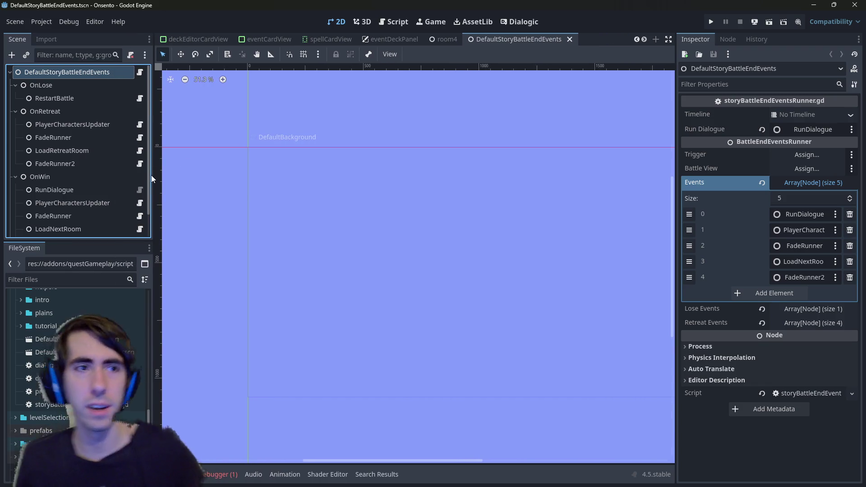
pyautogui.click(140, 71)
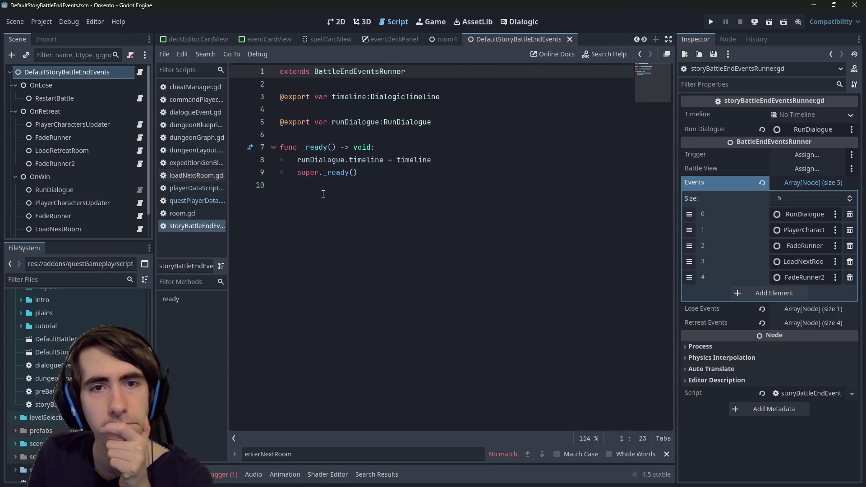
pyautogui.doubleClick(354, 73)
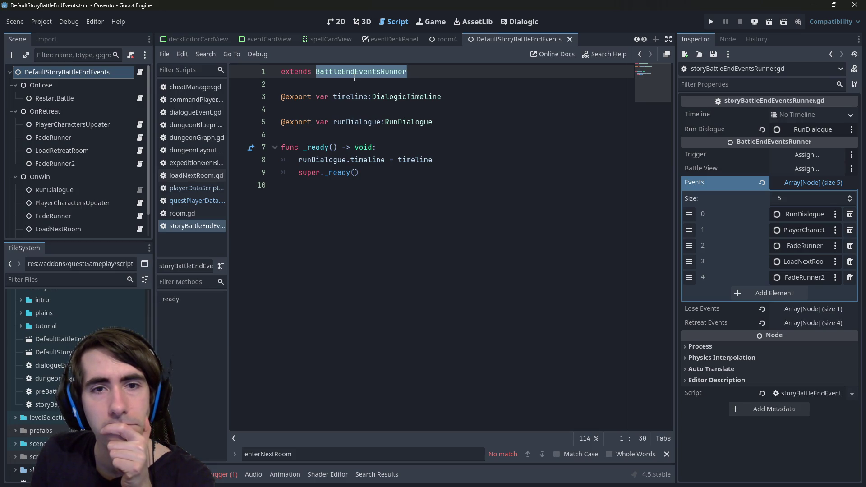
pyautogui.click(363, 217)
pyautogui.scroll(-2, 7, 211)
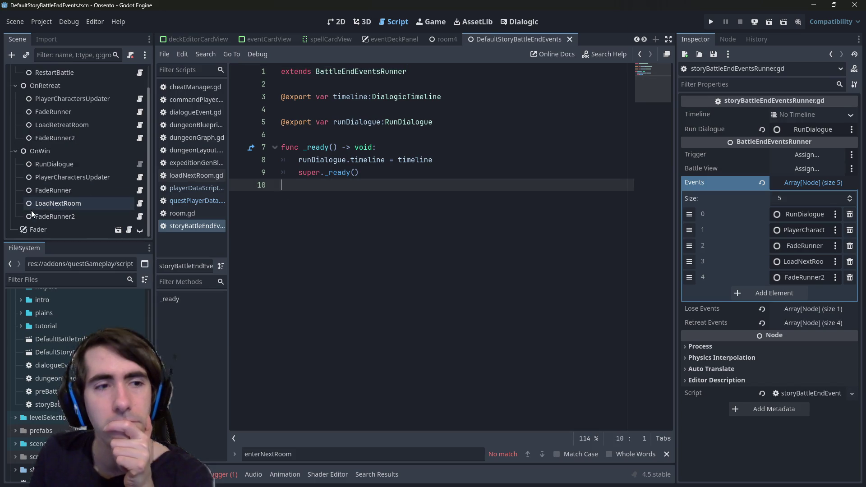
pyautogui.scroll(2, 45, 199)
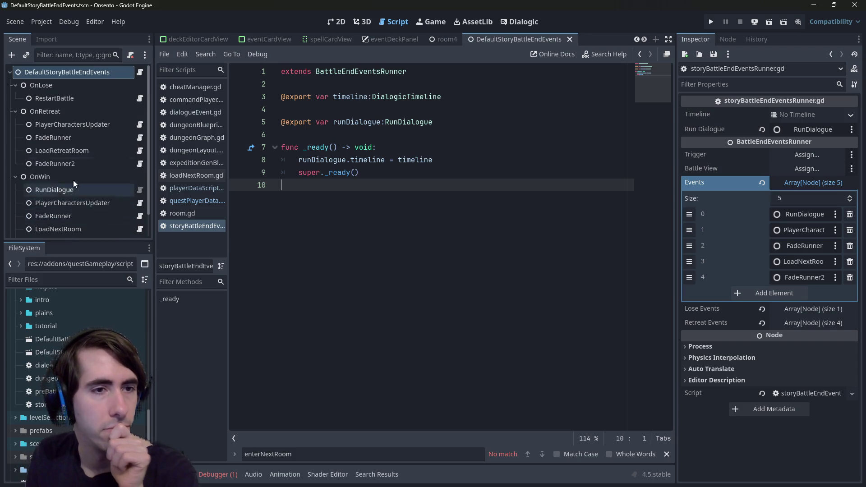
pyautogui.scroll(-2, 98, 166)
# Add a plain Node child under OnWin and name it GiveMoney
pyautogui.click(109, 153)
pyautogui.rightClick(109, 152)
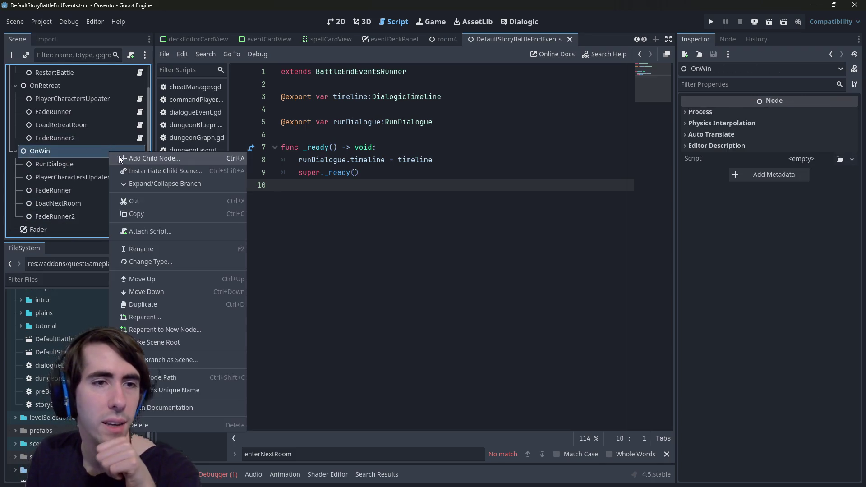
pyautogui.click(126, 159)
pyautogui.doubleClick(351, 142)
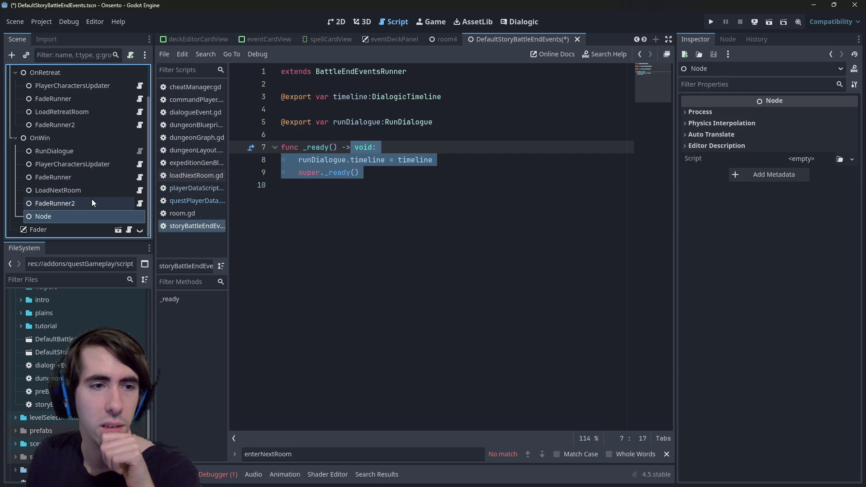
pyautogui.doubleClick(72, 217)
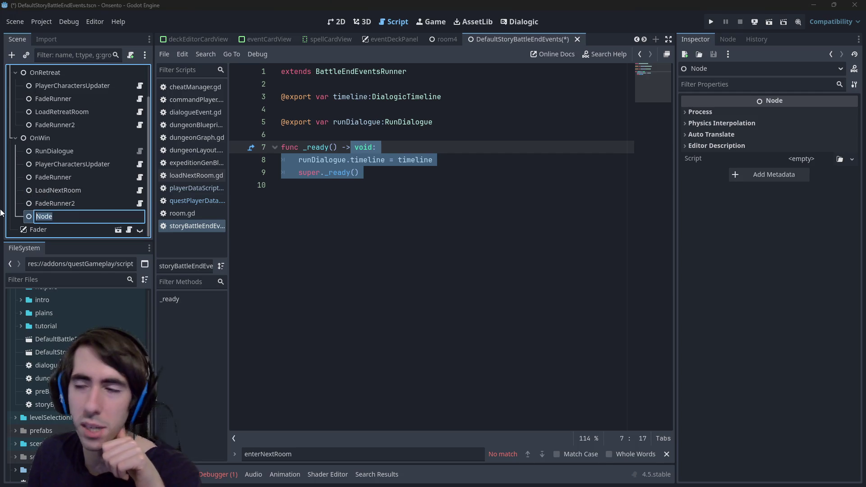
pyautogui.write('GiveMoney')
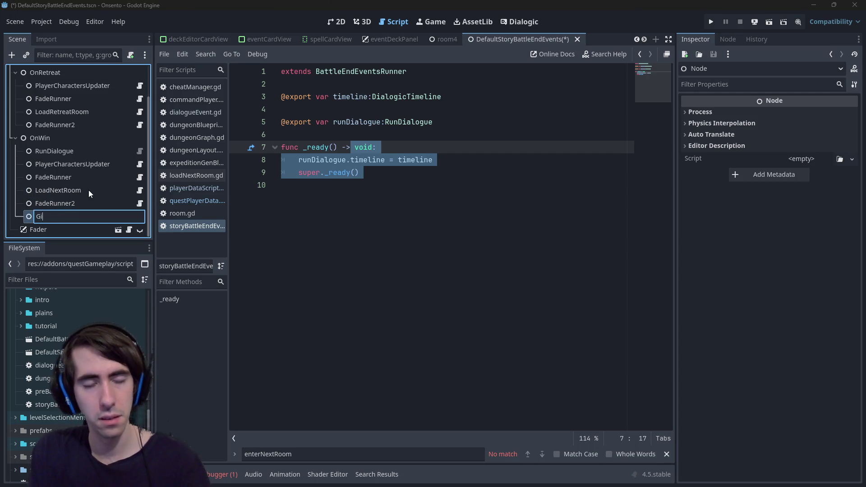
pyautogui.press('Return')
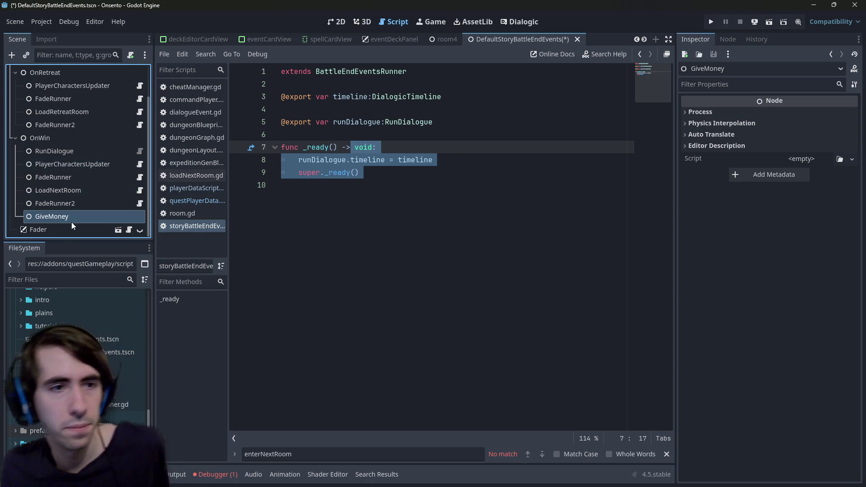
# Move GiveMoney up to sit directly below RunDialogue
pyautogui.moveTo(72, 220)
pyautogui.mouseDown()
pyautogui.moveTo(64, 206)
pyautogui.moveTo(69, 150)
pyautogui.moveTo(79, 153)
pyautogui.moveTo(72, 155)
pyautogui.mouseUp()
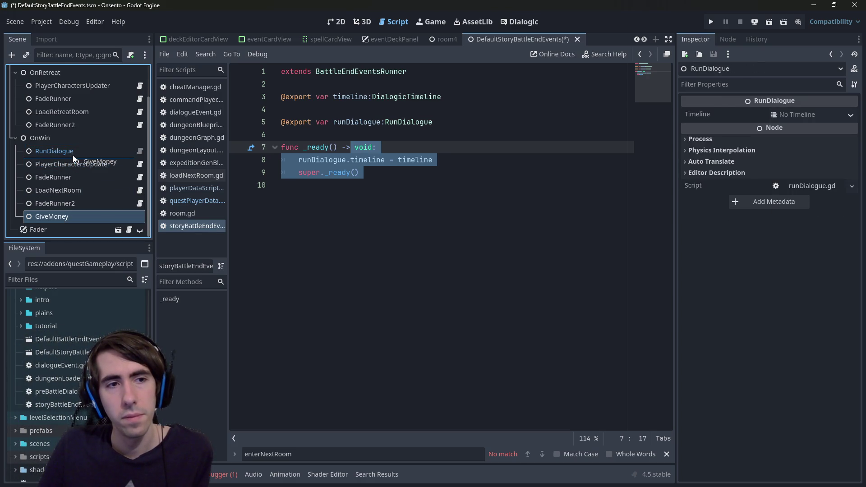
pyautogui.moveTo(59, 215); pyautogui.dragTo(59, 215)
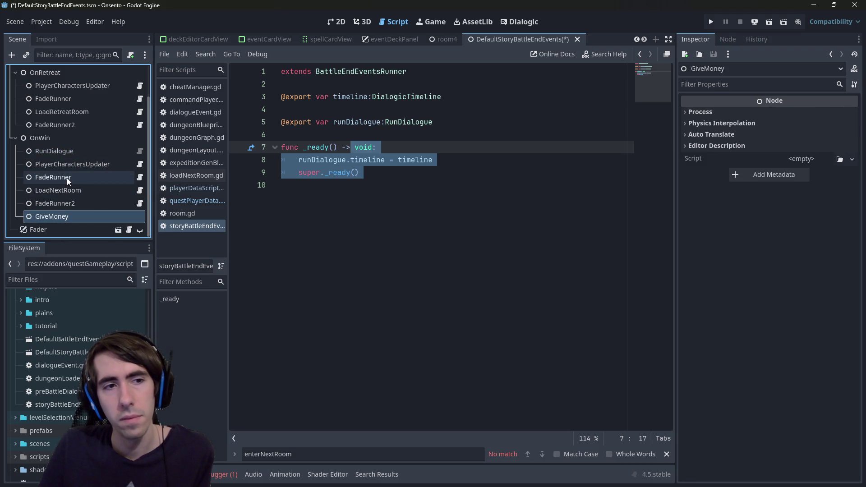
pyautogui.moveTo(45, 221); pyautogui.dragTo(48, 156)
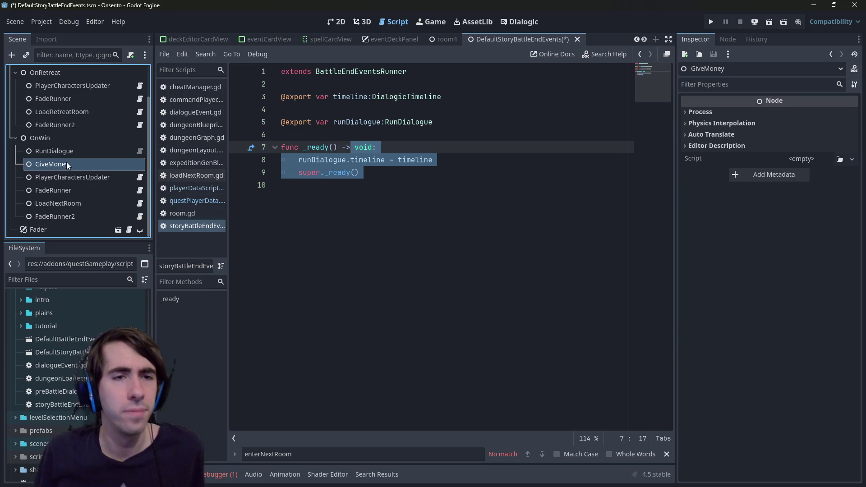
# Cancel attaching a script to GiveMoney and open playerDataUpdater.gd instead
pyautogui.click(131, 55)
pyautogui.click(530, 231)
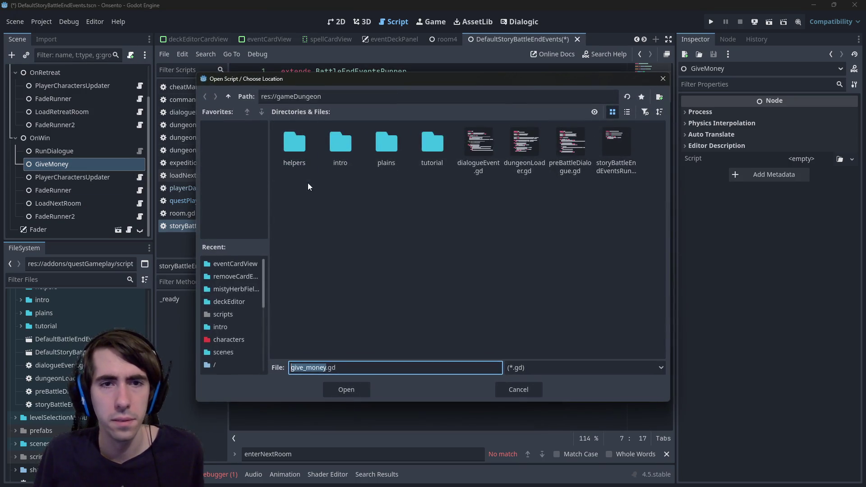
pyautogui.click(664, 83)
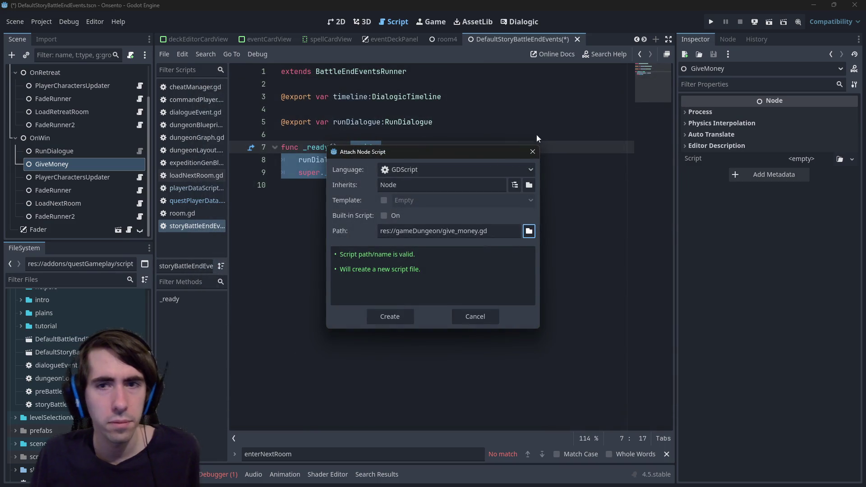
pyautogui.click(533, 152)
pyautogui.click(140, 179)
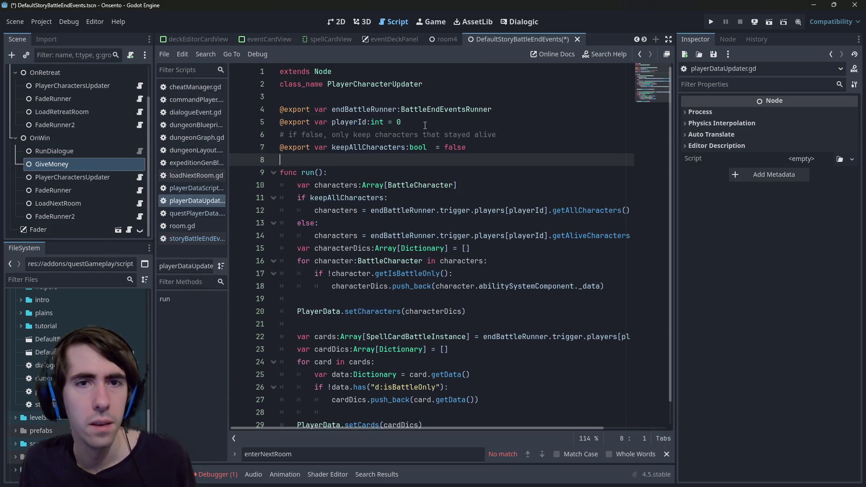
pyautogui.doubleClick(376, 84)
pyautogui.hotkey('ctrl', 'c')
# Filter the FileSystem for 'playerdataupd' and locate playerDataUpdater.gd in res://scripts
pyautogui.click(81, 278)
pyautogui.hotkey('ctrl', 'v')
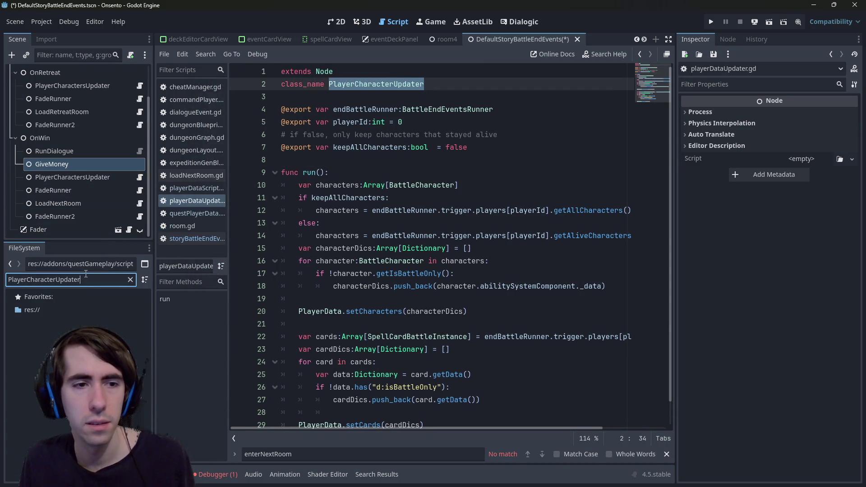
pyautogui.hotkey('shift', 'Left')
pyautogui.hotkey('shift', 'Left')
pyautogui.hotkey('shift', 'Left')
pyautogui.hotkey('ctrl', 'a')
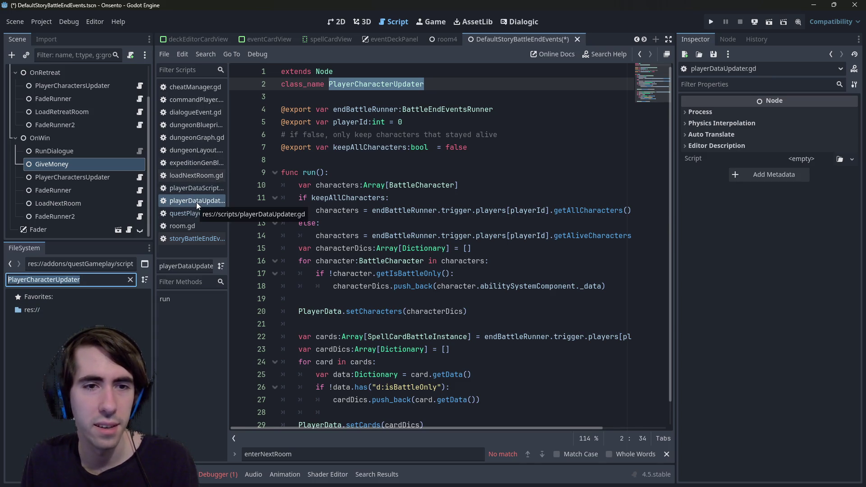
pyautogui.write('playerdatau')
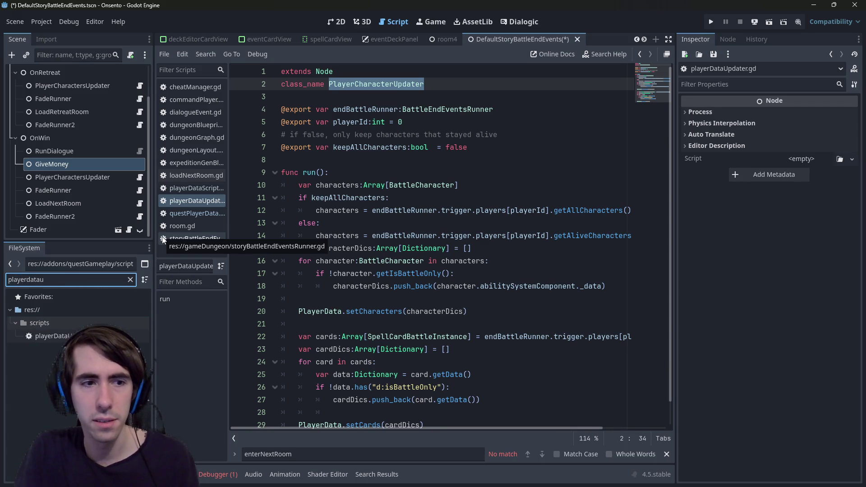
pyautogui.press('BackSpace')
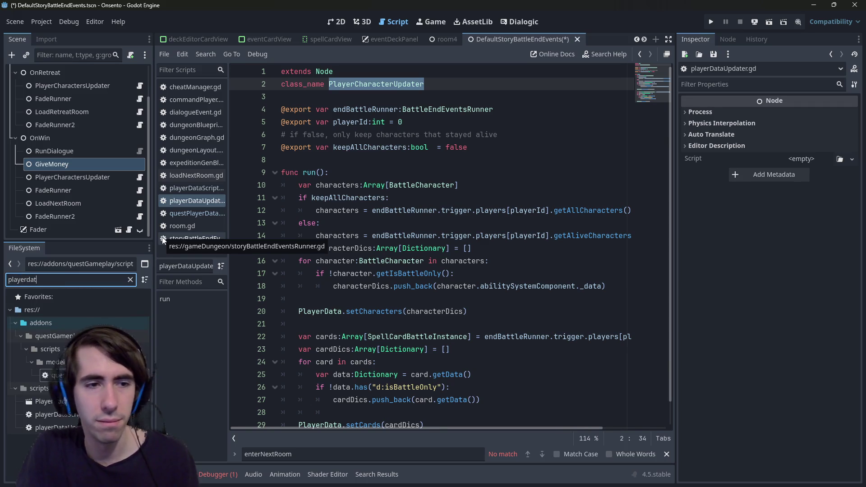
pyautogui.write('upd')
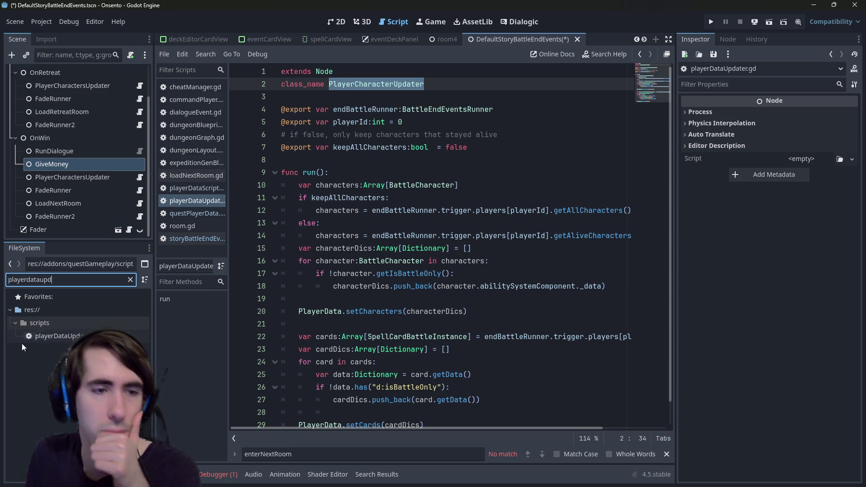
pyautogui.click(45, 337)
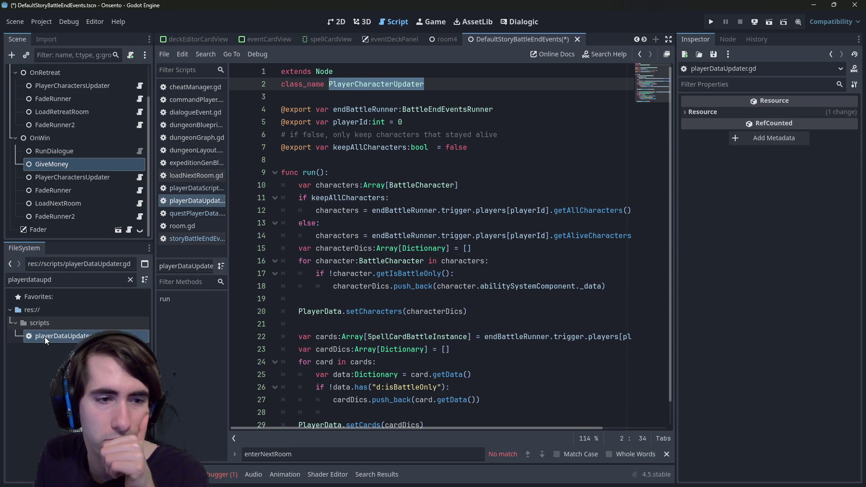
pyautogui.click(130, 279)
pyautogui.scroll(3, 61, 360)
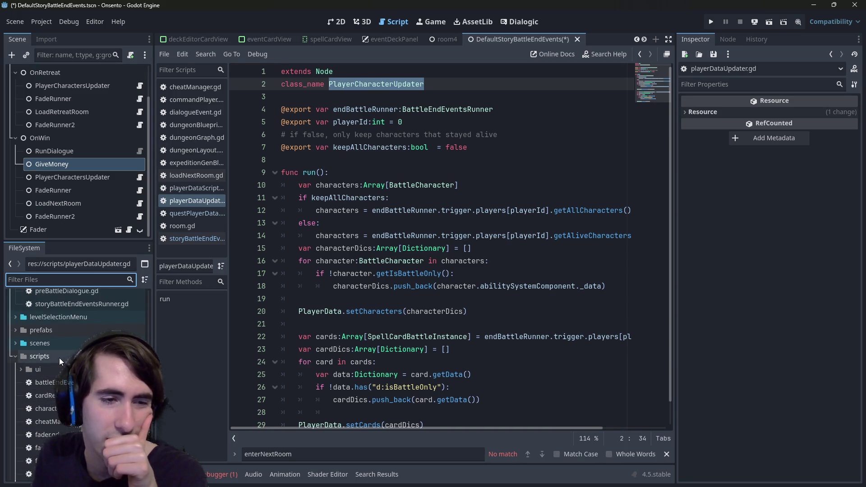
pyautogui.scroll(-4, 59, 358)
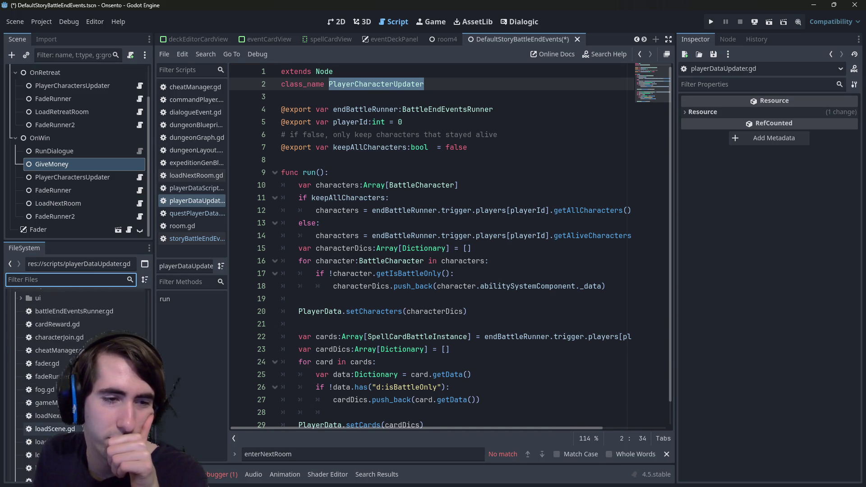
pyautogui.scroll(4, 58, 361)
# Duplicate playerDataUpdater.gd as playerAddMoney.gd and open the copy in the script editor
pyautogui.rightClick(66, 334)
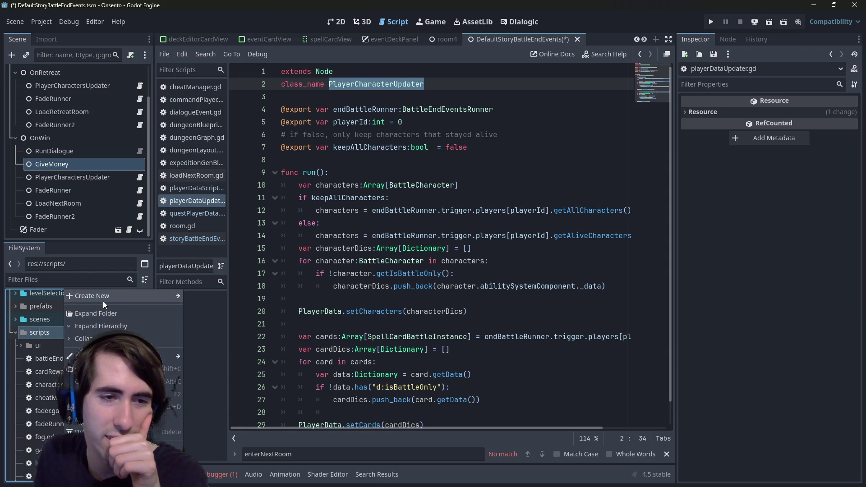
pyautogui.moveTo(103, 299)
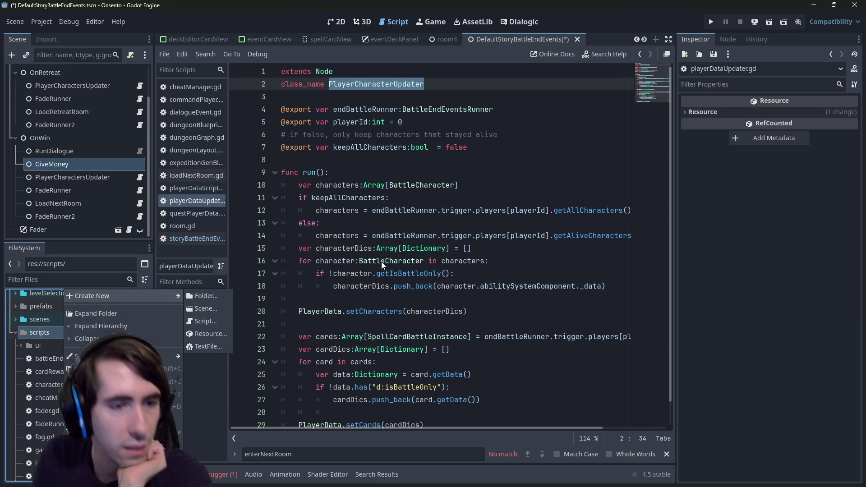
pyautogui.keyDown('shift'); pyautogui.click(372, 273); pyautogui.keyUp('shift')
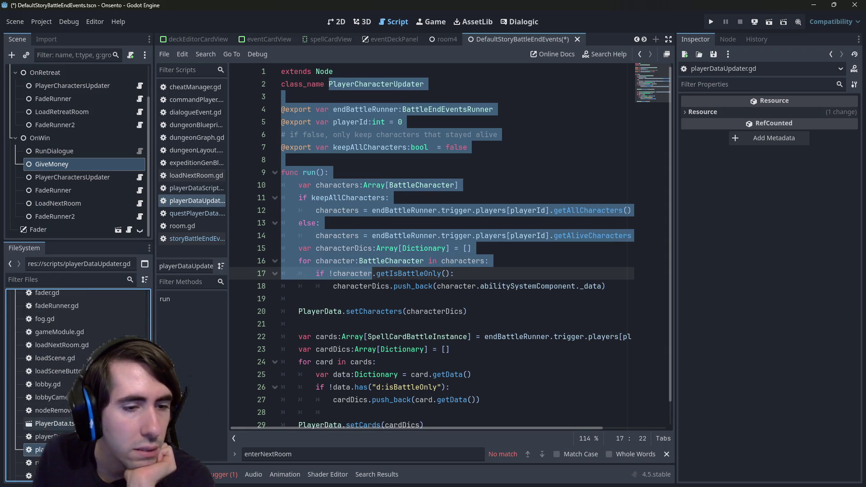
pyautogui.hotkey('ctrl', 'd')
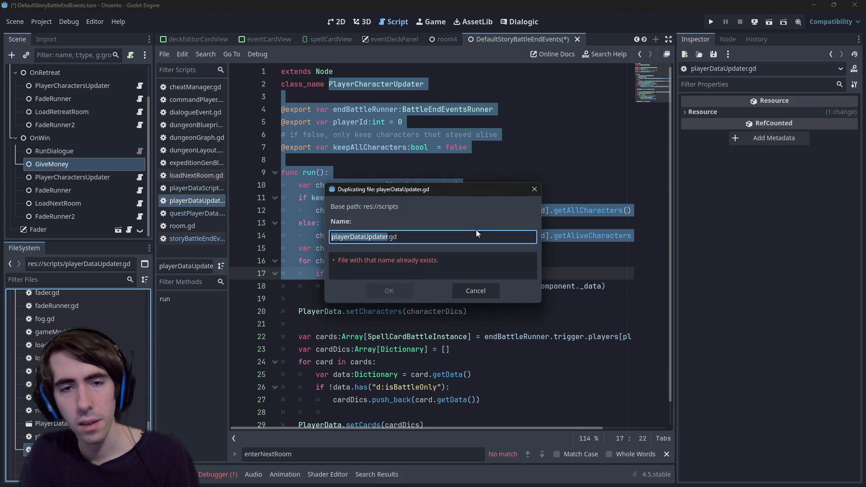
pyautogui.write('player')
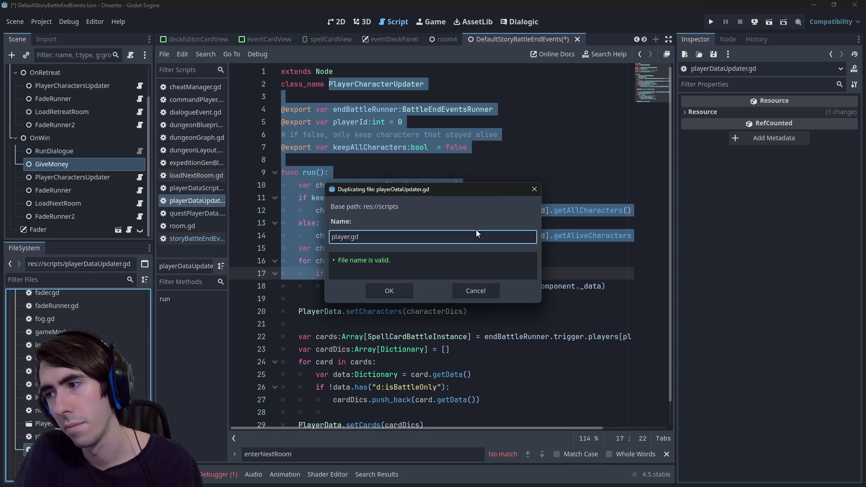
pyautogui.write('Money')
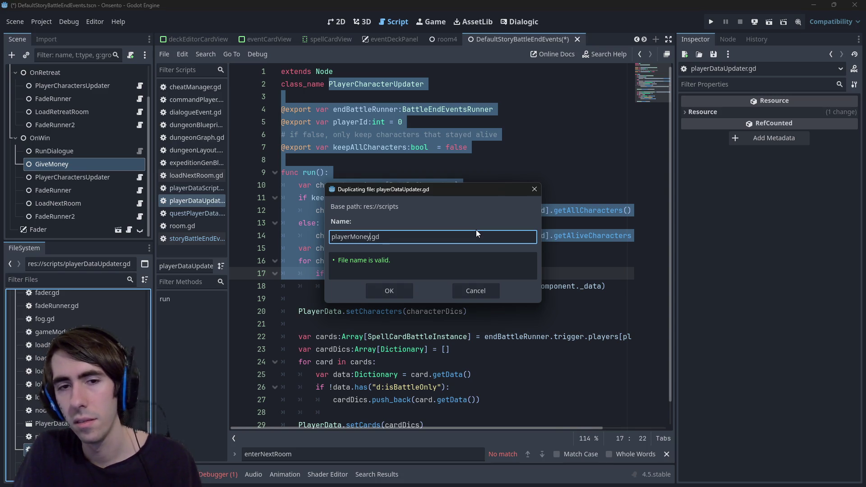
pyautogui.press('BackSpace')
pyautogui.press('BackSpace')
pyautogui.press('BackSpace')
pyautogui.write('AddMone')
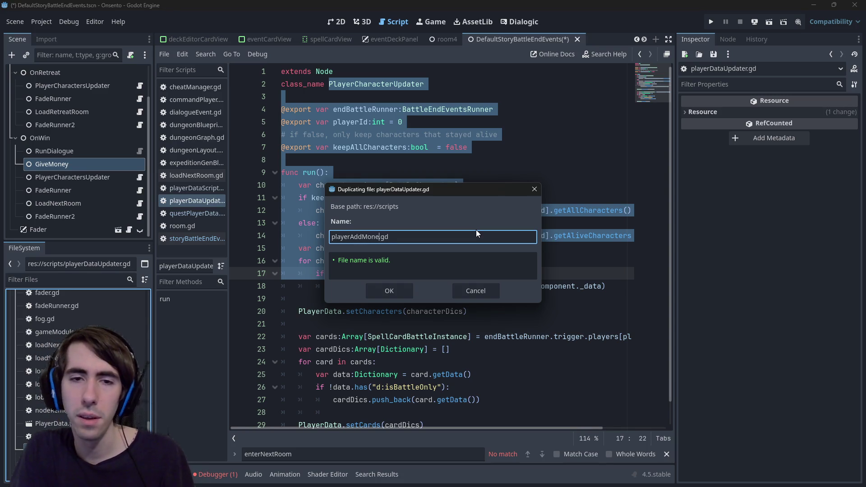
pyautogui.write('y')
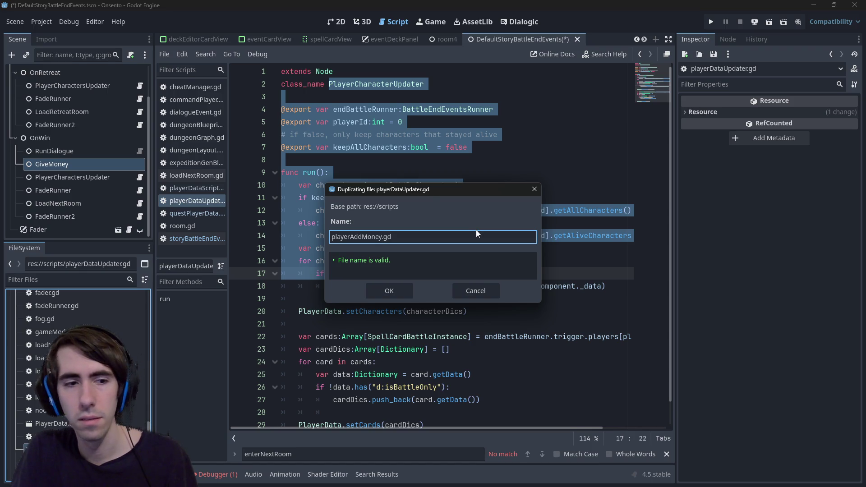
pyautogui.press('Return')
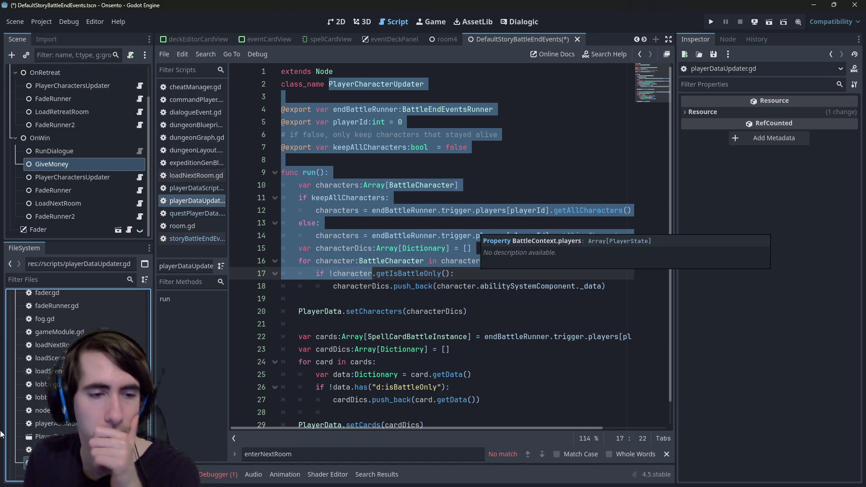
pyautogui.doubleClick(67, 427)
pyautogui.doubleClick(390, 88)
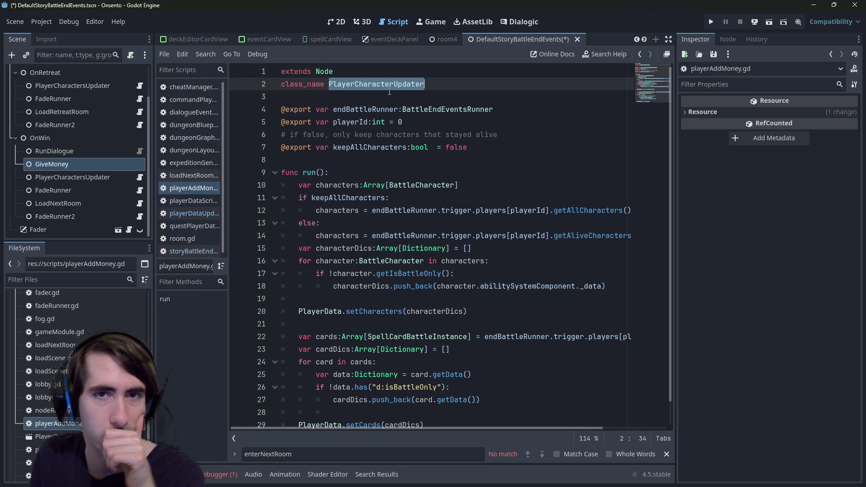
# Rename the class to PlayerAddMoney, save, and delete the keepAllCharacters export lines
pyautogui.write('Pla')
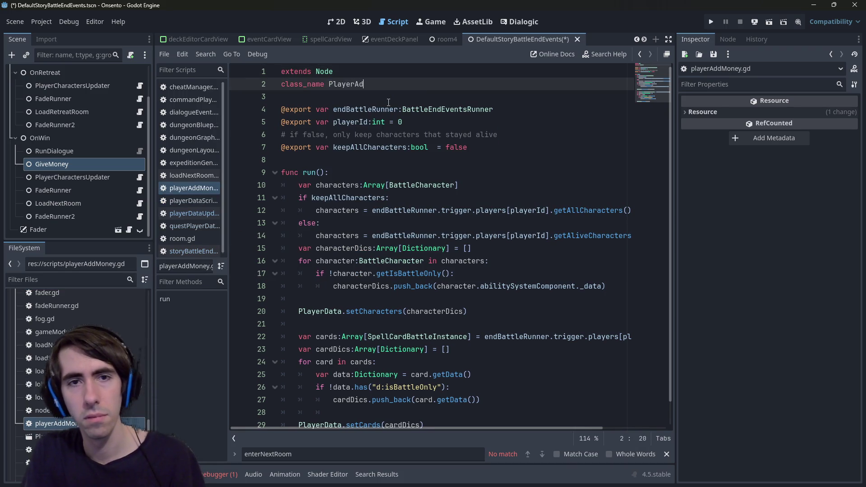
pyautogui.hotkey('ctrl', 's')
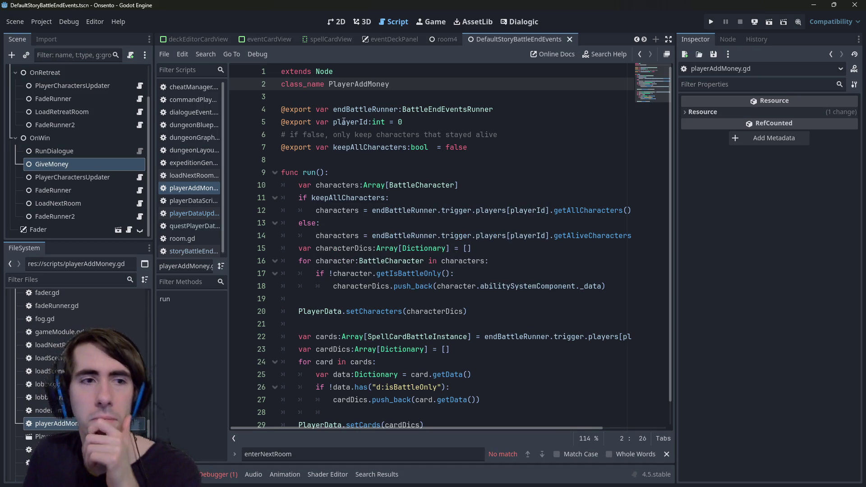
pyautogui.doubleClick(362, 123)
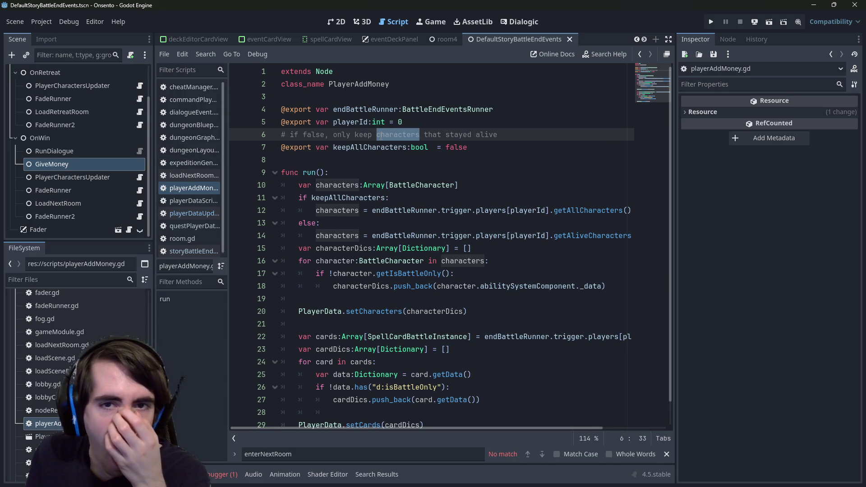
pyautogui.hotkey('ctrl', 'shift', 'k')
pyautogui.hotkey('ctrl', 'shift', 'k')
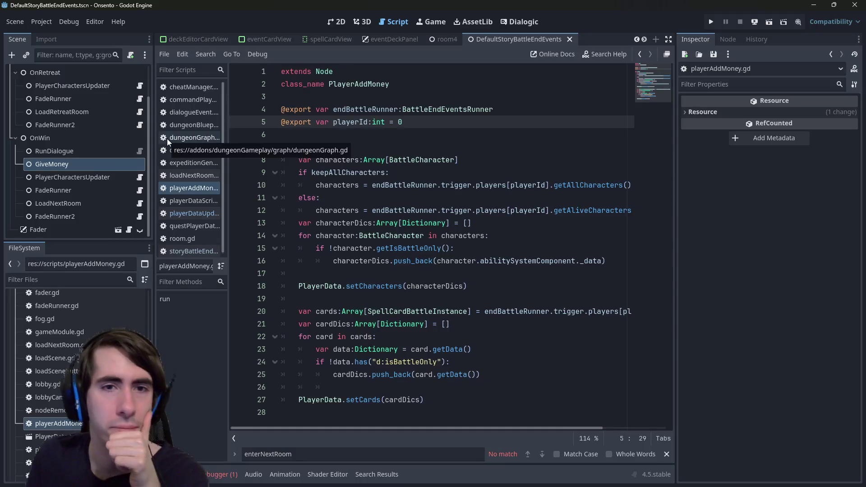
pyautogui.doubleClick(339, 172)
pyautogui.click(360, 199)
pyautogui.doubleClick(335, 159)
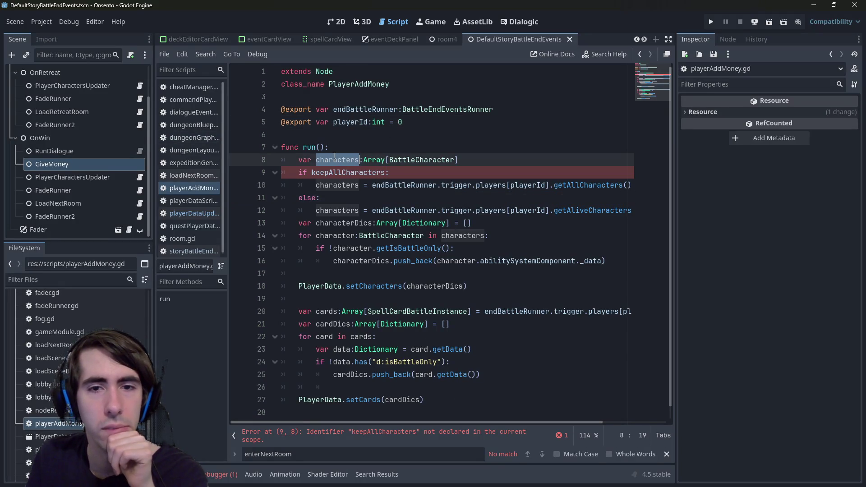
pyautogui.doubleClick(364, 110)
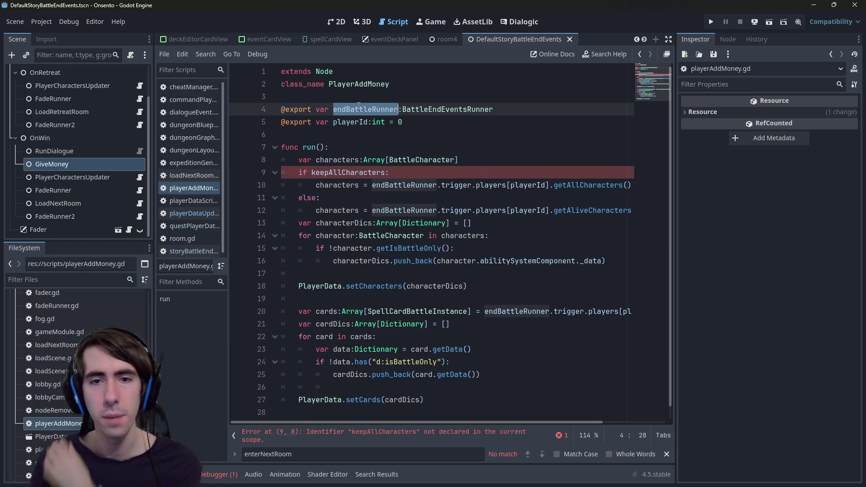
pyautogui.click(408, 185)
# Copy the endBattleRunner.trigger.players[playerId] lookup into run(), then undo the paste
pyautogui.moveTo(374, 186); pyautogui.dragTo(551, 186)
pyautogui.hotkey('ctrl', 'c')
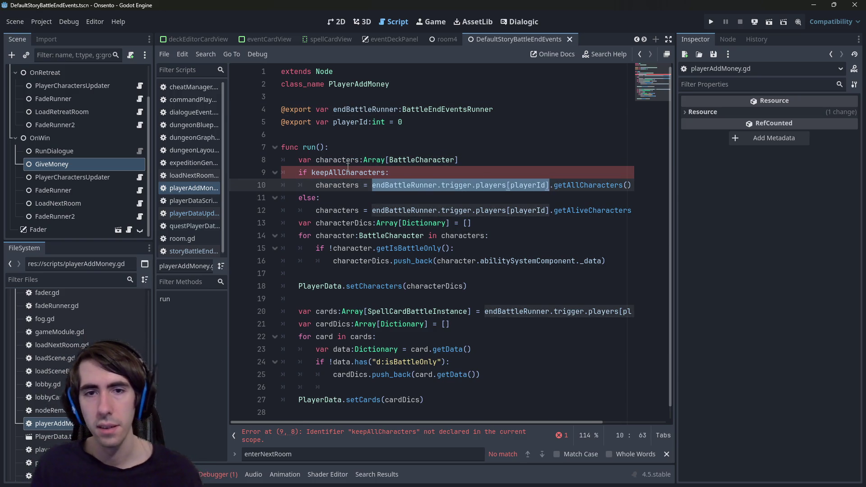
pyautogui.click(363, 149)
pyautogui.press('Return')
pyautogui.press('Return')
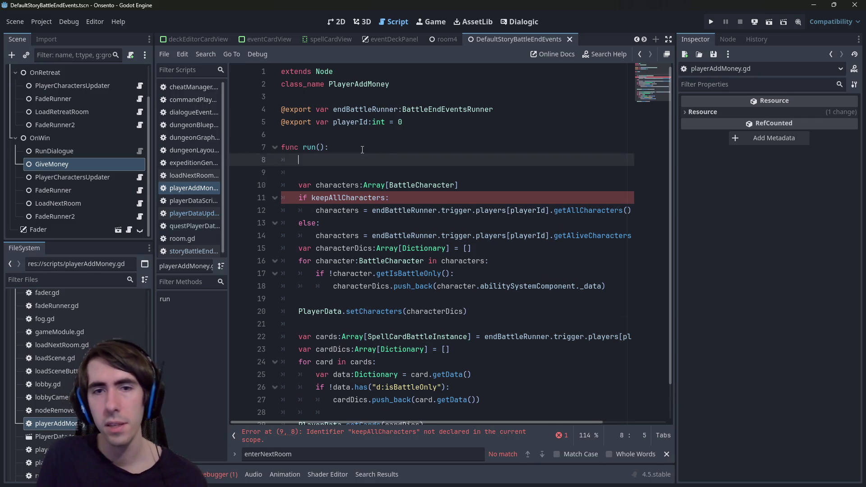
pyautogui.hotkey('ctrl', 'v')
pyautogui.hotkey('ctrl', 'z')
pyautogui.press('Up')
pyautogui.hotkey('ctrl', 'v')
pyautogui.scroll(-1, 378, 203)
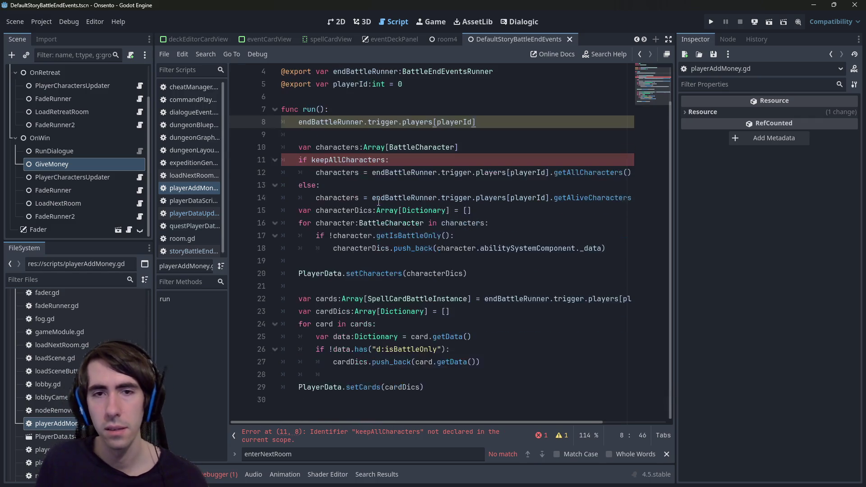
pyautogui.scroll(1, 433, 176)
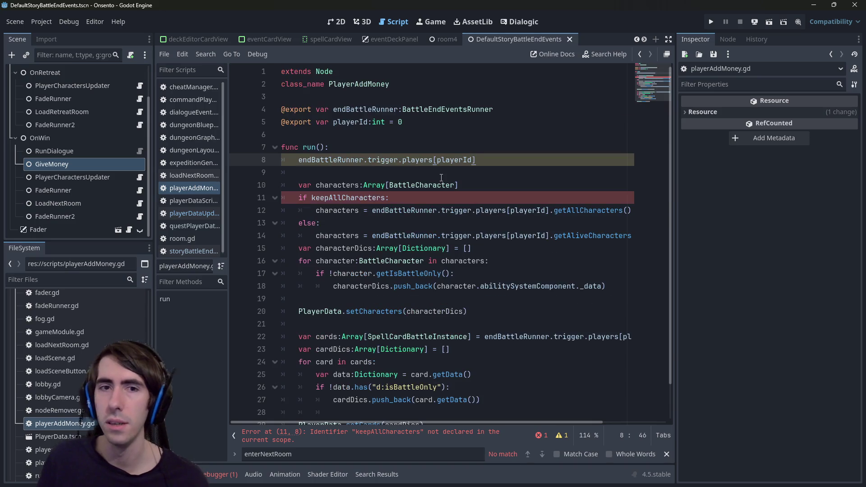
pyautogui.hotkey('ctrl', 'z')
# Write PlayerData.questPlayerData.currentMoney += inside run()
pyautogui.write('Player')
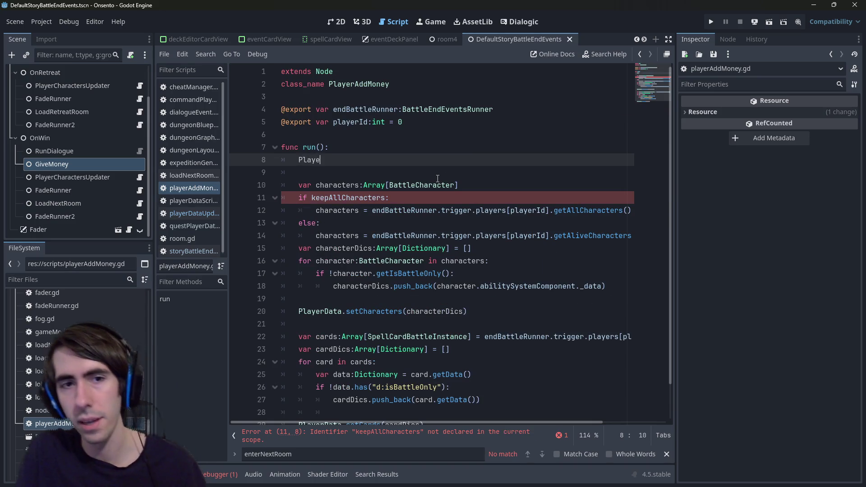
pyautogui.write('Data.')
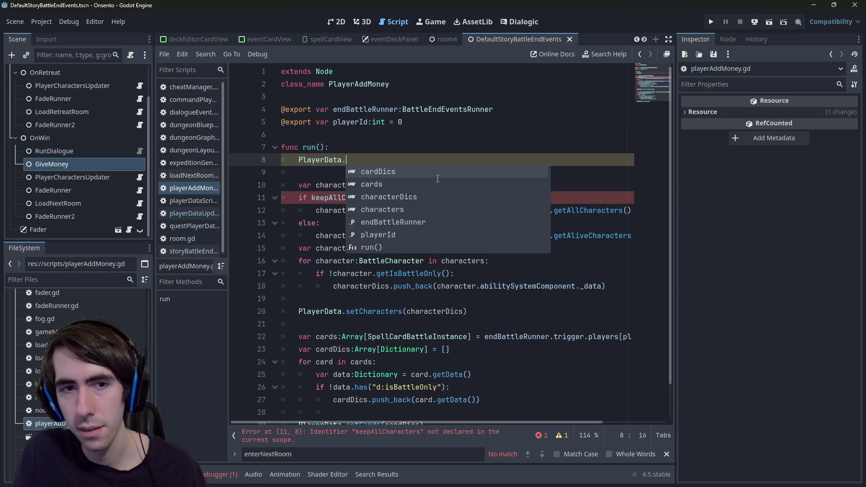
pyautogui.write('quest')
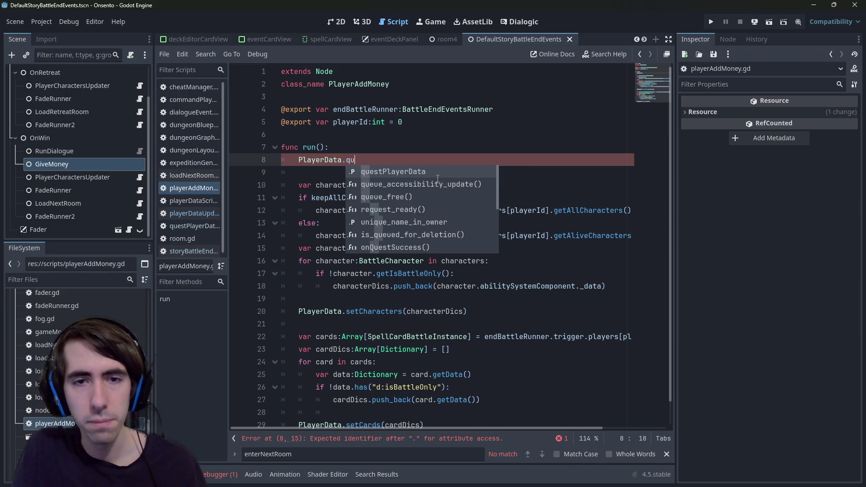
pyautogui.press('Return')
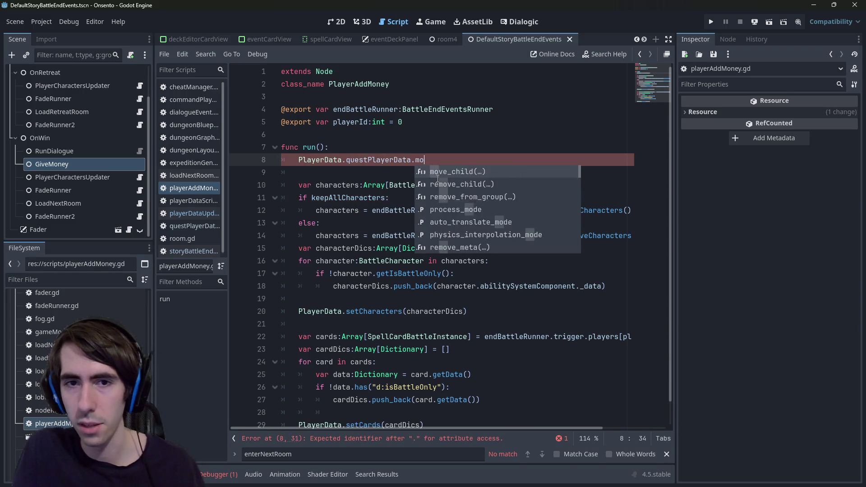
pyautogui.write('currentMoney ')
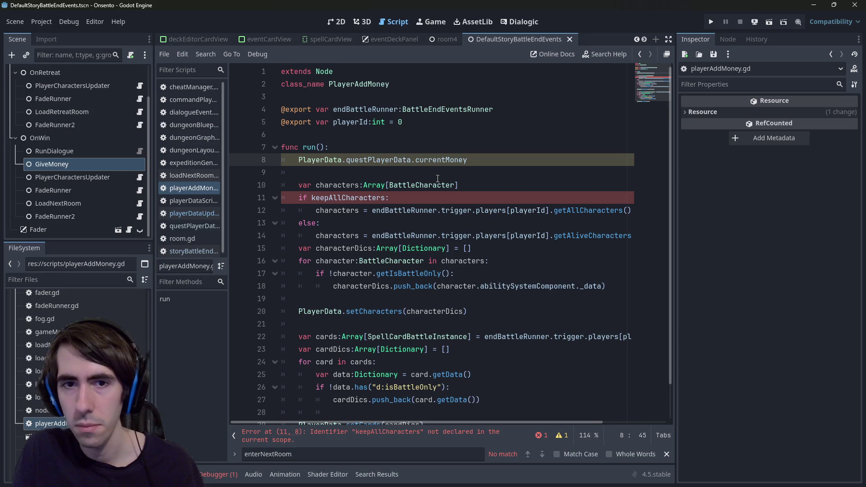
pyautogui.write('+=')
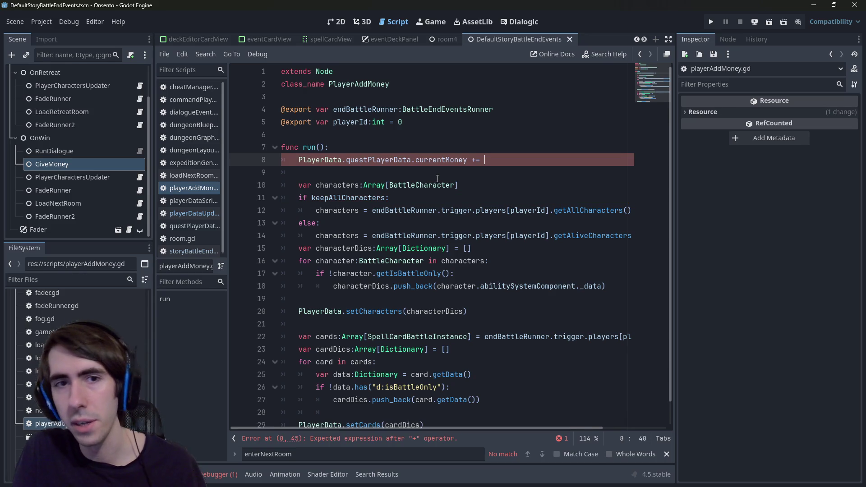
# Add an exported addedMoney int defaulting to 5 and delete the endBattleRunner and playerId exports
pyautogui.press('Escape')
pyautogui.press('Up')
pyautogui.hotkey('ctrl', 'shift', 'Return')
pyautogui.hotkey('ctrl', 'shift', 'Return')
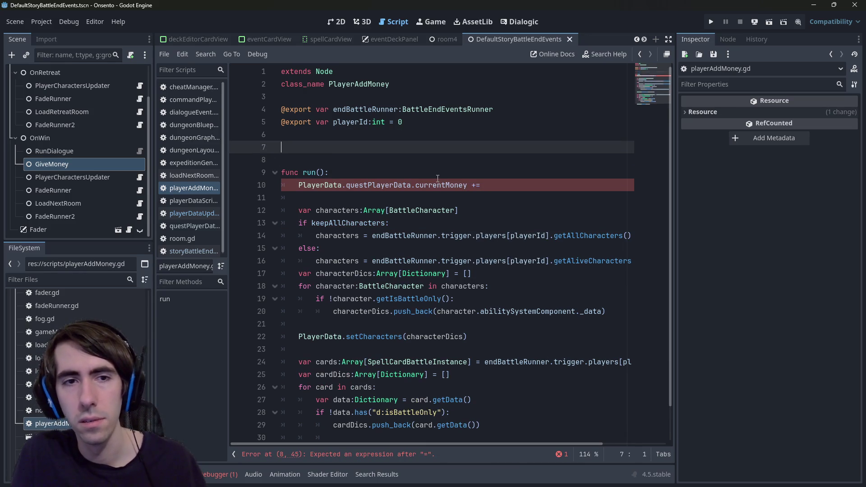
pyautogui.write('@export var')
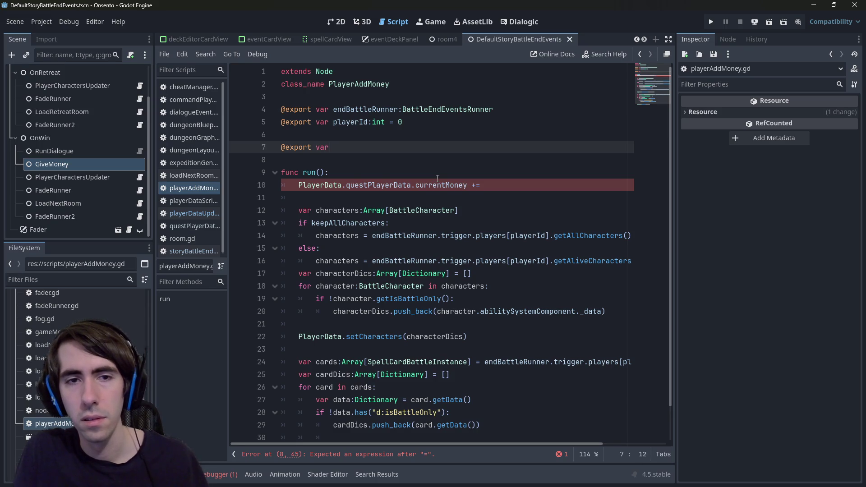
pyautogui.write(' addedMoney ')
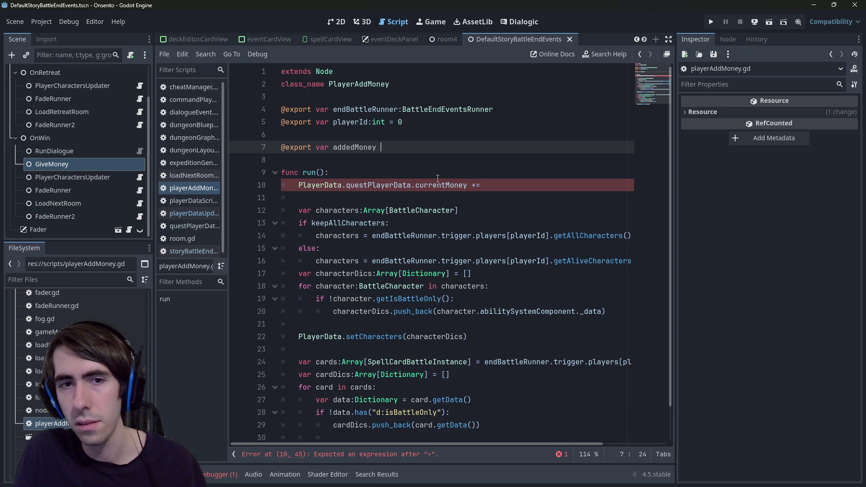
pyautogui.write('int =')
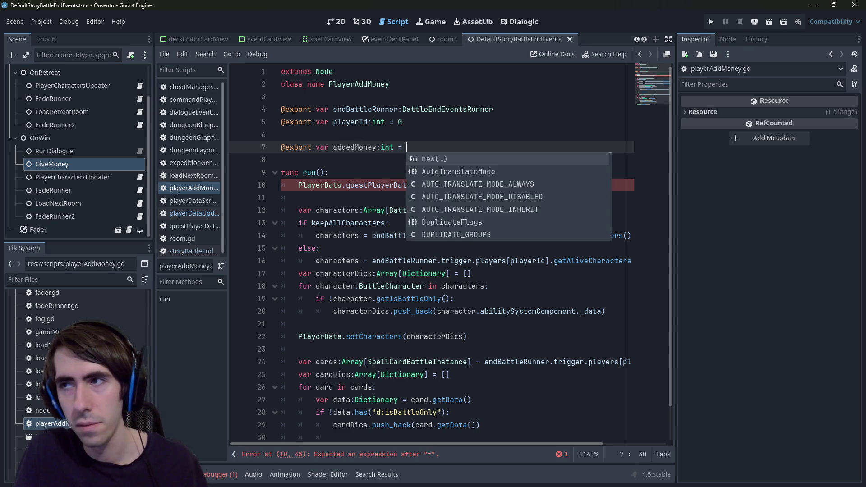
pyautogui.press('Escape')
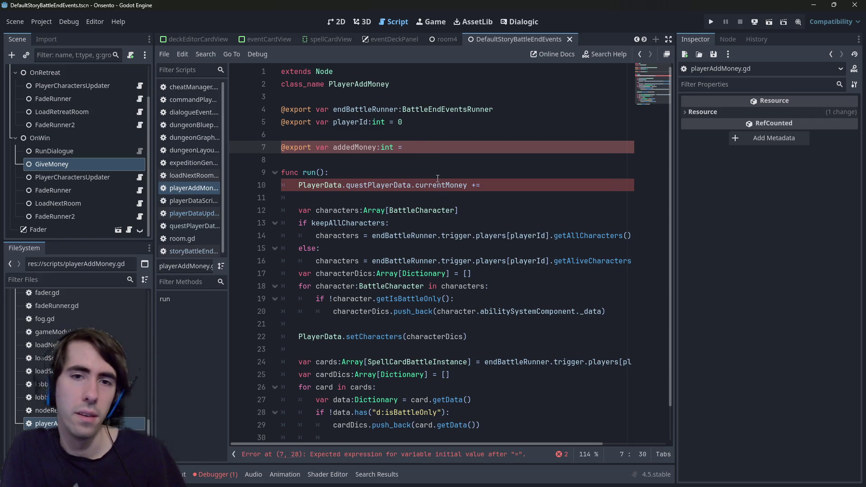
pyautogui.write('10')
pyautogui.press('BackSpace')
pyautogui.press('BackSpace')
pyautogui.write('5')
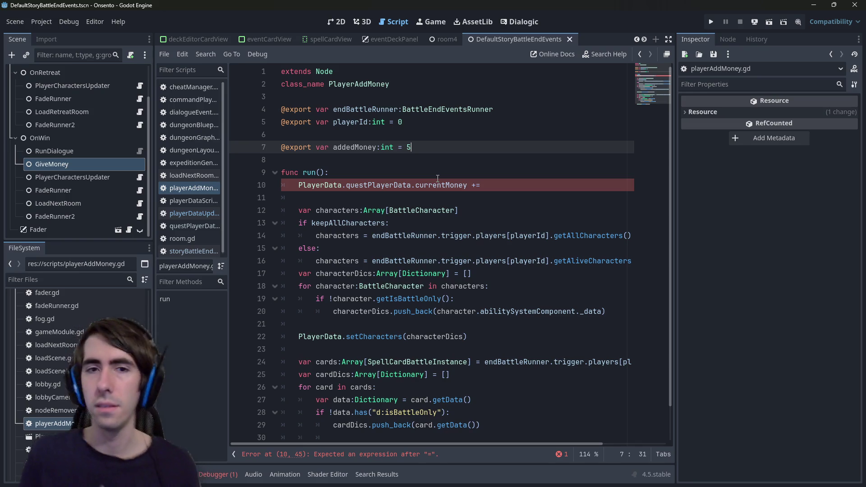
pyautogui.moveTo(253, 132); pyautogui.dragTo(253, 111)
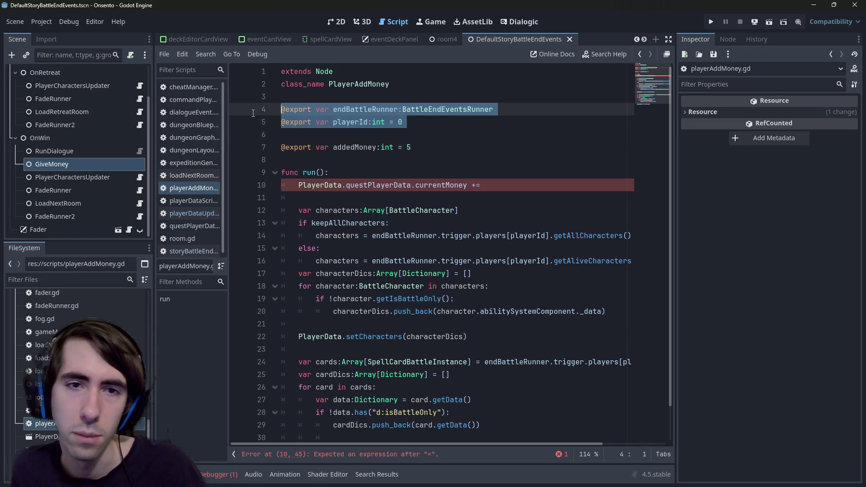
pyautogui.press('Delete')
pyautogui.press('Delete')
pyautogui.hotkey('ctrl', 's')
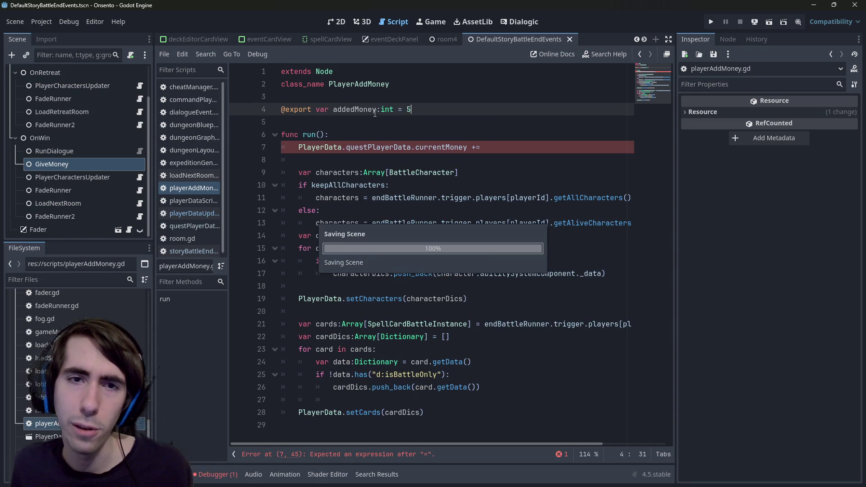
# Rename the addedMoney export to addedMoneyMin
pyautogui.doubleClick(373, 109)
pyautogui.click(503, 149)
pyautogui.press('Up')
pyautogui.press('Up')
pyautogui.press('Up')
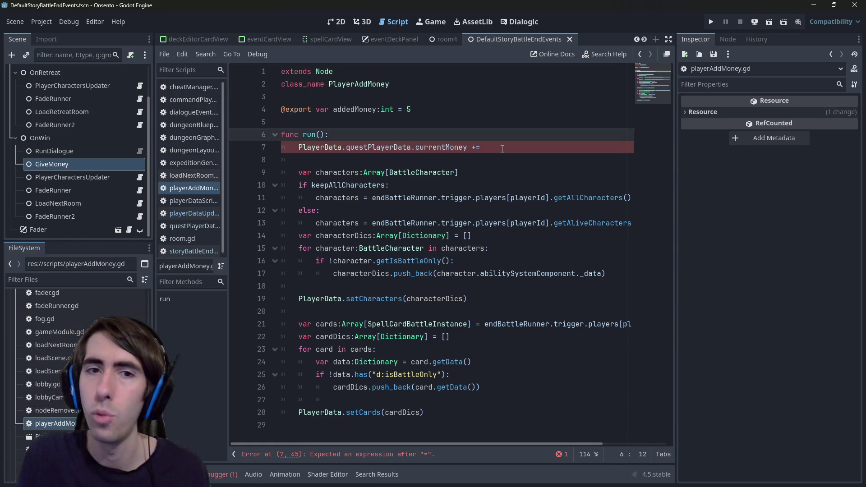
pyautogui.press('Left')
pyautogui.press('Left')
pyautogui.press('Left')
pyautogui.write('Min')
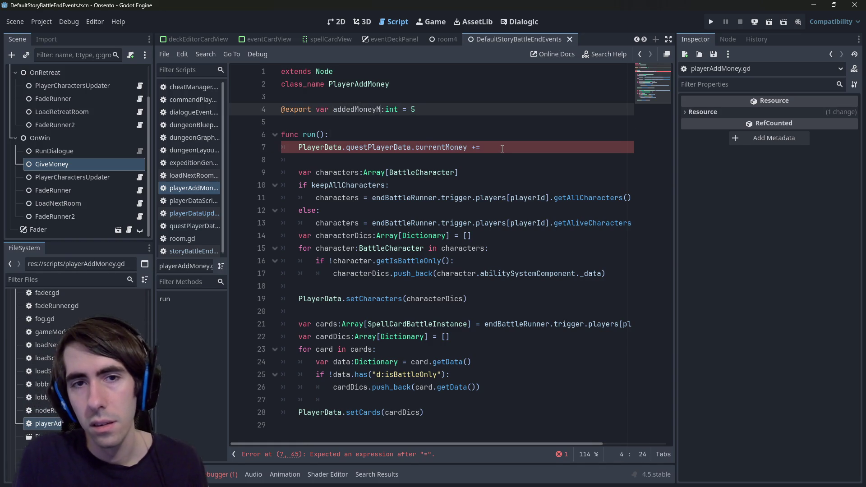
# Duplicate the line as addedMoneyMax and change addedMoneyMin's default to 4
pyautogui.press('Down')
pyautogui.press('Up')
pyautogui.press('End')
pyautogui.hotkey('ctrl', 'shift', 'Left')
pyautogui.hotkey('ctrl', 'shift', 'Left')
pyautogui.hotkey('ctrl', 'shift', 'Left')
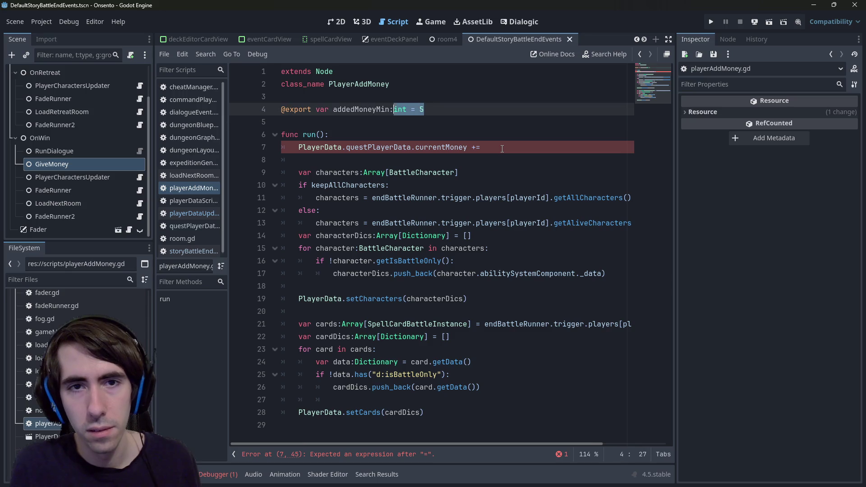
pyautogui.hotkey('ctrl', 'shift', 'd')
pyautogui.hotkey('ctrl', 'Right')
pyautogui.hotkey('ctrl', 'Right')
pyautogui.hotkey('ctrl', 'Right')
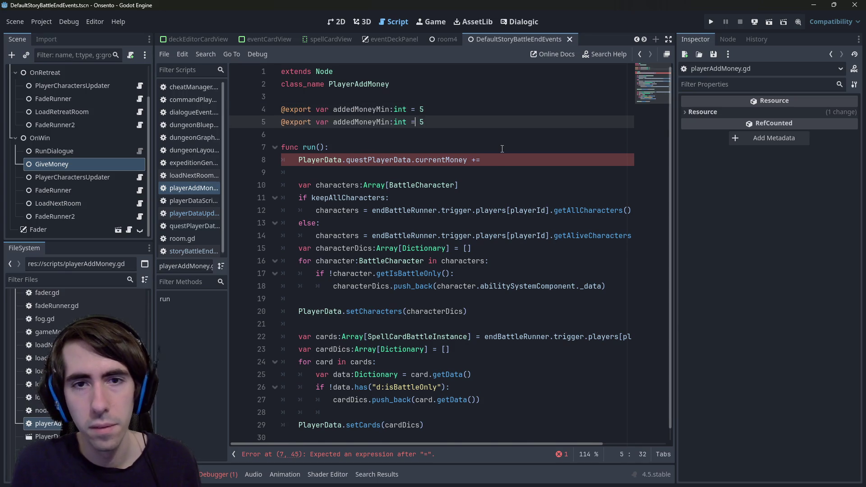
pyautogui.press('BackSpace')
pyautogui.press('BackSpace')
pyautogui.press('BackSpace')
pyautogui.write('Max')
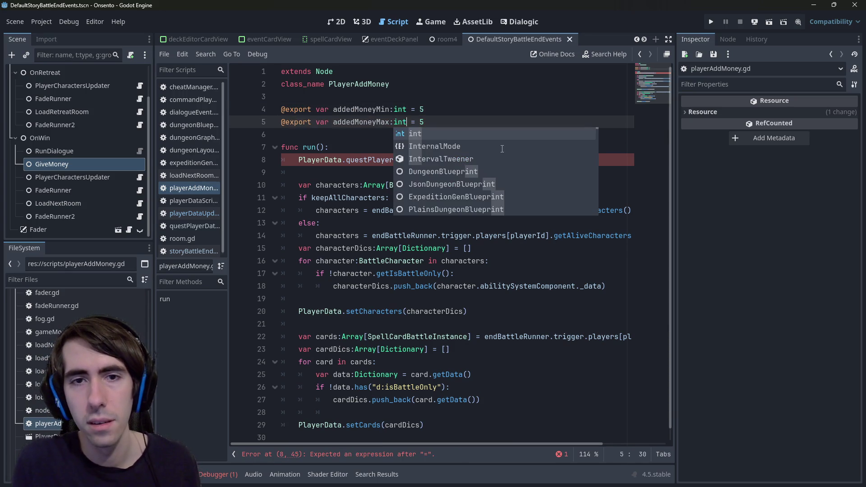
pyautogui.press('End')
pyautogui.press('Up')
pyautogui.press('BackSpace')
pyautogui.write('4')
pyautogui.press('Down')
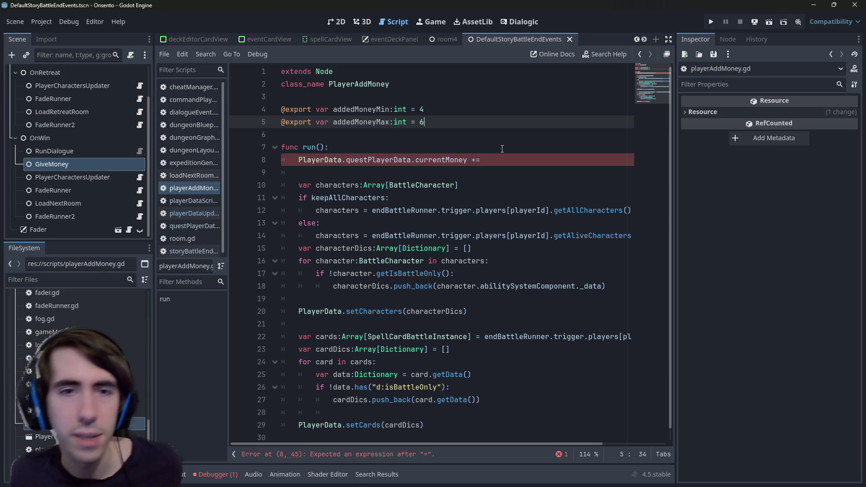
pyautogui.click(497, 160)
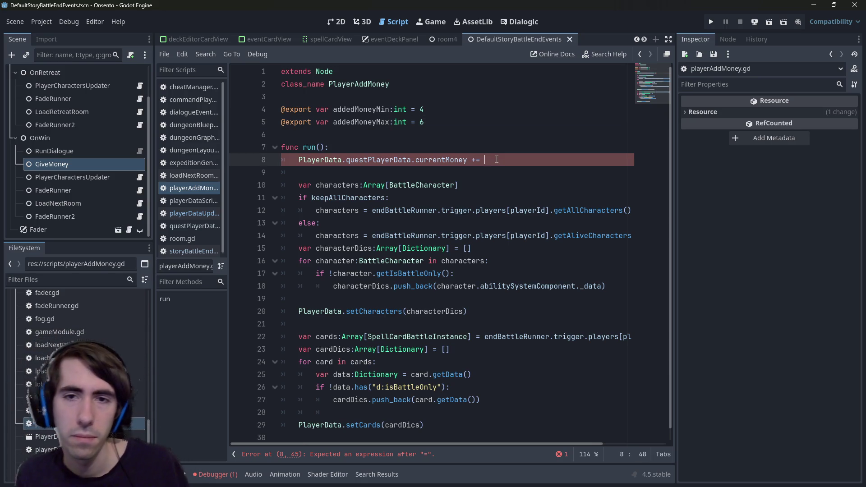
# Insert a randi_range call on the money line via autocomplete
pyautogui.write('rand')
pyautogui.press('Down')
pyautogui.press('Down')
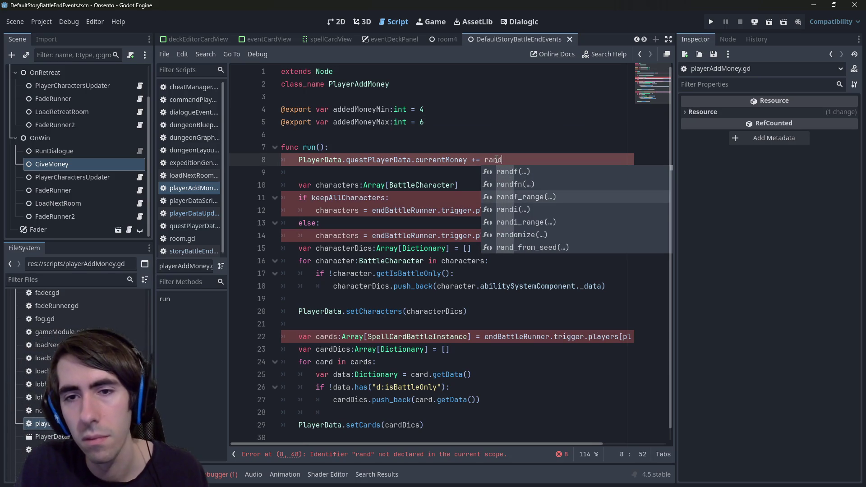
pyautogui.press('Down')
pyautogui.press('Down')
pyautogui.press('Return')
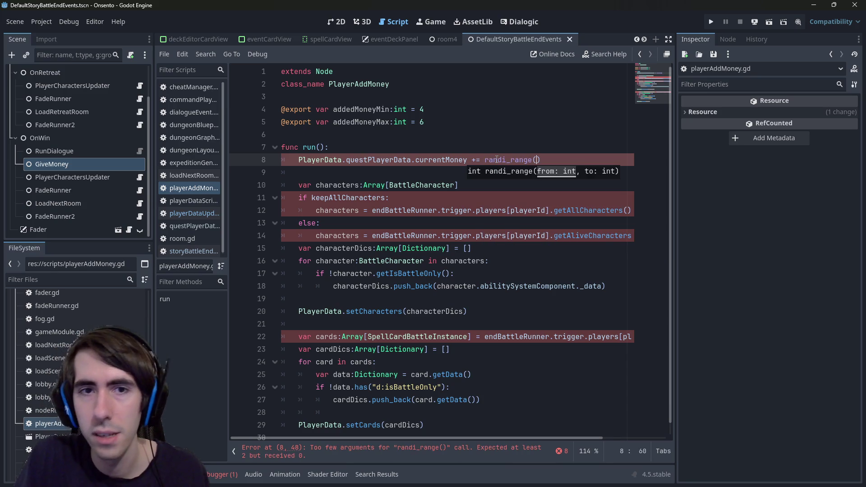
# Fill randi_range with addedMoneyMin and addedMoneyMax as its bounds and save the script
pyautogui.doubleClick(360, 109)
pyautogui.hotkey('ctrl', 'c')
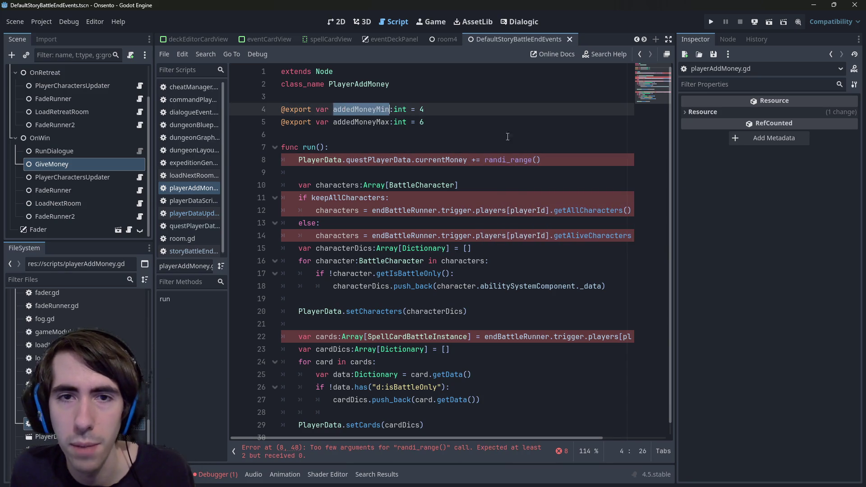
pyautogui.click(535, 160)
pyautogui.hotkey('ctrl', 'v')
pyautogui.write(',')
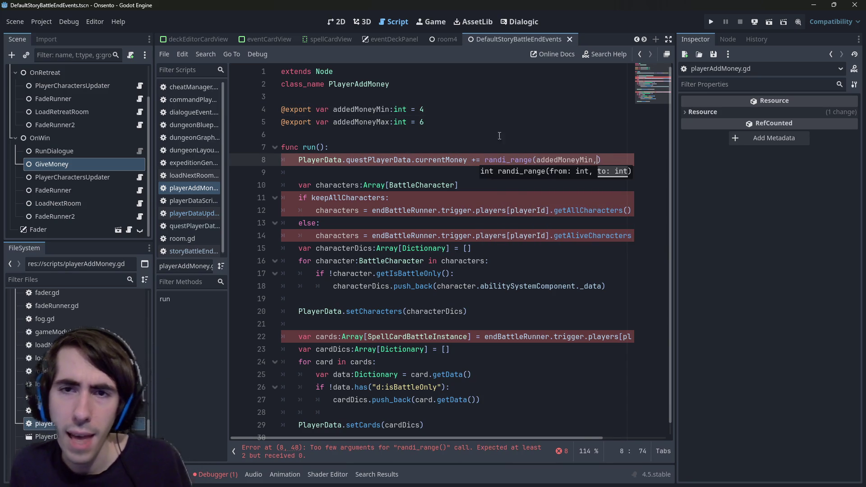
pyautogui.click(381, 123)
pyautogui.doubleClick(382, 123)
pyautogui.hotkey('ctrl', 'c')
pyautogui.click(605, 161)
pyautogui.hotkey('ctrl', 'v')
pyautogui.hotkey('ctrl', 's')
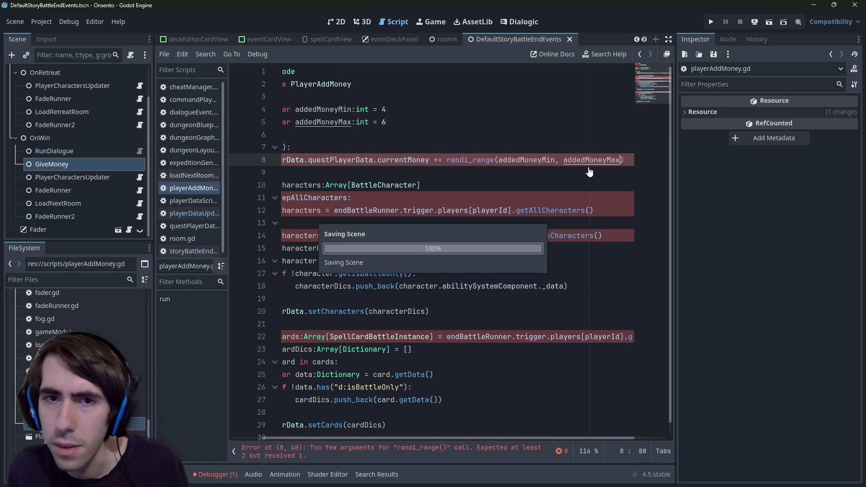
# Jump to the currentMoney declaration in questPlayerData.gd
pyautogui.click(281, 185)
pyautogui.doubleClick(444, 160)
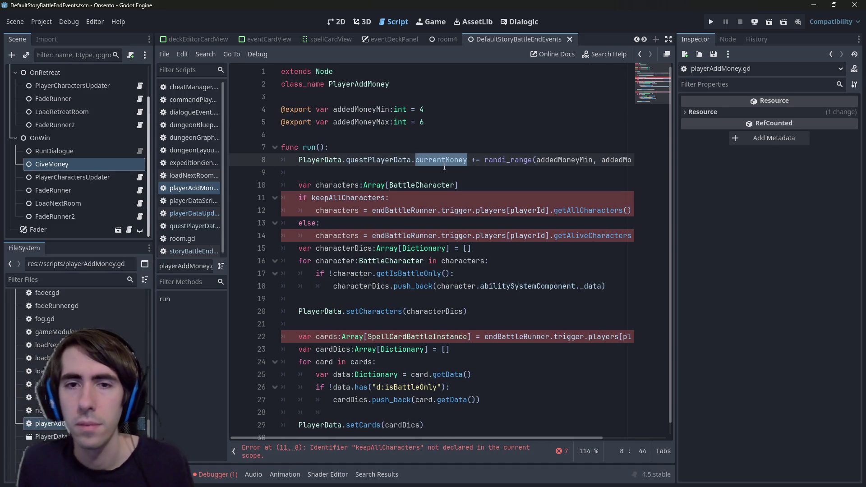
pyautogui.moveTo(444, 167)
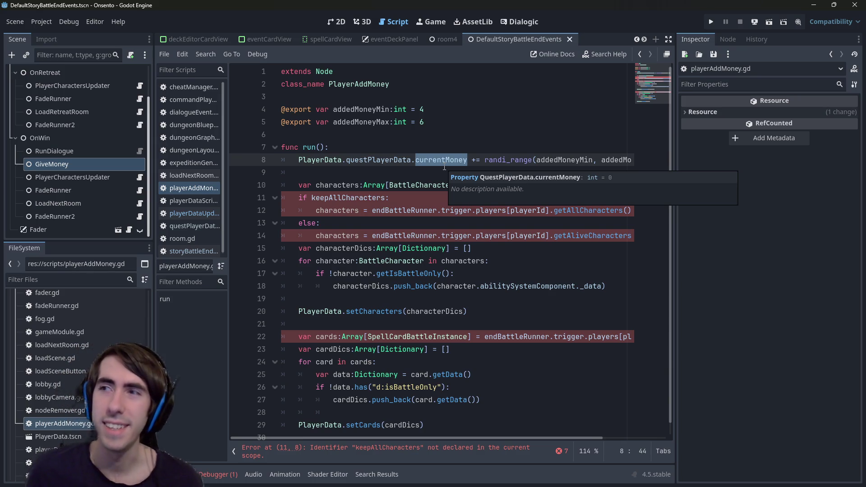
pyautogui.keyDown('ctrl'); pyautogui.click(442, 161); pyautogui.keyUp('ctrl')
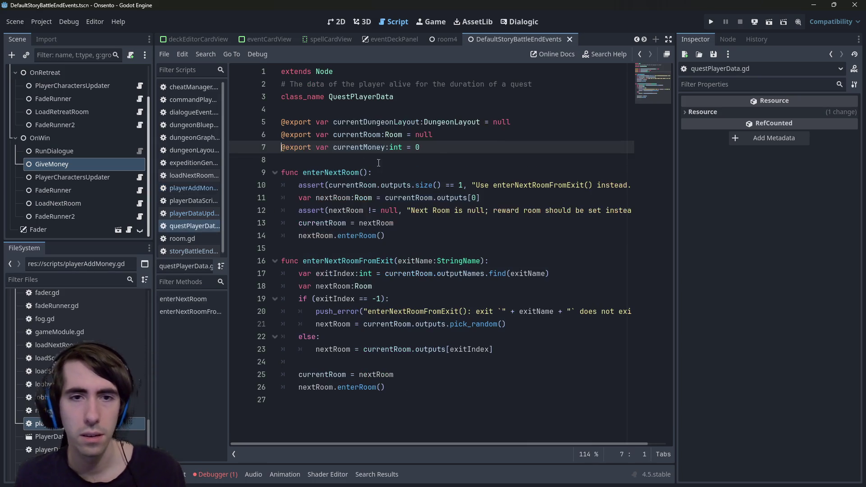
# Rename QuestPlayerData's currentMoney variable to _currentMoney and save
pyautogui.press('Left')
pyautogui.write('_')
pyautogui.hotkey('ctrl', 's')
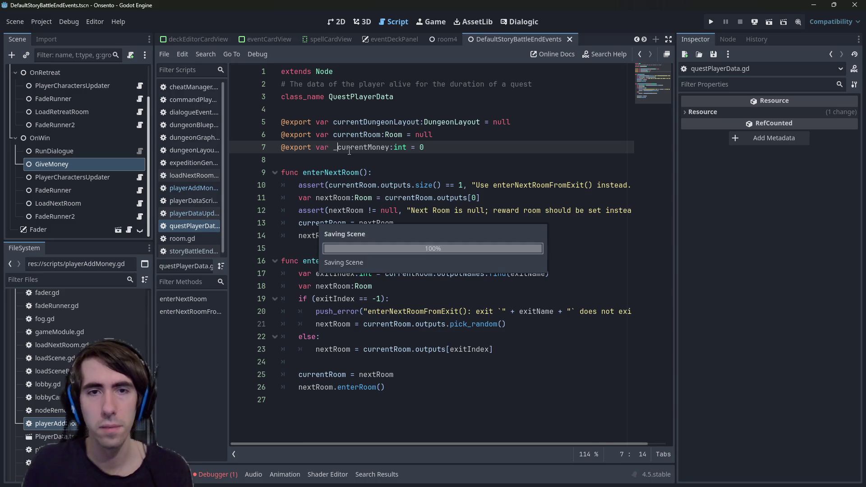
pyautogui.press('BackSpace')
pyautogui.doubleClick(335, 147)
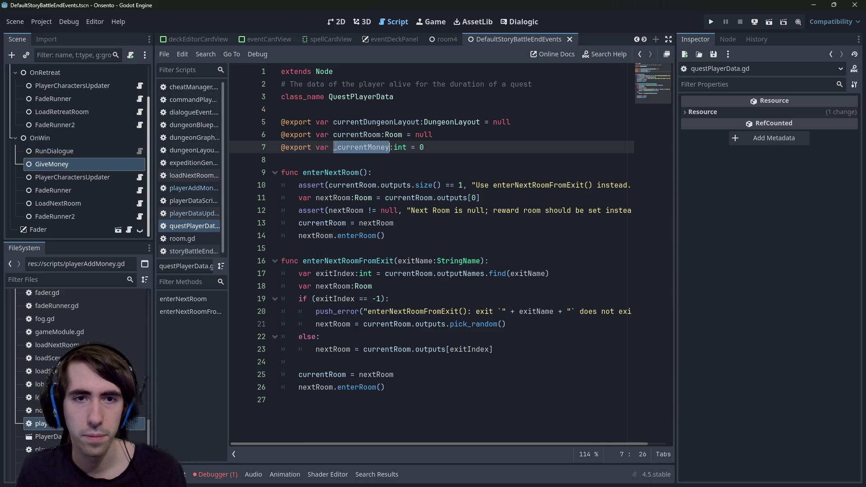
# Change line 8 of playerAddMoney.gd to GiveMoney(randi_range(addedMoneyMin, addedMoneyMax))
pyautogui.hotkey('alt', 'Left')
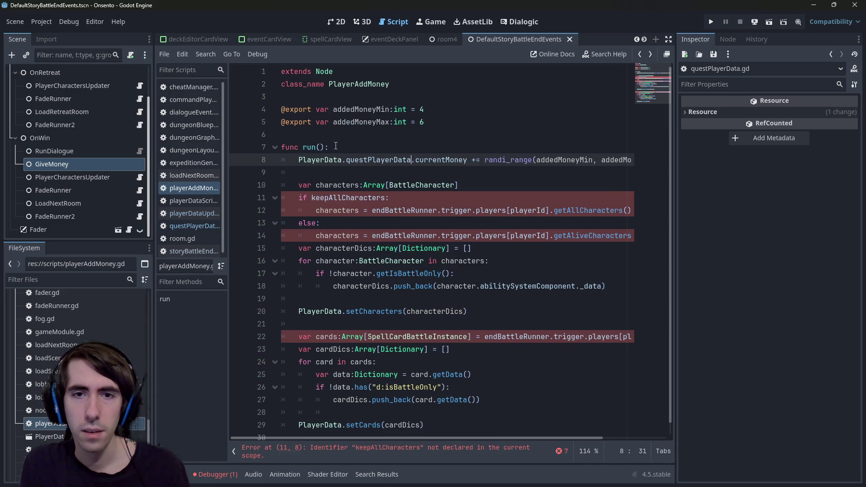
pyautogui.hotkey('ctrl', 'Left')
pyautogui.write('_')
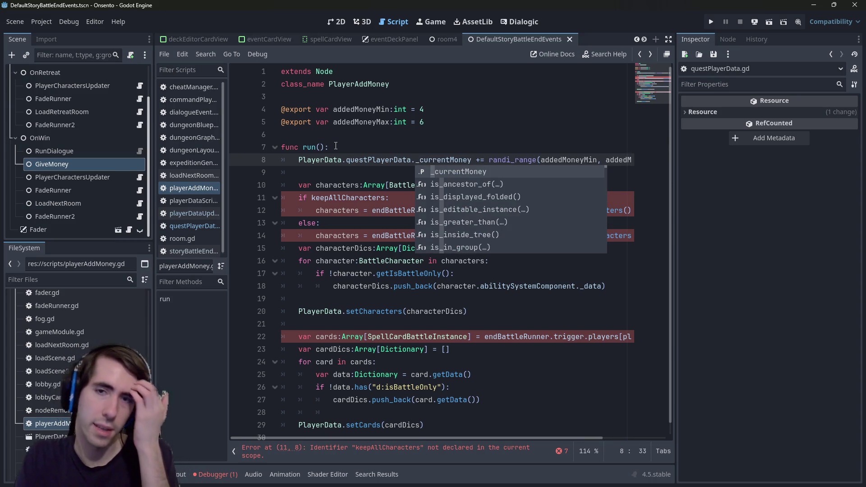
pyautogui.press('BackSpace')
pyautogui.hotkey('ctrl', 'Delete')
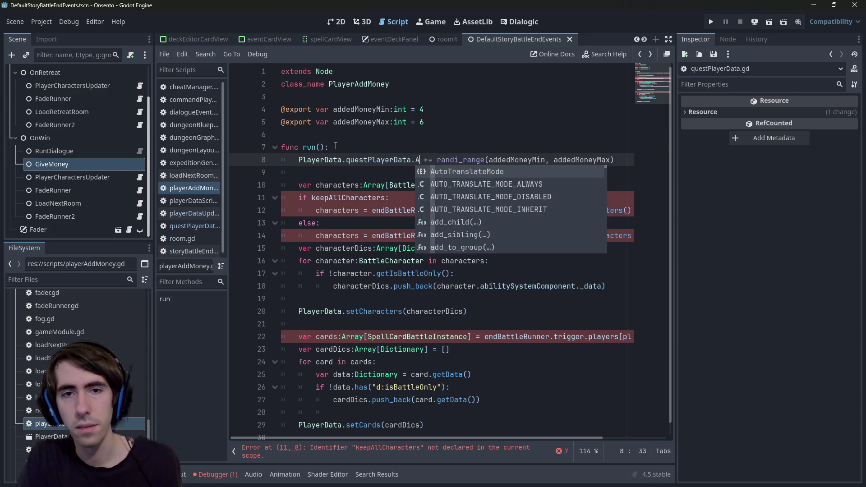
pyautogui.write('GiveMoney')
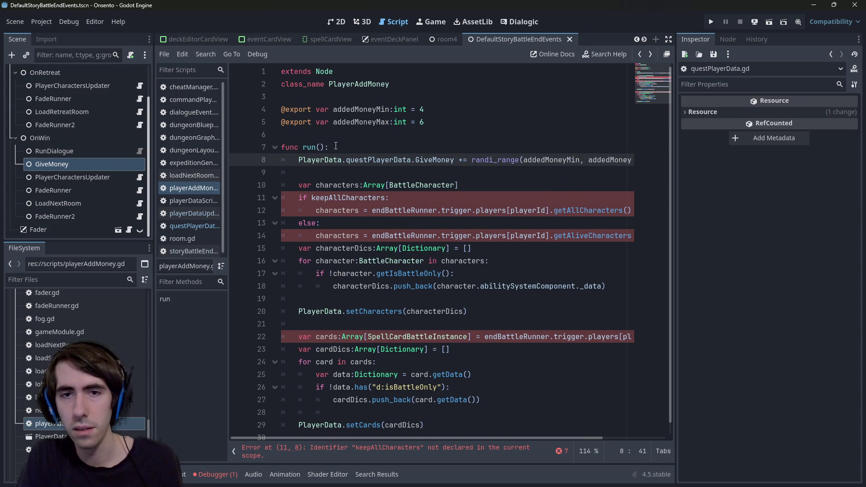
pyautogui.press('Delete')
pyautogui.press('Delete')
pyautogui.press('Delete')
pyautogui.write('(')
pyautogui.press('End')
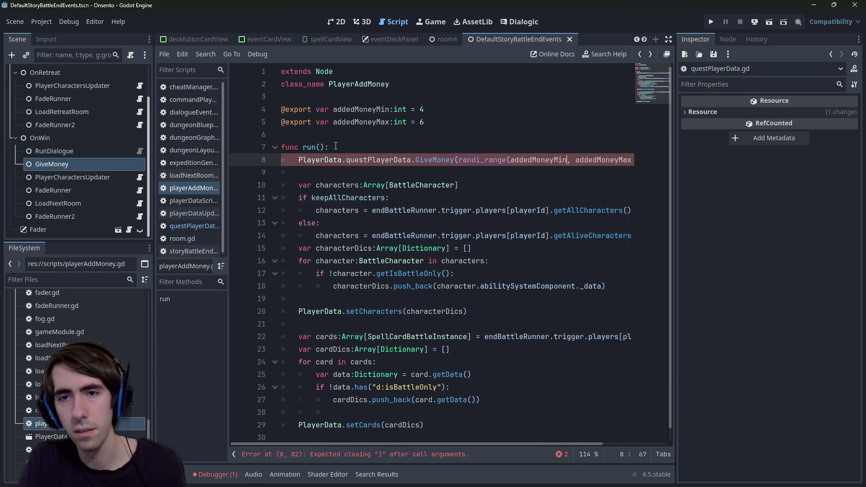
pyautogui.write(')')
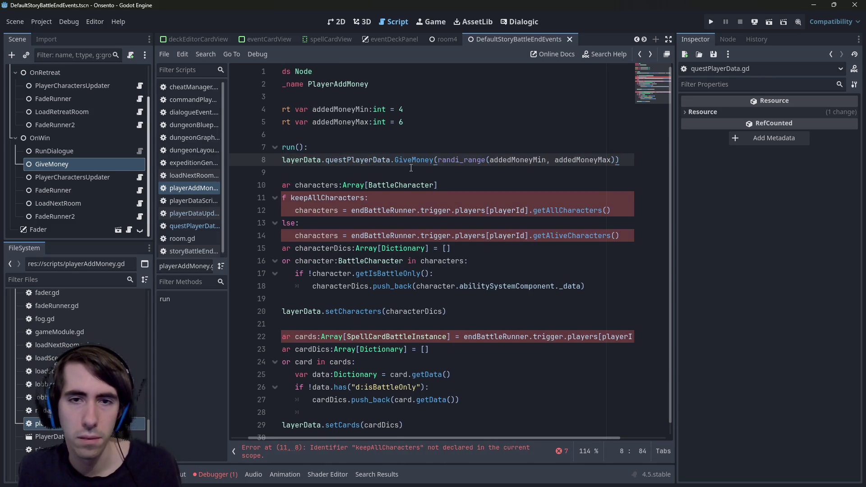
pyautogui.hotkey('alt', 'Left')
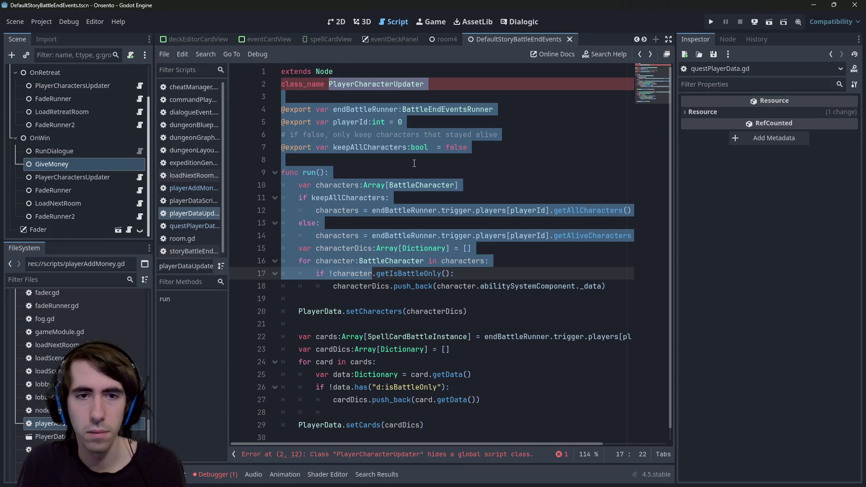
pyautogui.hotkey('alt', 'Left')
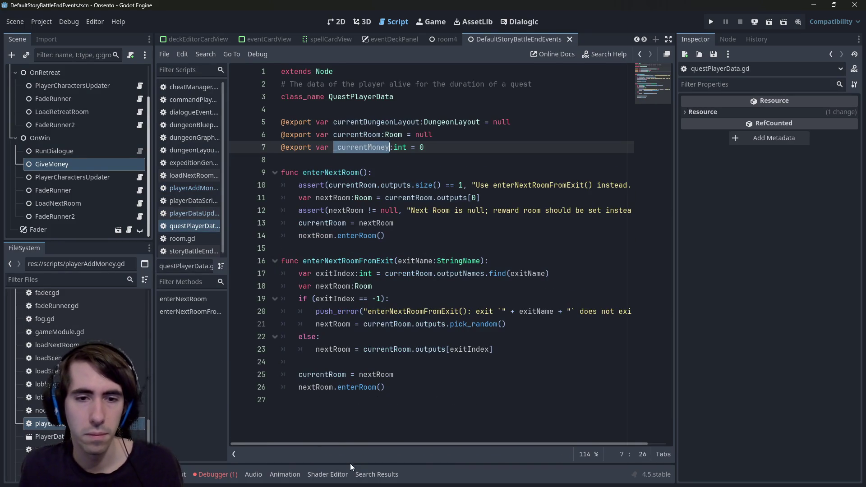
# Declare a new function giveMoney(addedMoney) at the end of questPlayerData.gd
pyautogui.click(354, 406)
pyautogui.press('Return')
pyautogui.write('func GiveMoney():')
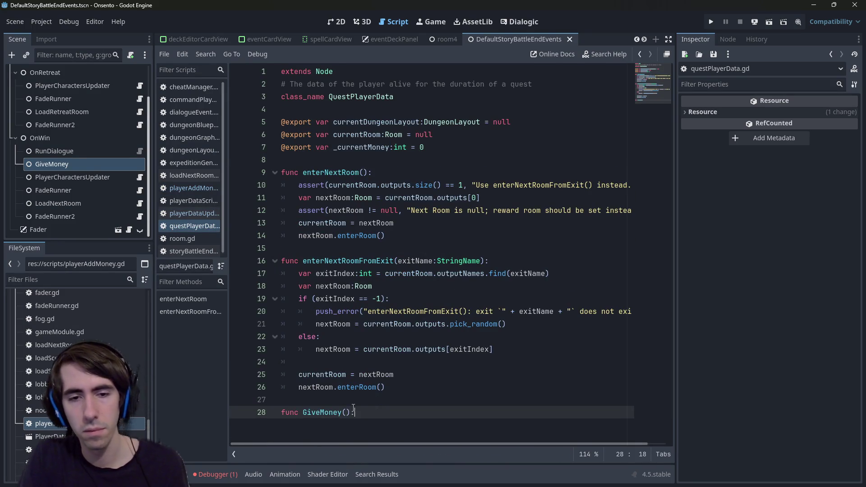
pyautogui.press('Left')
pyautogui.press('BackSpace')
pyautogui.press('BackSpace')
pyautogui.write('(')
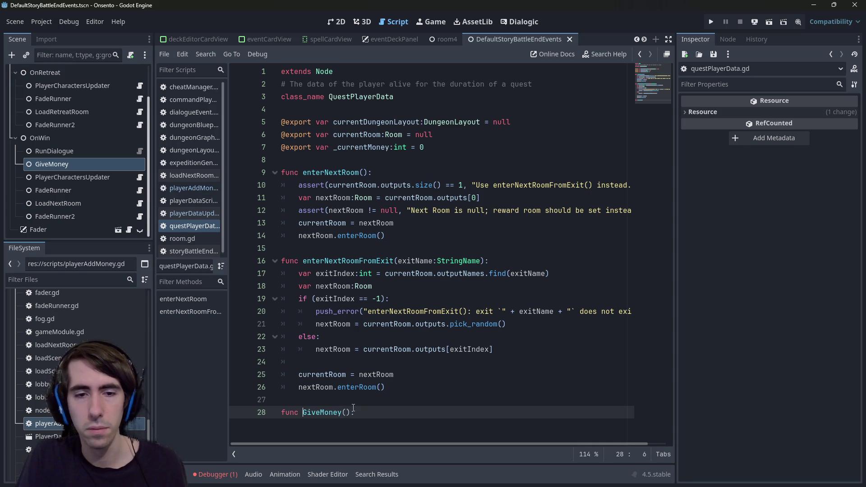
pyautogui.hotkey('ctrl', 'Left')
pyautogui.hotkey('ctrl', 'Left')
pyautogui.press('Delete')
pyautogui.write('g')
pyautogui.hotkey('ctrl', 'Right')
pyautogui.press('Right')
pyautogui.write('addedMoney')
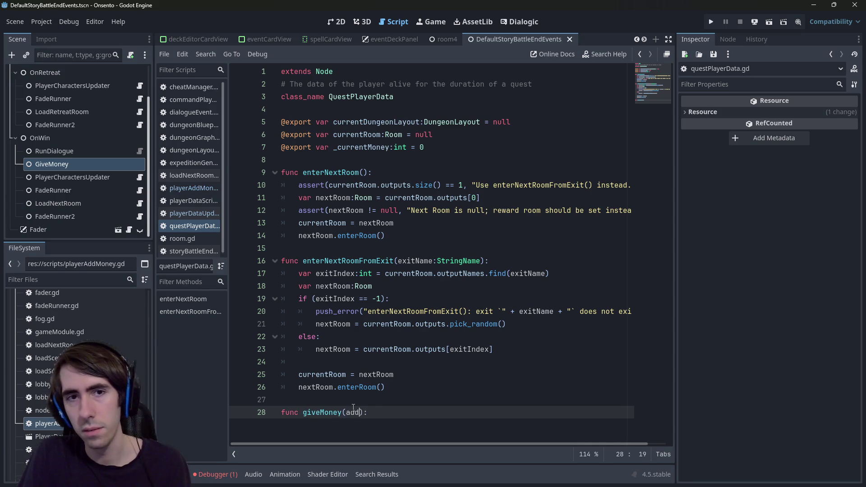
# Make giveMoney's body '_currentMoney += addedMoney'
pyautogui.press('End')
pyautogui.press('Return')
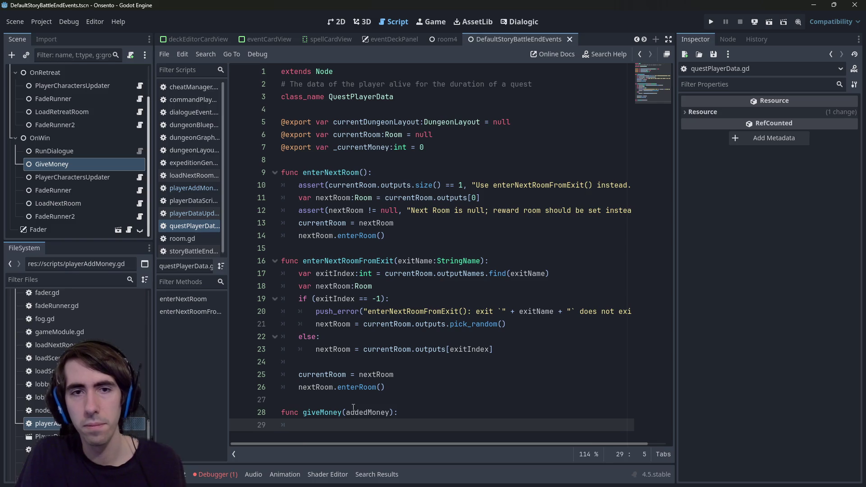
pyautogui.write('_currentMoney +=')
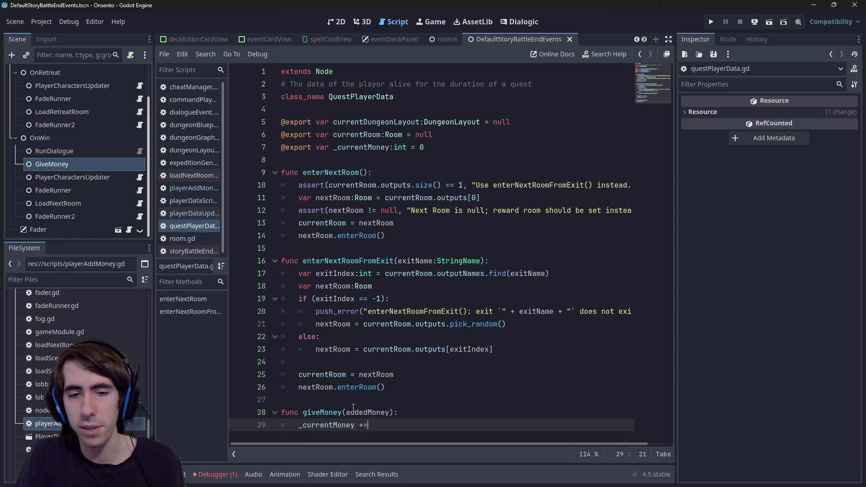
pyautogui.write(' addedMoney')
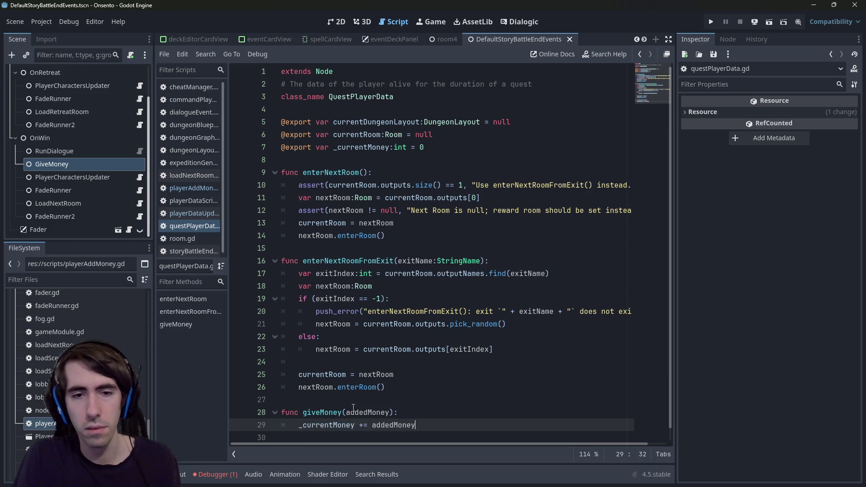
pyautogui.hotkey('alt', 'Left')
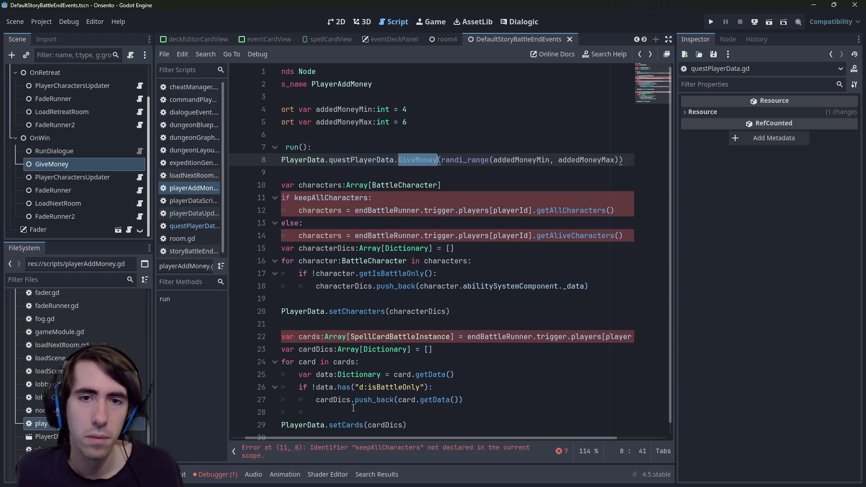
# Change the call on line 8 from GiveMoney to lowercase giveMoney
pyautogui.press('Left')
pyautogui.press('Delete')
pyautogui.write('g')
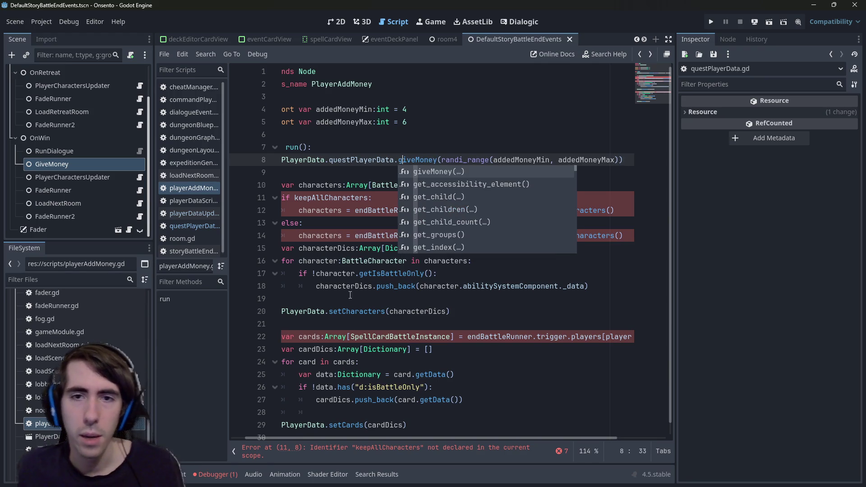
pyautogui.press('Escape')
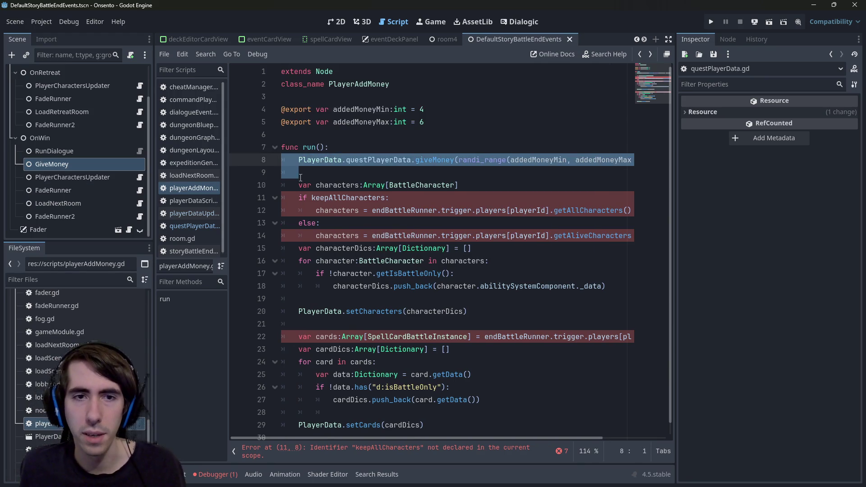
# Delete the leftover character and card code below the money line and save
pyautogui.moveTo(316, 172)
pyautogui.mouseDown()
pyautogui.moveTo(338, 303)
pyautogui.moveTo(367, 396)
pyautogui.moveTo(406, 412)
pyautogui.moveTo(472, 410)
pyautogui.mouseUp()
pyautogui.press('Delete')
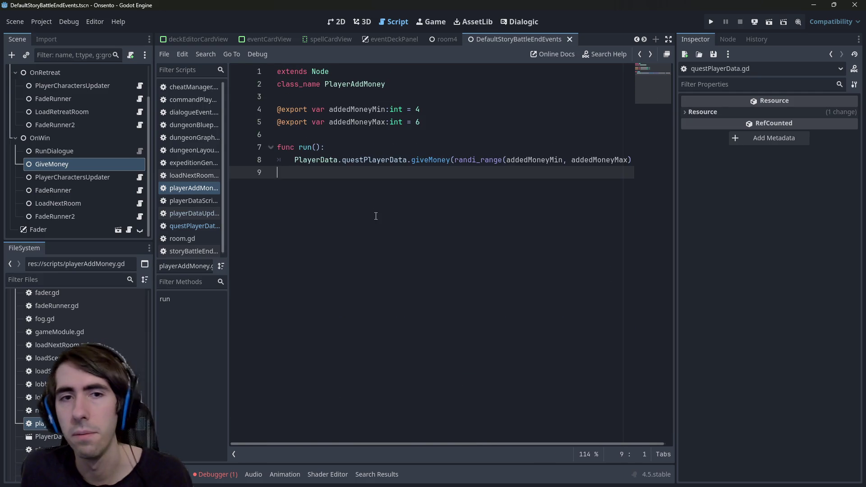
pyautogui.hotkey('ctrl', 's')
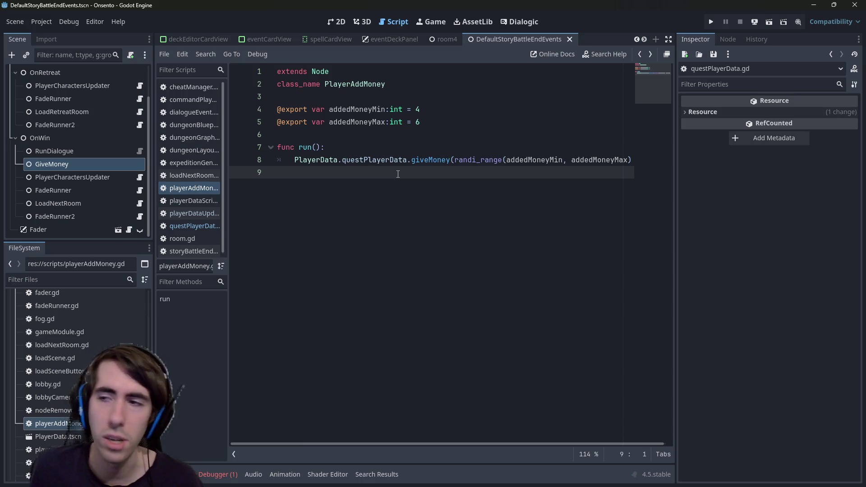
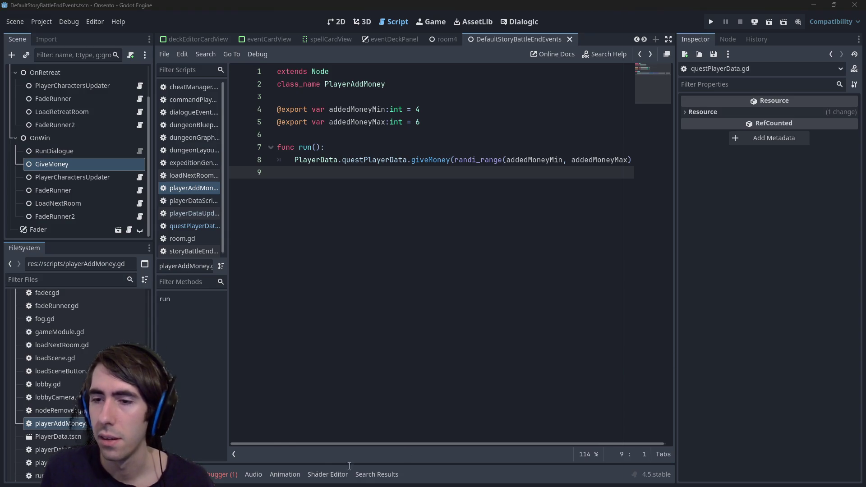
# Switch to the dungeonGraph scene tab and run it as the current scene
pyautogui.click(452, 133)
pyautogui.scroll(5, 209, 39)
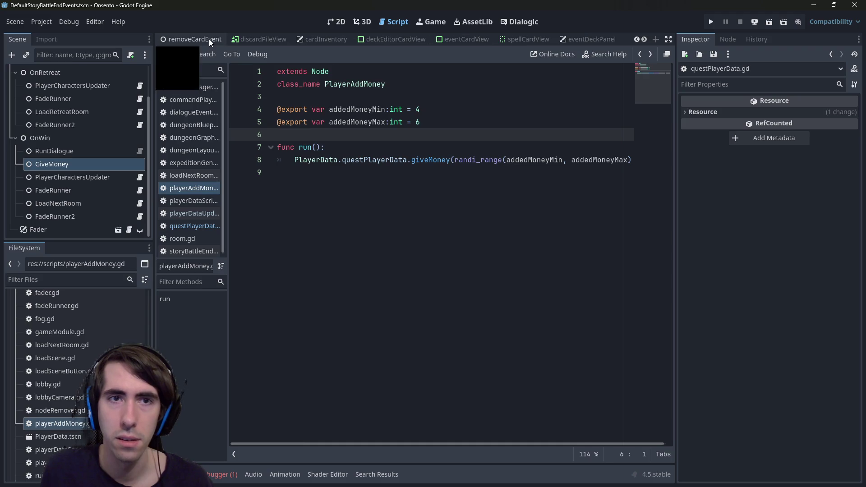
pyautogui.scroll(3, 210, 38)
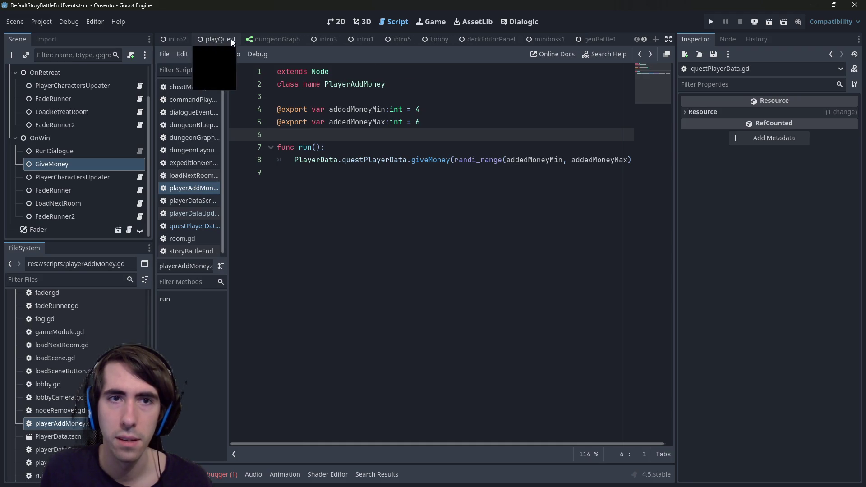
pyautogui.click(273, 38)
pyautogui.click(769, 21)
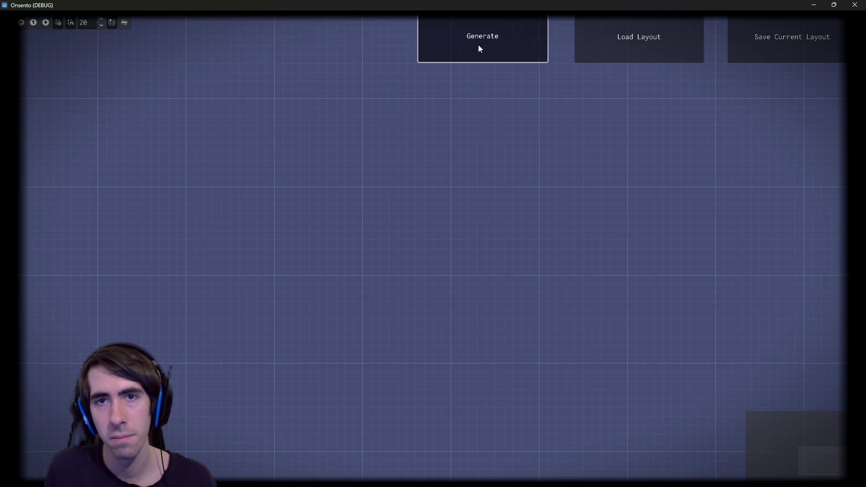
# Generate a new dungeon room graph and zoom in on it
pyautogui.click(479, 45)
pyautogui.scroll(-5, 240, 162)
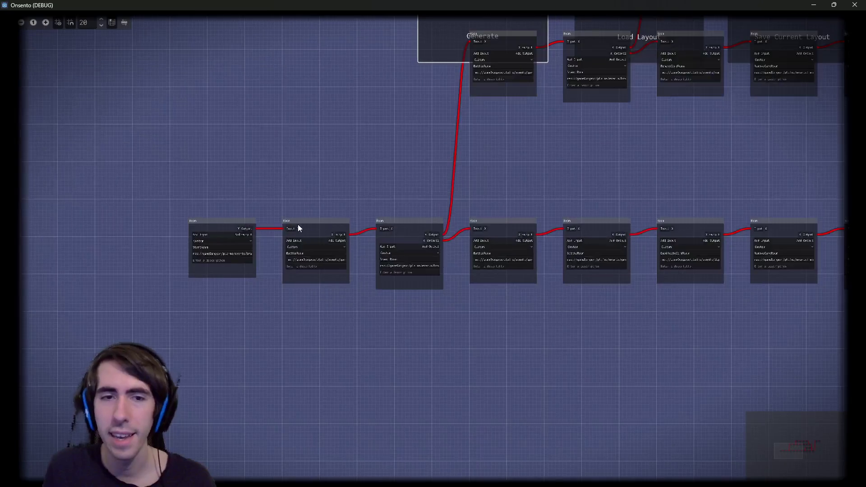
pyautogui.scroll(2, 298, 226)
pyautogui.scroll(2, 298, 228)
# Select the StartRoom, the second Room and the two BattleRoom nodes along the chain
pyautogui.moveTo(23, 160)
pyautogui.mouseDown()
pyautogui.moveTo(134, 307)
pyautogui.moveTo(263, 403)
pyautogui.mouseUp()
pyautogui.scroll(2, 205, 393)
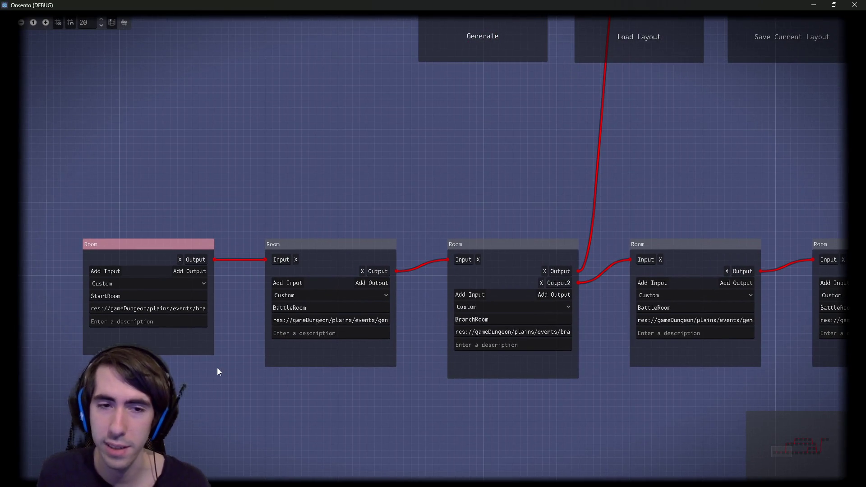
pyautogui.click(270, 274)
pyautogui.hscroll(5, 253, 230)
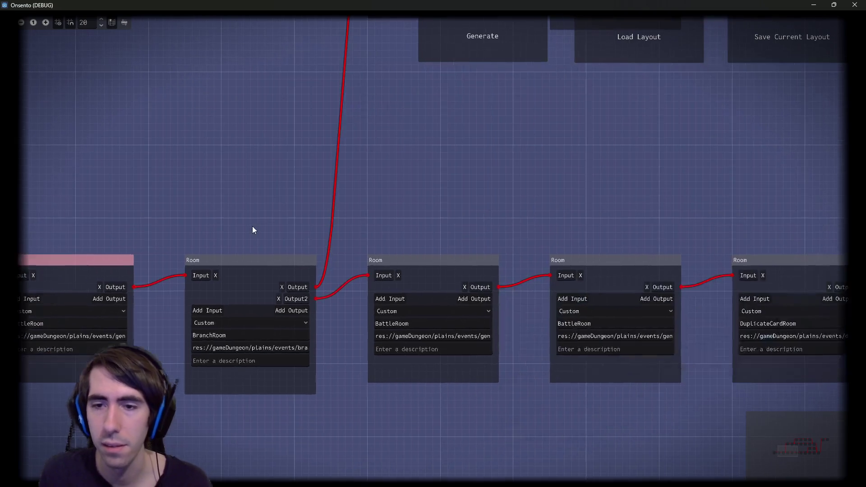
pyautogui.moveTo(521, 217); pyautogui.dragTo(339, 403)
pyautogui.hscroll(4, 451, 239)
pyautogui.scroll(2, 493, 235)
pyautogui.moveTo(493, 235); pyautogui.dragTo(269, 417)
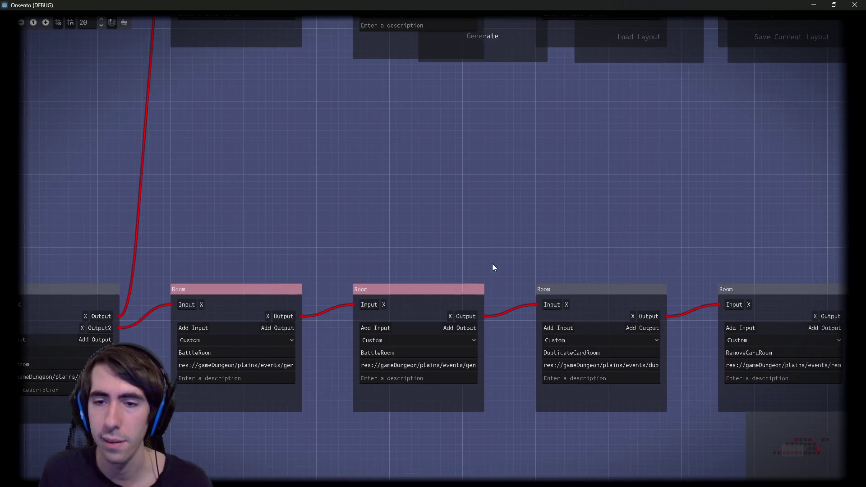
pyautogui.hscroll(5, 492, 264)
# Inspect the DuplicateCardRoom, RemoveCardRoom and PickCardRoom name fields further along the graph
pyautogui.click(283, 349)
pyautogui.hotkey('ctrl', 'a')
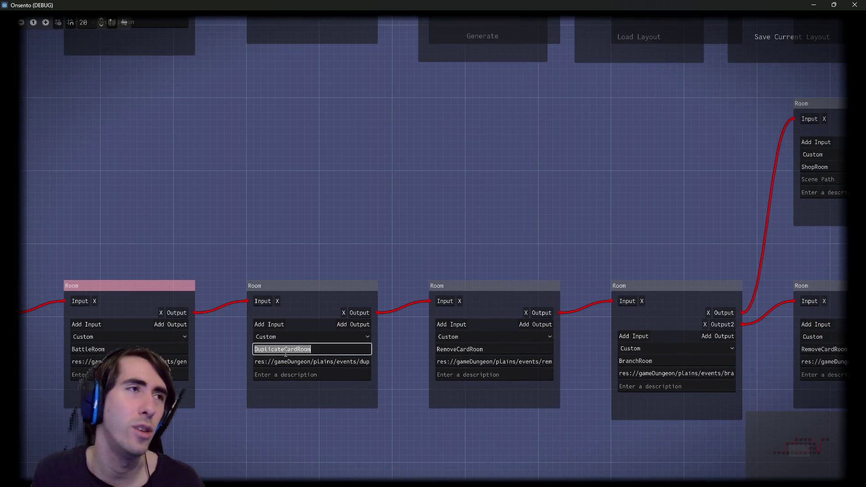
pyautogui.moveTo(359, 252); pyautogui.dragTo(226, 235)
pyautogui.doubleClick(334, 332)
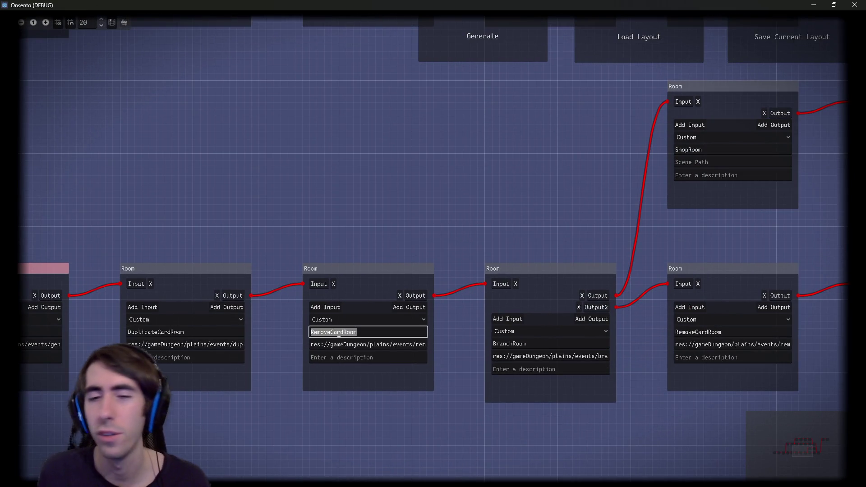
pyautogui.hscroll(1, 393, 224)
pyautogui.hscroll(5, 393, 226)
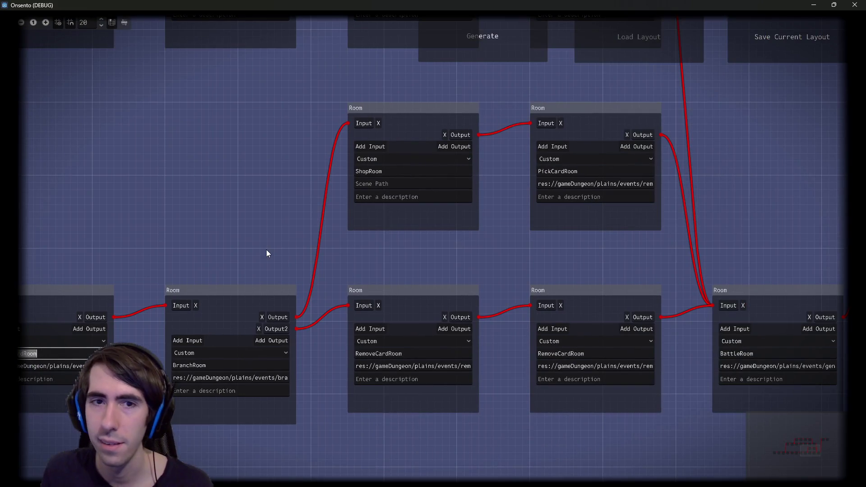
pyautogui.hscroll(2, 399, 251)
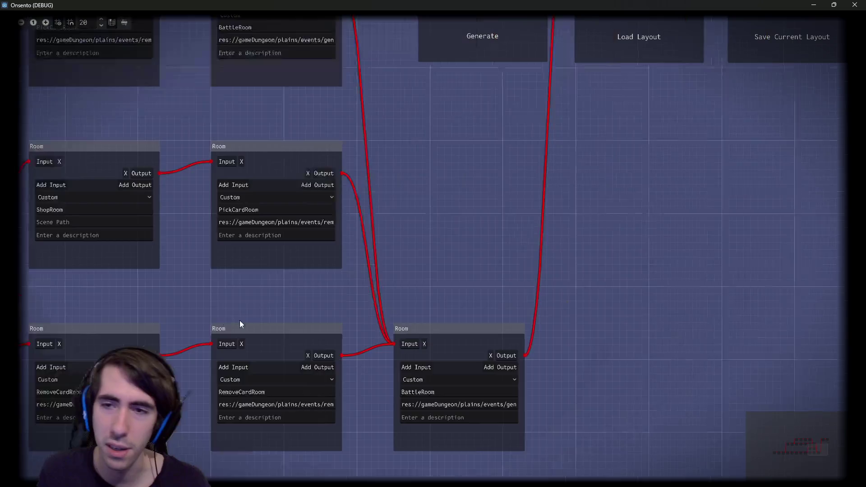
pyautogui.hscroll(6, 503, 237)
pyautogui.scroll(2, 502, 238)
pyautogui.scroll(-3, 406, 338)
pyautogui.scroll(3, 496, 180)
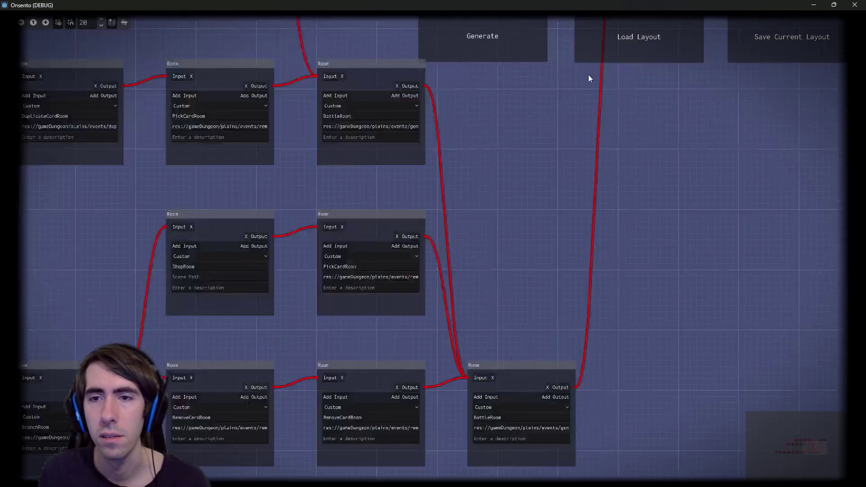
pyautogui.hscroll(1, 451, 180)
pyautogui.hscroll(-5, 570, 243)
pyautogui.scroll(-1, 570, 242)
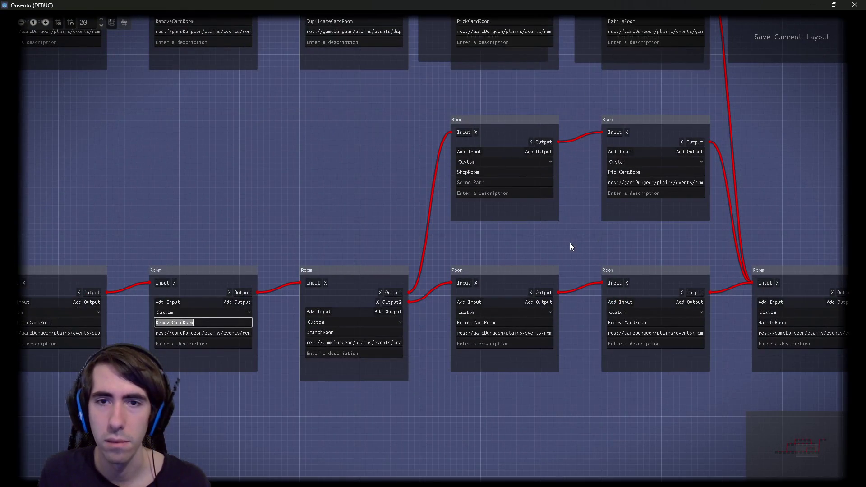
pyautogui.click(669, 175)
pyautogui.scroll(5, 649, 203)
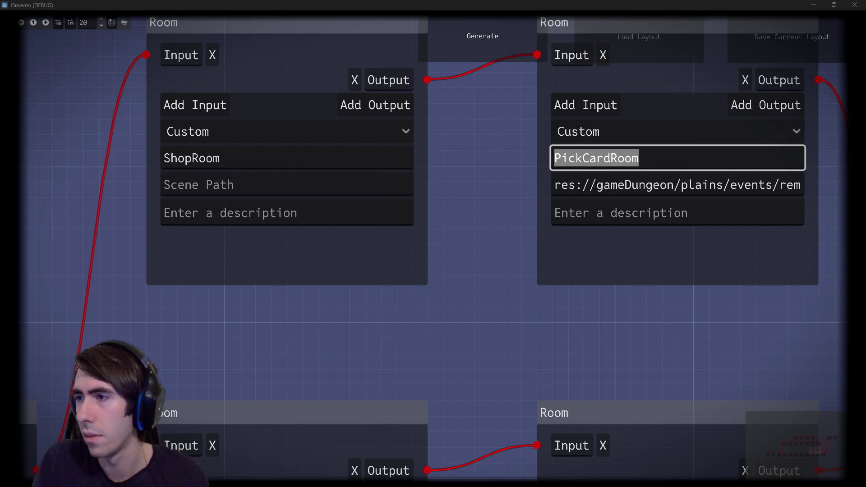
# Open the first Hearthstone roguelike video, mute it in theater mode, skim ahead, then close it
pyautogui.hotkey('alt', 'Tab')
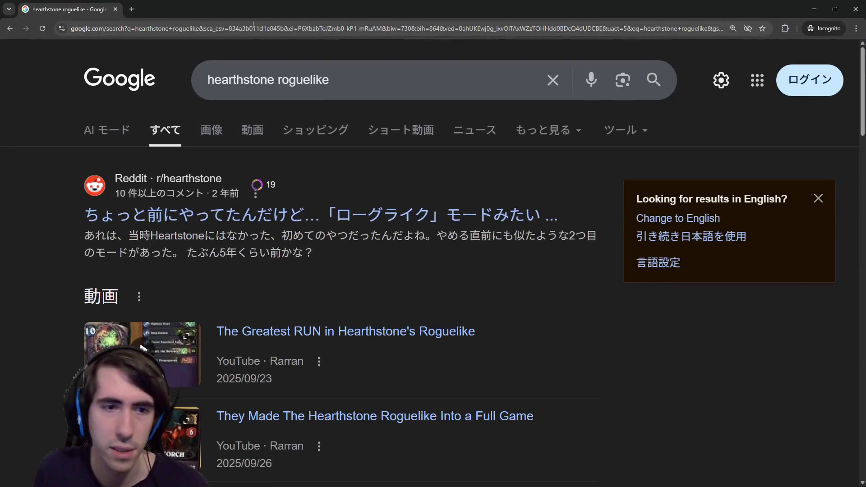
pyautogui.scroll(-1, 169, 232)
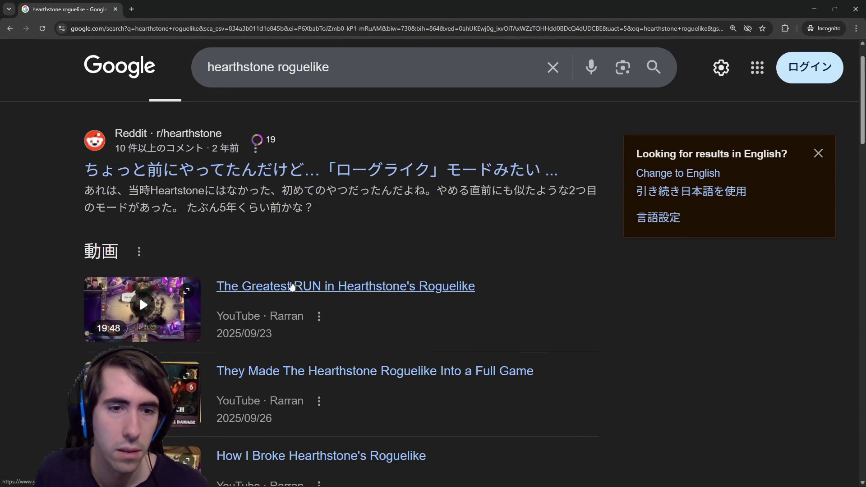
pyautogui.middleClick(292, 286)
pyautogui.click(181, 9)
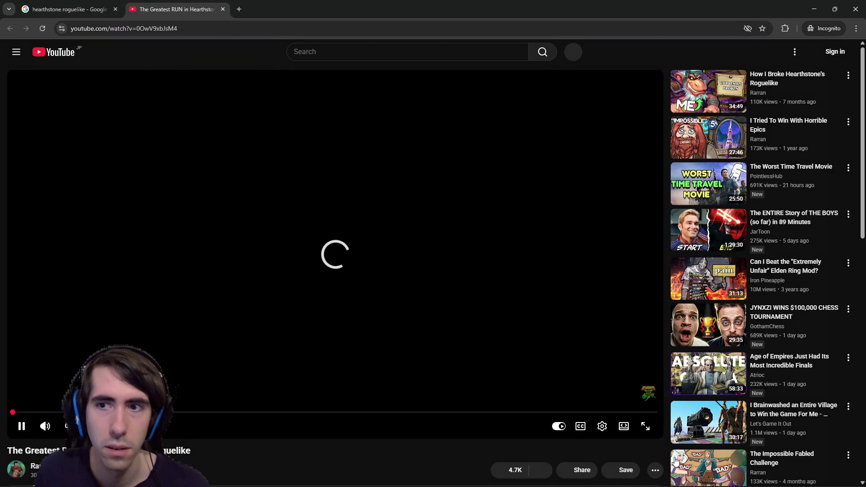
pyautogui.click(623, 426)
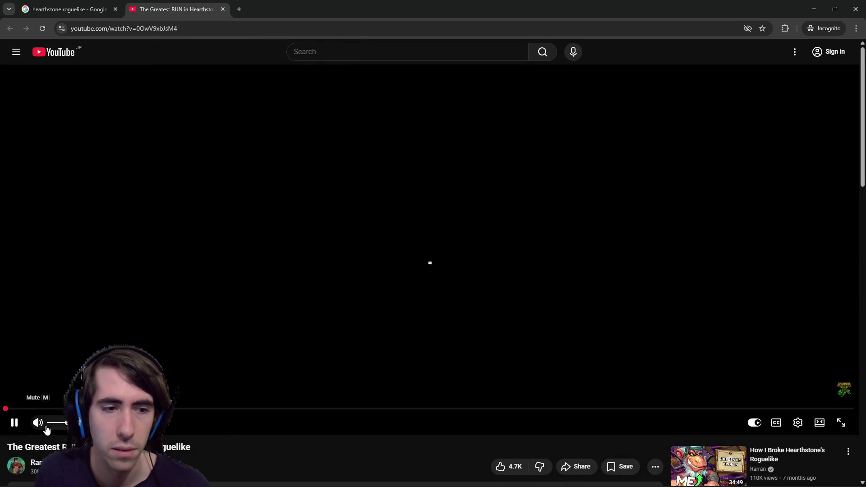
pyautogui.click(45, 427)
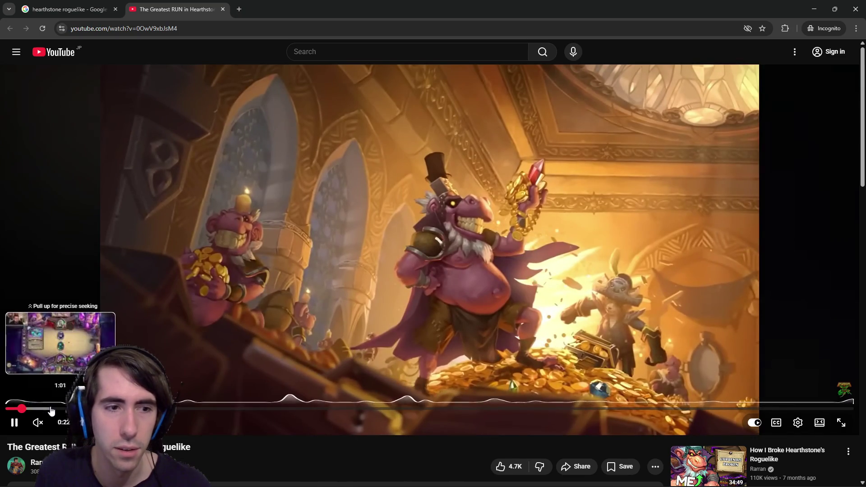
pyautogui.moveTo(51, 411); pyautogui.dragTo(95, 409)
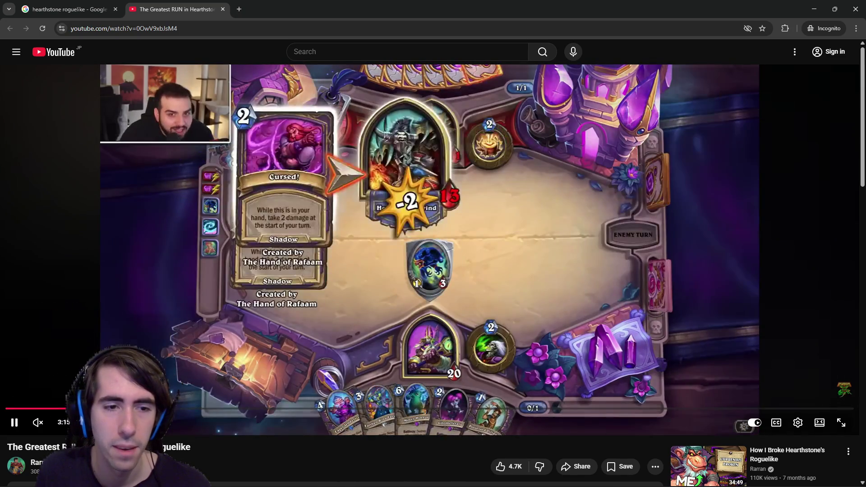
pyautogui.press('space')
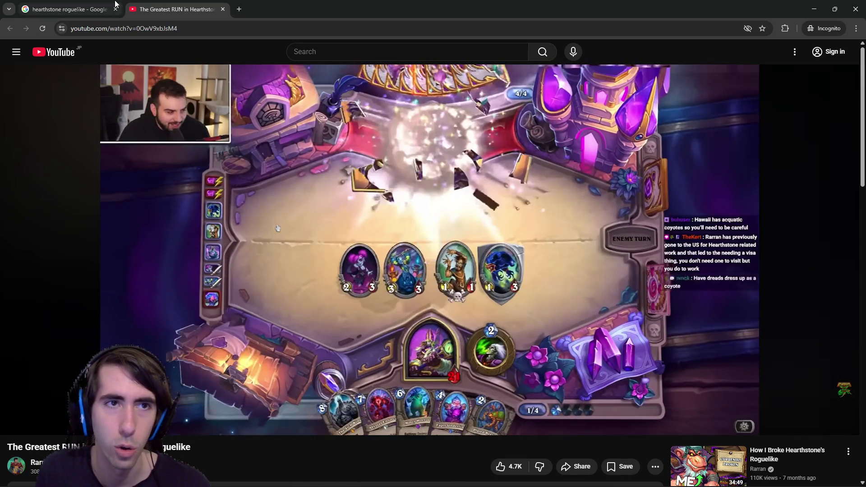
pyautogui.hotkey('ctrl', 'w')
# Open the second roguelike video, skim ahead to about 11:18, then close it
pyautogui.scroll(-3, 408, 269)
pyautogui.middleClick(422, 244)
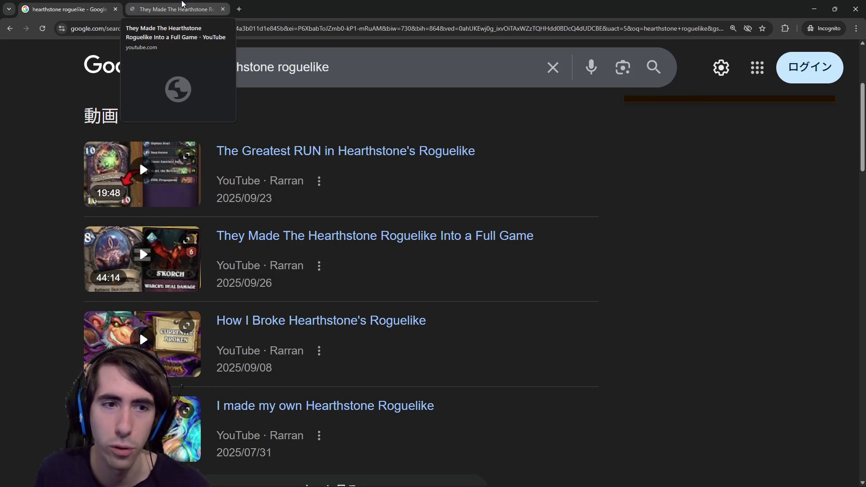
pyautogui.click(182, 6)
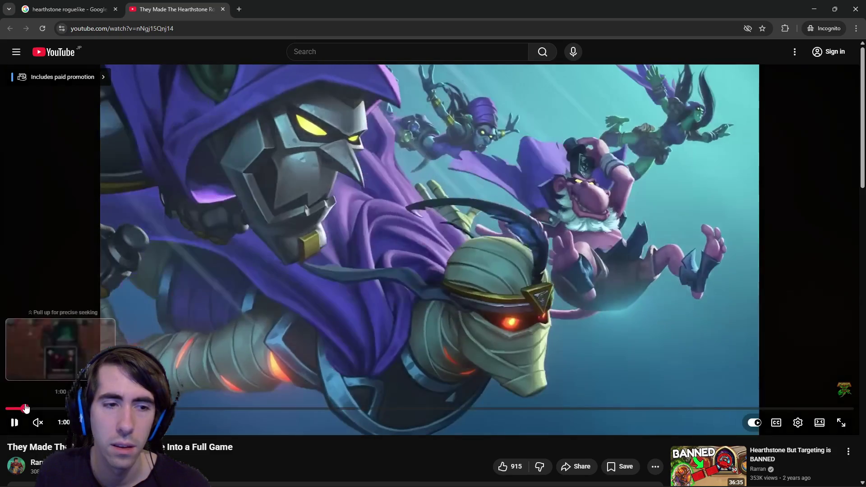
pyautogui.click(25, 409)
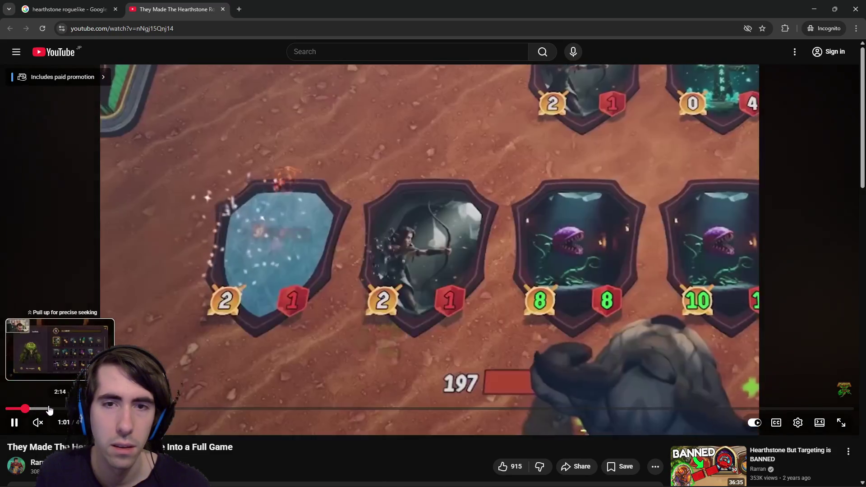
pyautogui.click(80, 409)
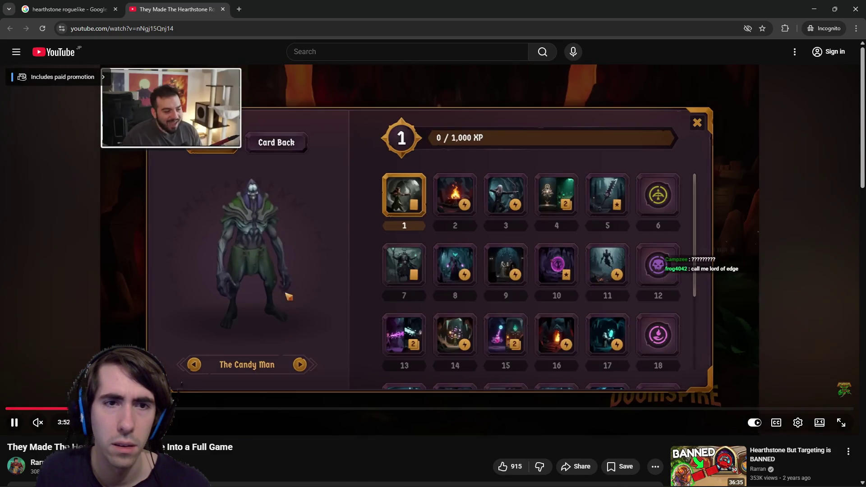
pyautogui.click(99, 409)
pyautogui.click(117, 409)
pyautogui.click(133, 409)
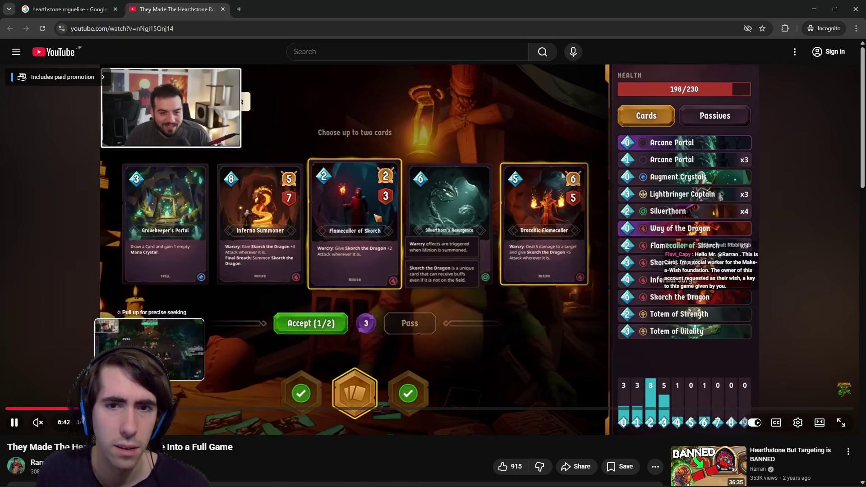
pyautogui.moveTo(149, 408); pyautogui.dragTo(226, 419)
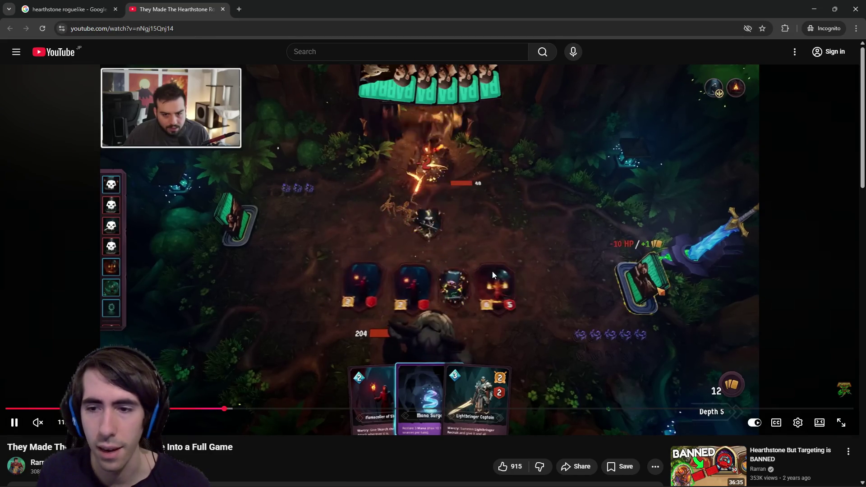
pyautogui.hotkey('ctrl', 'w')
pyautogui.scroll(-2, 320, 272)
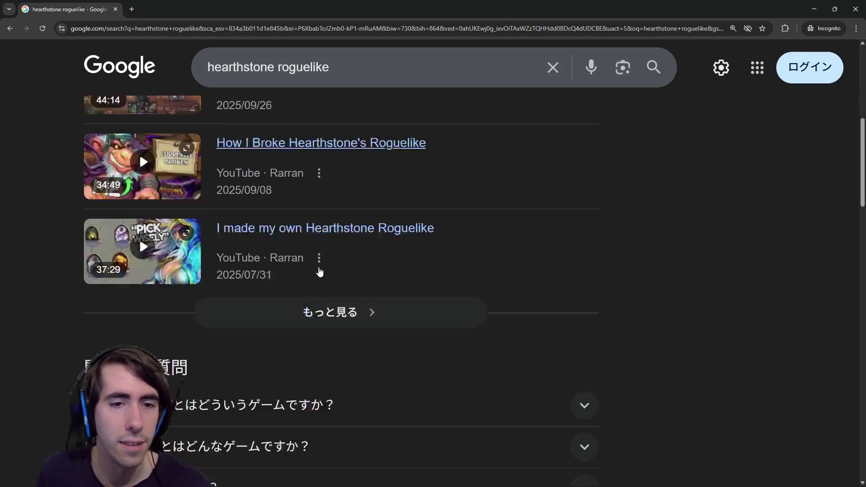
# Scroll through the 'hearthstone roguelike' results and focus the search box to edit the query
pyautogui.scroll(-2, 320, 269)
pyautogui.scroll(3, 322, 257)
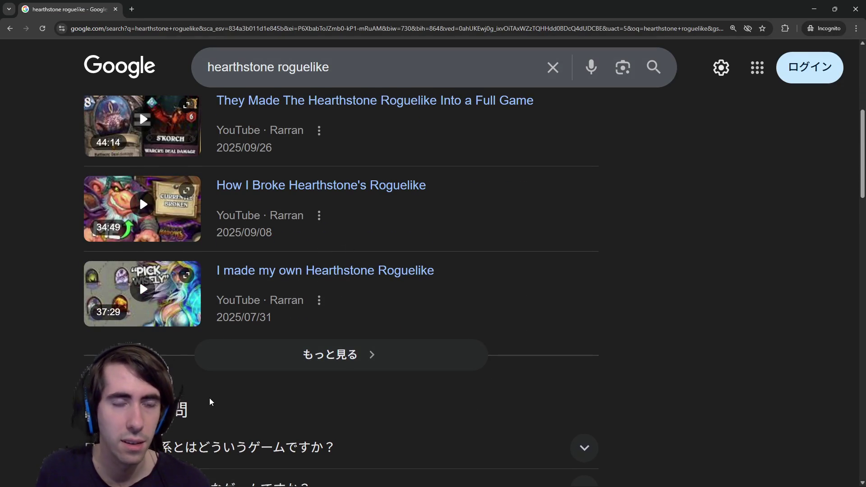
pyautogui.scroll(-9, 210, 402)
pyautogui.scroll(13, 189, 316)
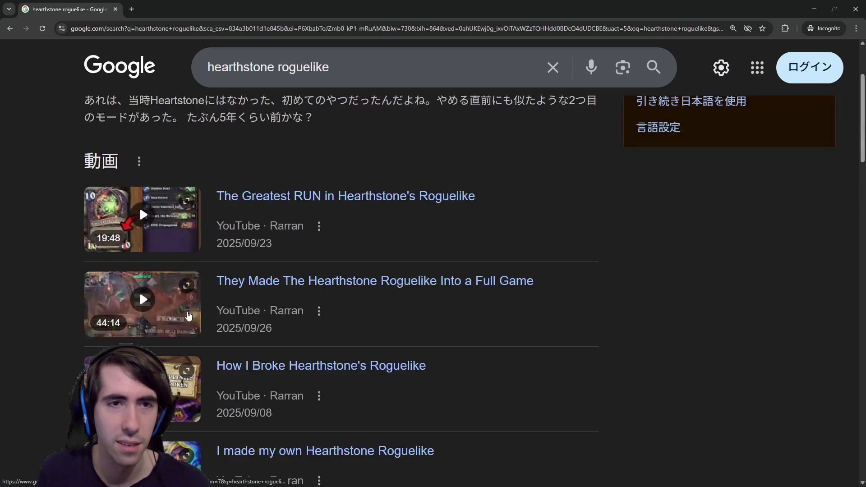
pyautogui.scroll(3, 189, 316)
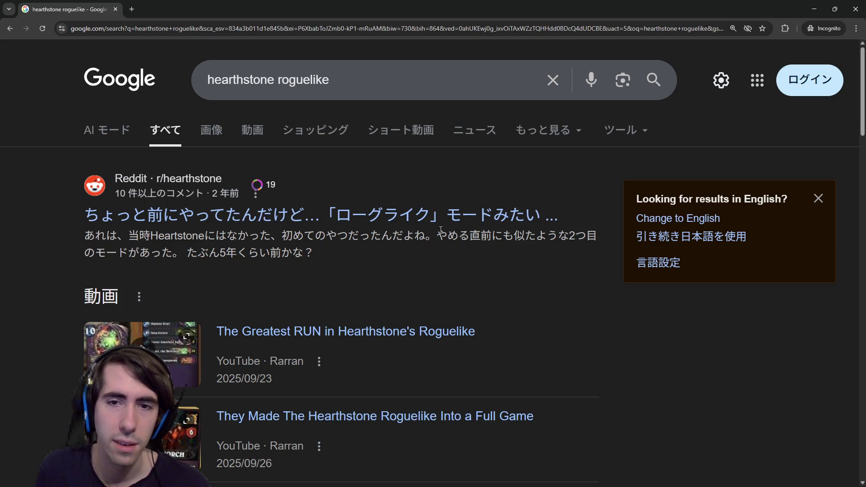
pyautogui.click(331, 72)
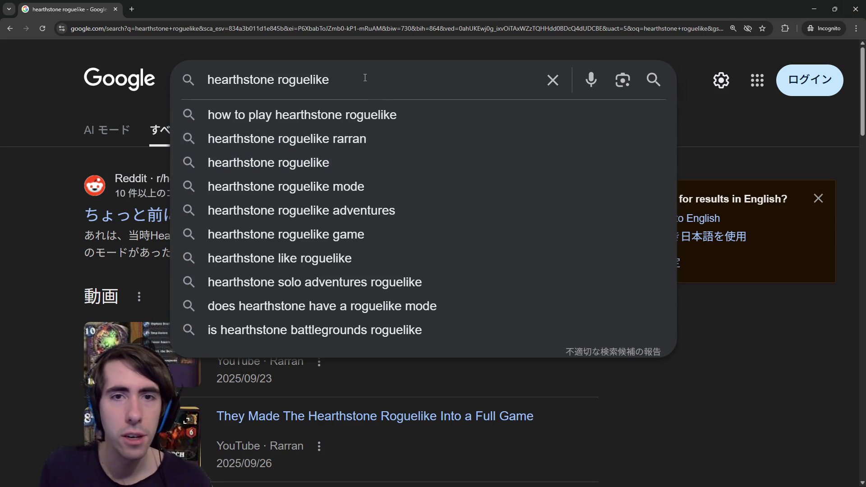
pyautogui.scroll(-4, 464, 383)
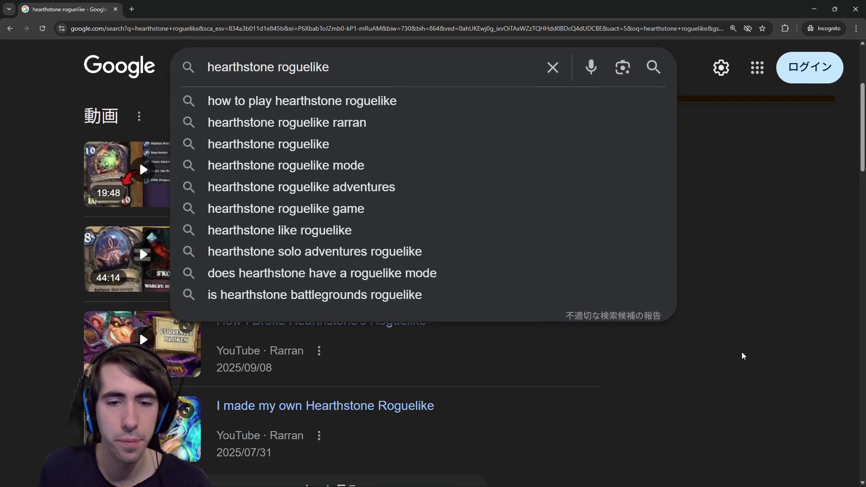
pyautogui.scroll(-10, 744, 356)
pyautogui.click(408, 77)
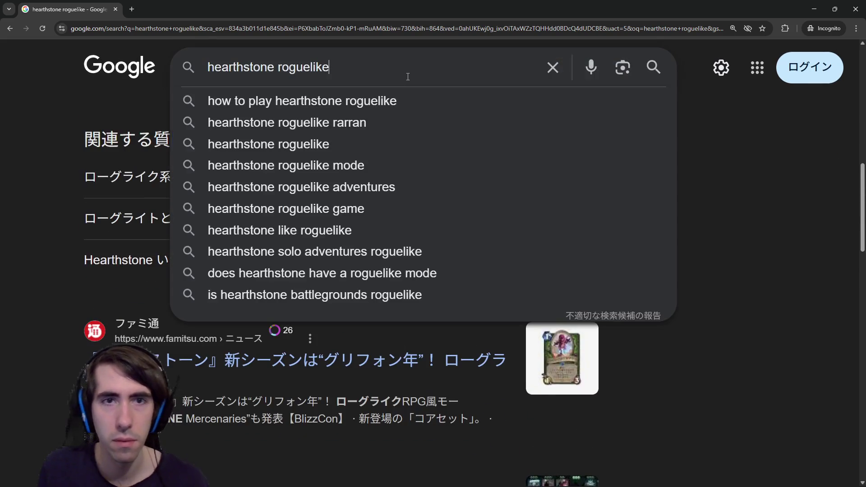
# Search for 'hearthstone roguelike mode' and show only video (動画) results
pyautogui.write('mode')
pyautogui.press('Return')
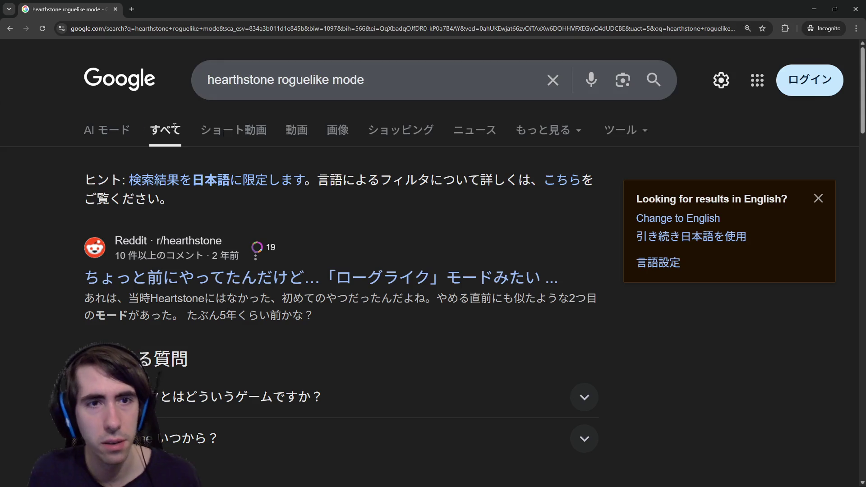
pyautogui.click(297, 130)
pyautogui.scroll(-2, 331, 198)
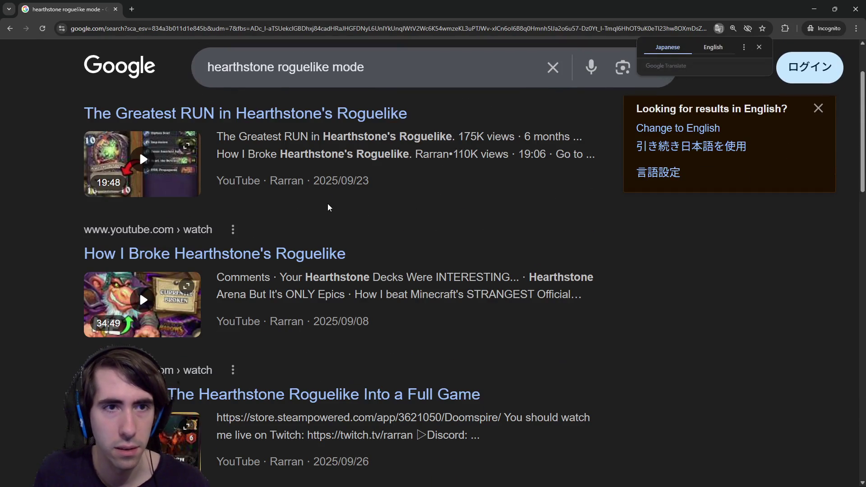
pyautogui.scroll(-1, 217, 221)
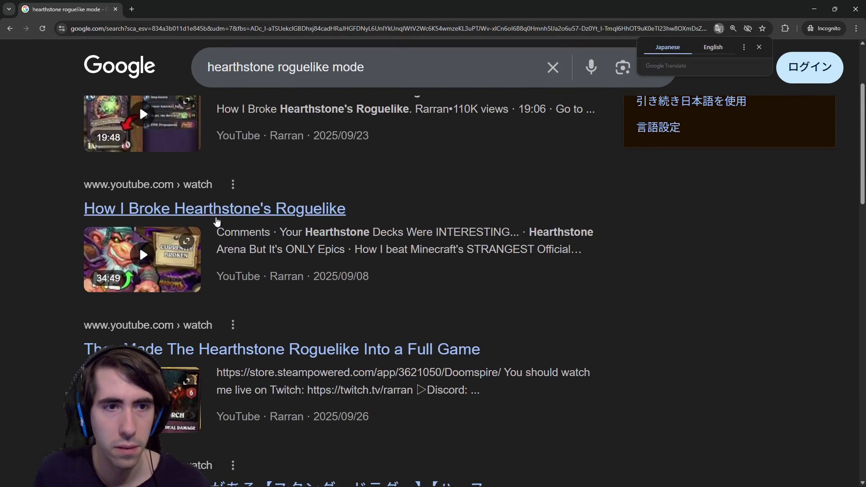
# Open 'How I Broke Hearthstone's Roguelike', skip ahead to gameplay, then close it
pyautogui.middleClick(217, 221)
pyautogui.click(176, 9)
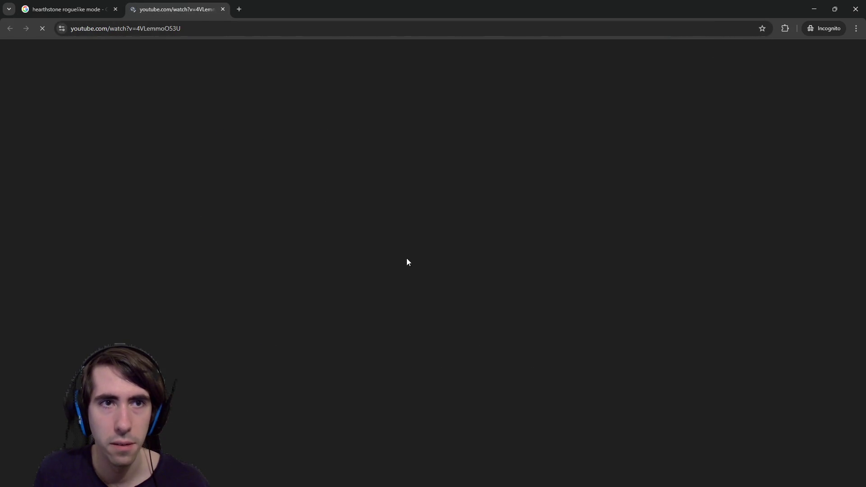
pyautogui.hotkey('ctrl', 'shift', 'Tab')
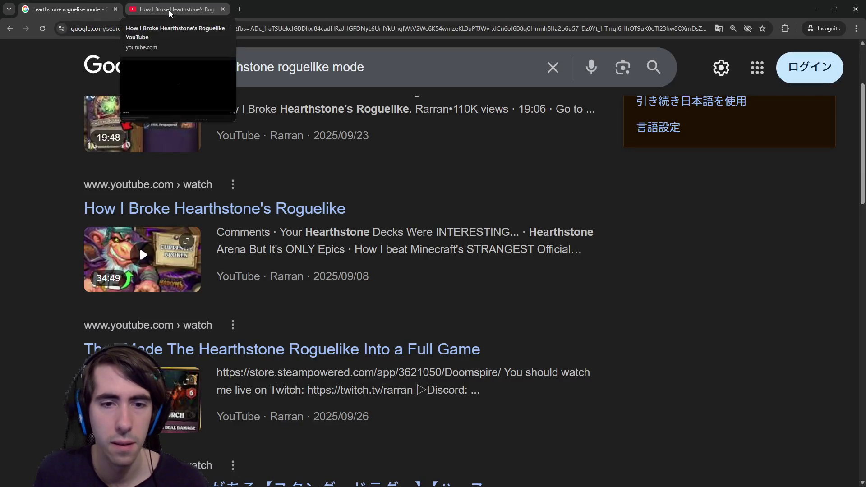
pyautogui.click(170, 10)
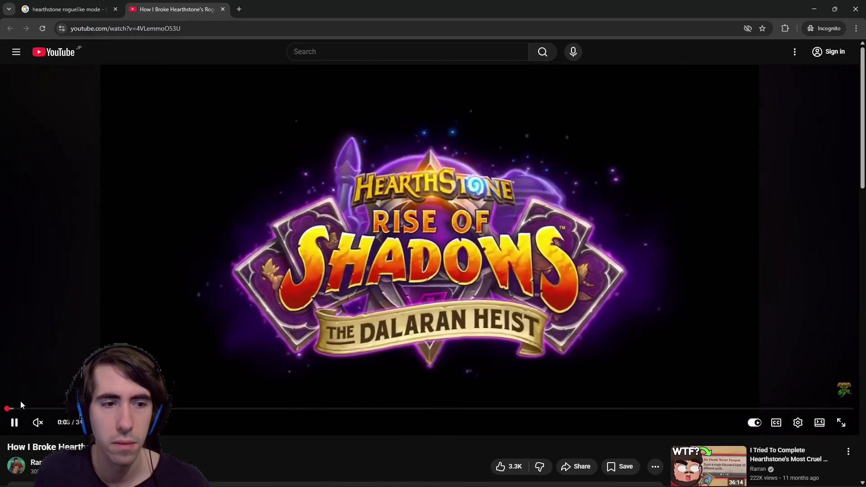
pyautogui.moveTo(20, 408); pyautogui.dragTo(62, 409)
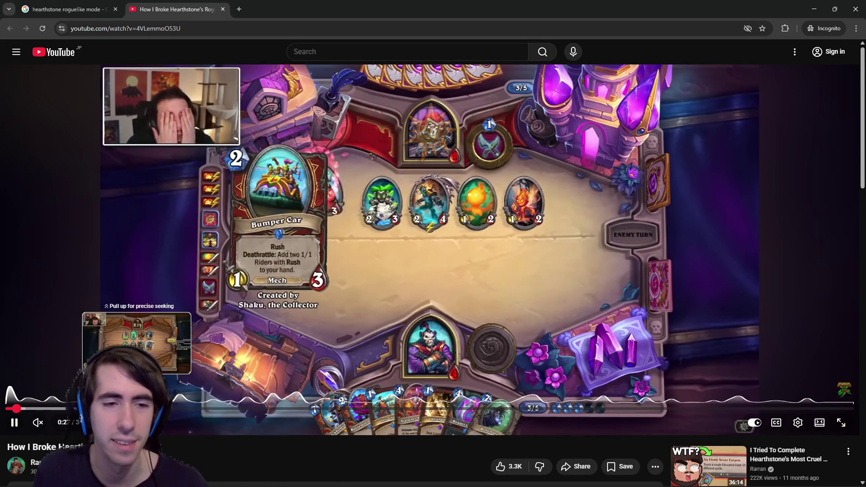
pyautogui.hotkey('ctrl', 'w')
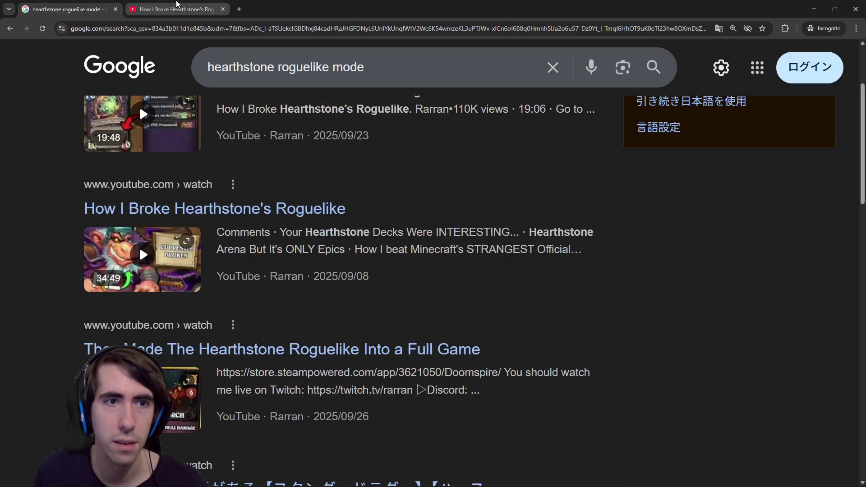
# Scroll the video results and open a Japanese Standard-ladder stream in a background tab
pyautogui.scroll(-5, 297, 245)
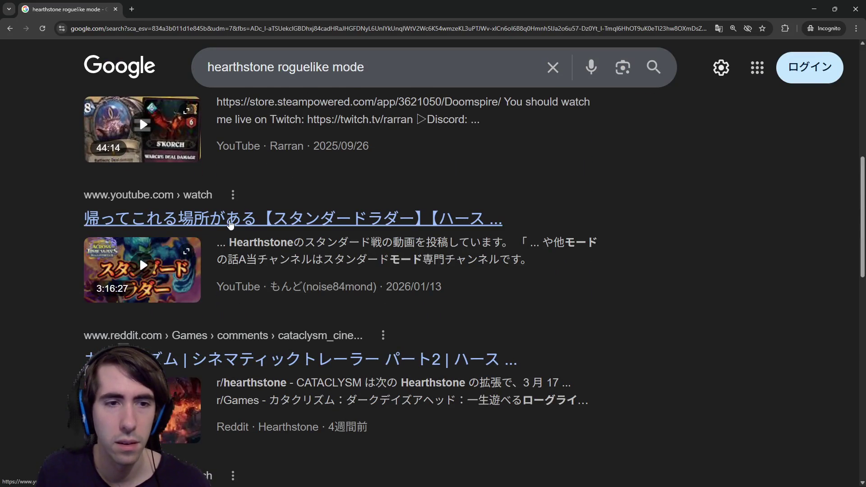
pyautogui.scroll(-5, 179, 366)
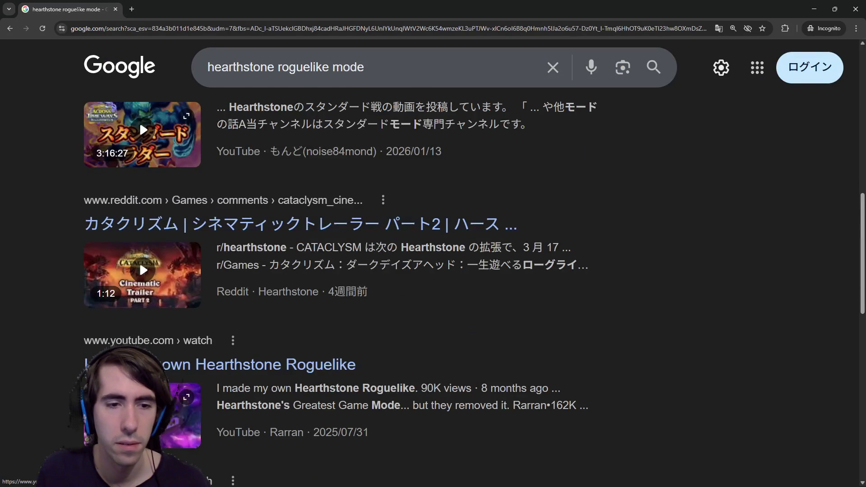
pyautogui.scroll(-2, 165, 357)
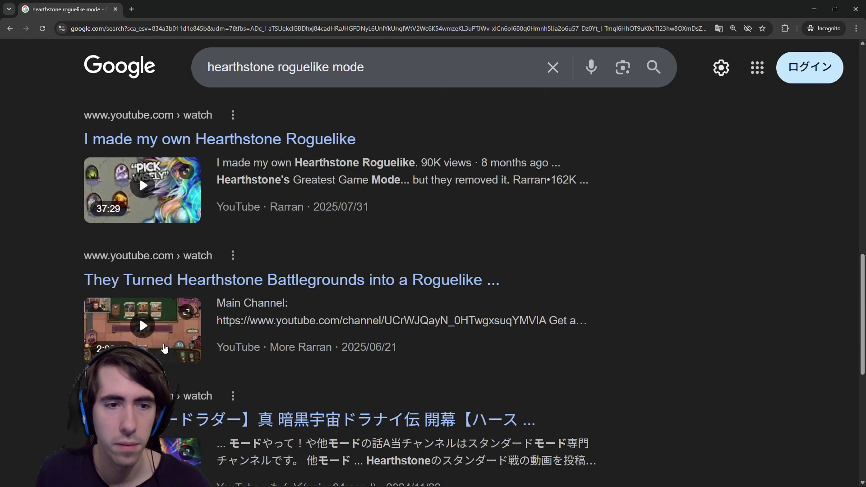
pyautogui.scroll(-2, 165, 349)
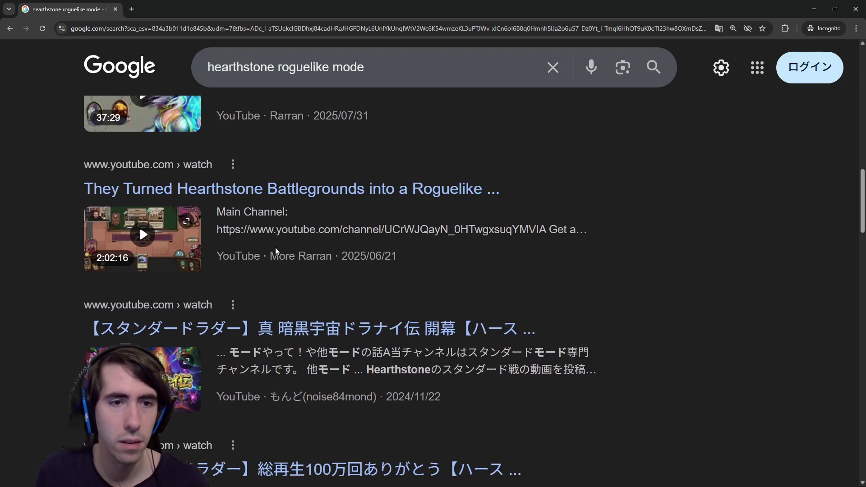
pyautogui.scroll(-2, 278, 252)
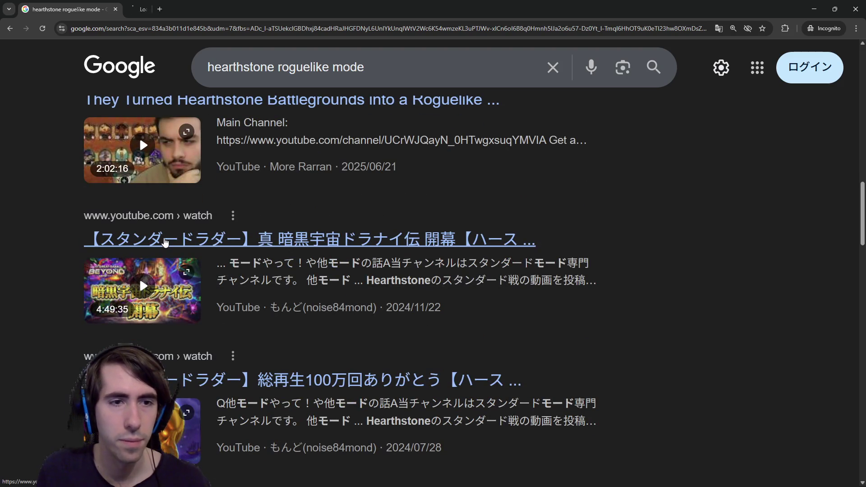
pyautogui.middleClick(110, 237)
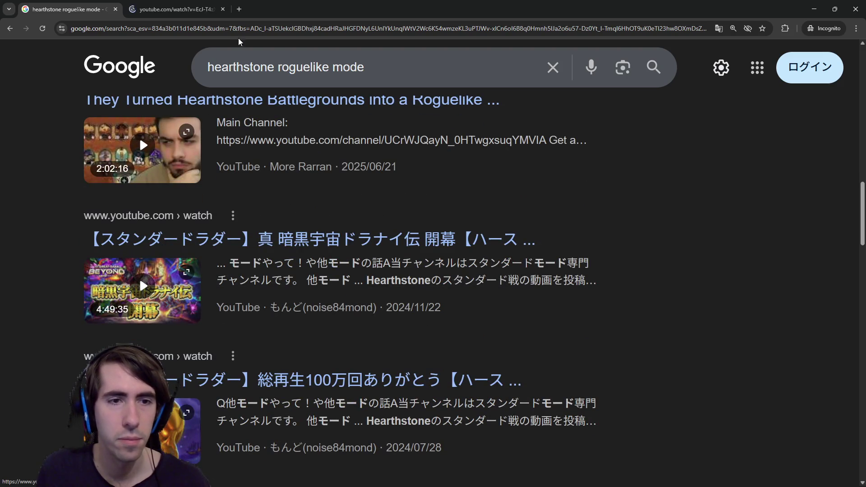
# Watch the Japanese ladder stream full screen, skipping ahead to the Rogue versus Shaman match
pyautogui.click(173, 10)
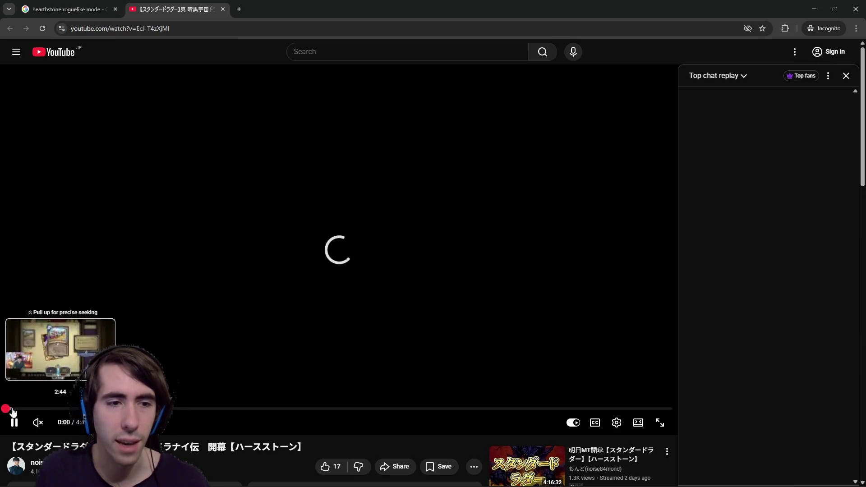
pyautogui.doubleClick(322, 255)
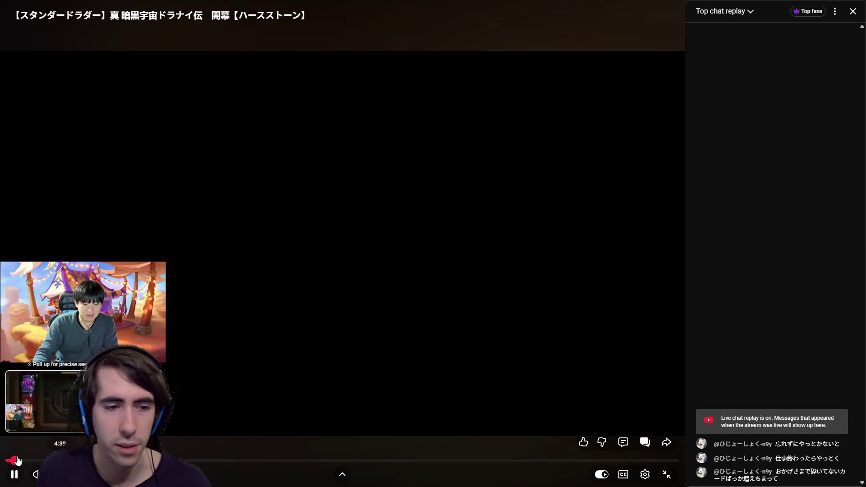
pyautogui.click(19, 461)
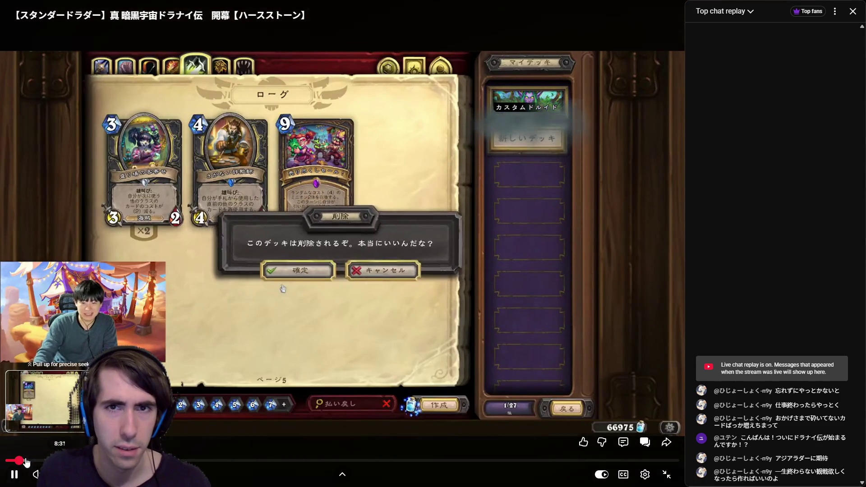
pyautogui.click(27, 461)
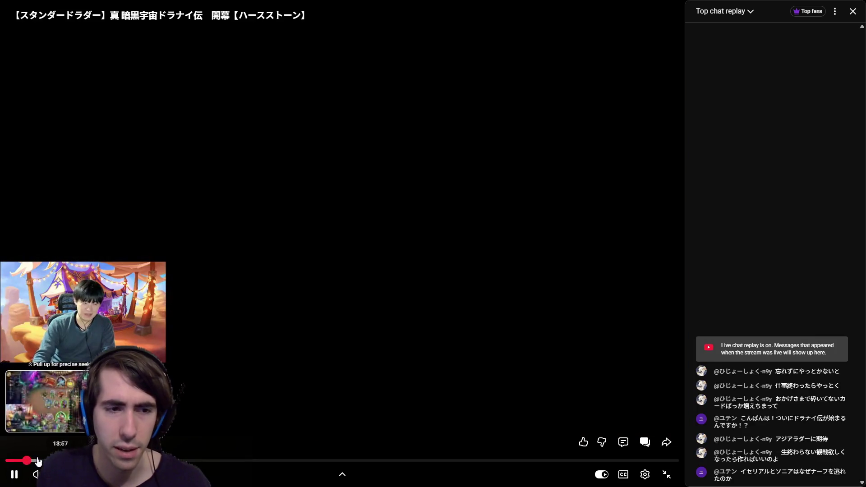
pyautogui.click(29, 461)
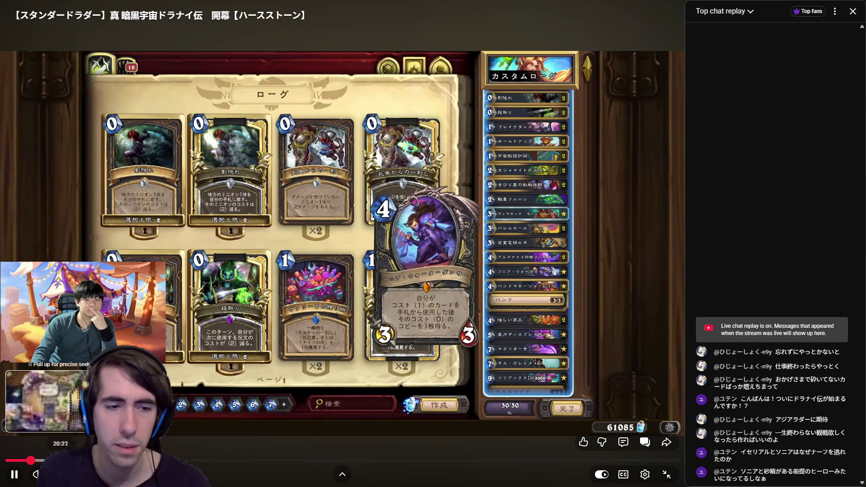
pyautogui.click(31, 461)
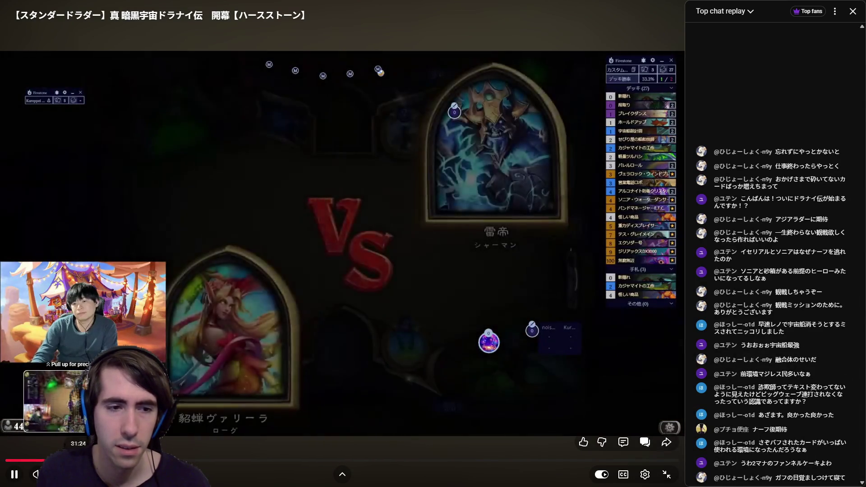
pyautogui.moveTo(44, 460); pyautogui.dragTo(44, 461)
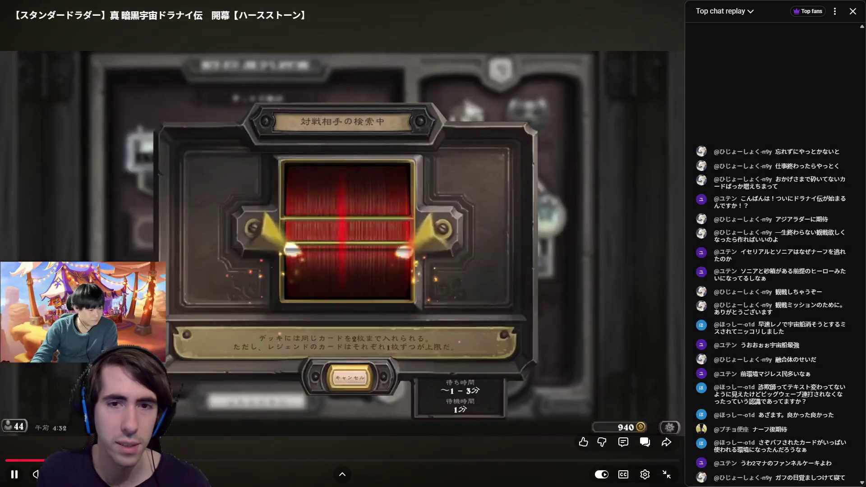
pyautogui.press('Right')
pyautogui.press('Right')
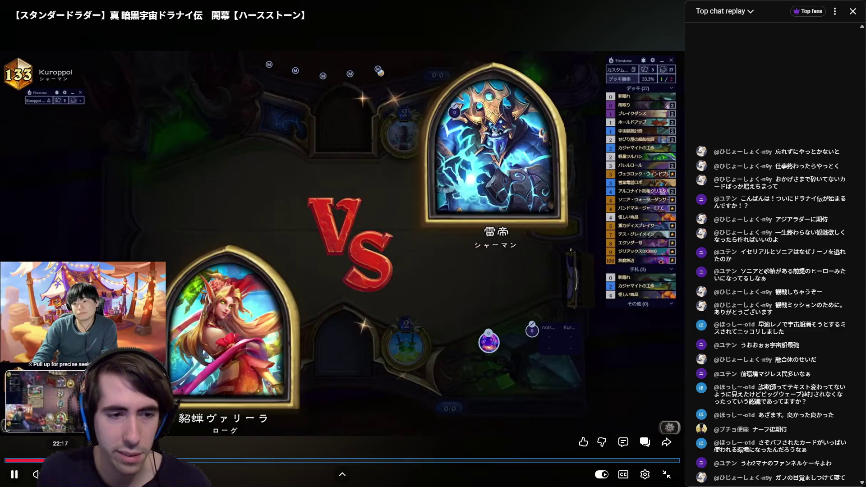
pyautogui.press('Escape')
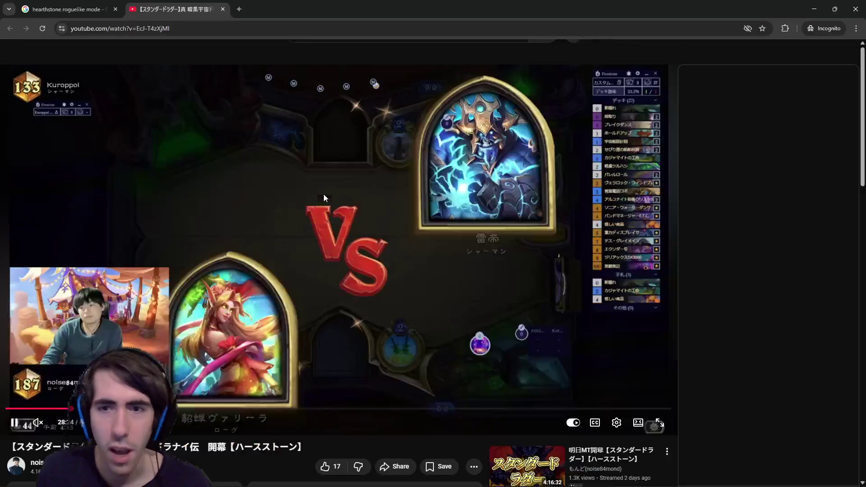
pyautogui.click(68, 9)
# Search 'hearthstone roguelike mode deckbuiding' and open 'They Made The Hearthstone Roguelike' in a new tab
pyautogui.click(427, 72)
pyautogui.write('de')
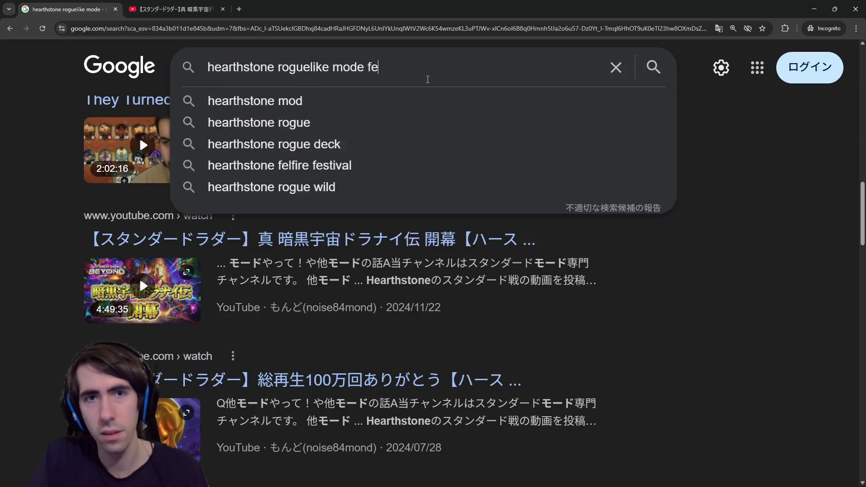
pyautogui.write('ckbuiding')
pyautogui.press('Return')
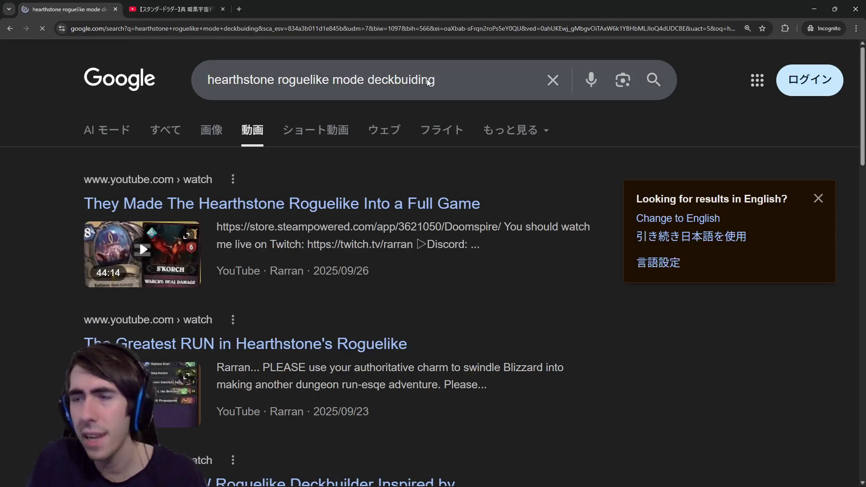
pyautogui.scroll(-3, 140, 252)
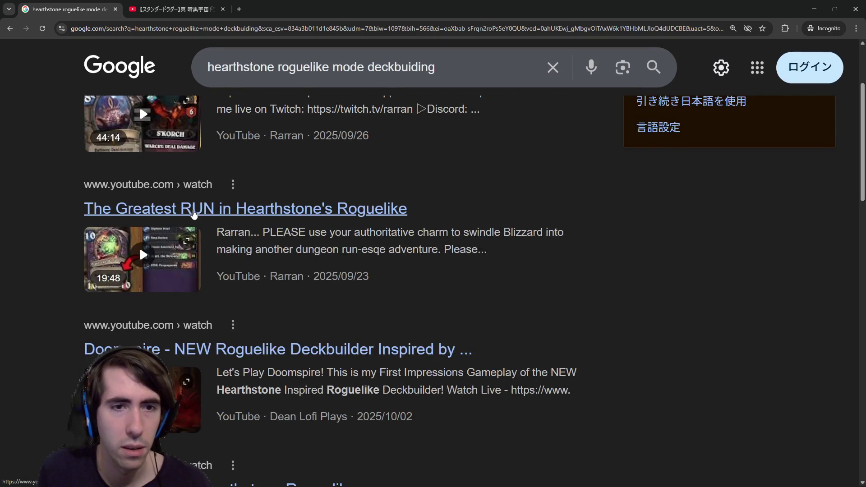
pyautogui.scroll(3, 140, 247)
pyautogui.middleClick(168, 214)
# Skim and close the roguelike video tabs, then open the Doomspire video in a new tab
pyautogui.scroll(-2, 167, 246)
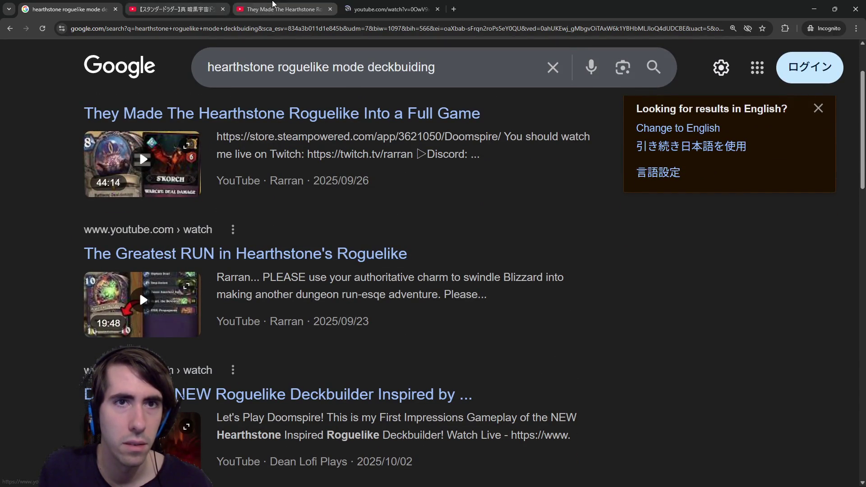
pyautogui.click(273, 6)
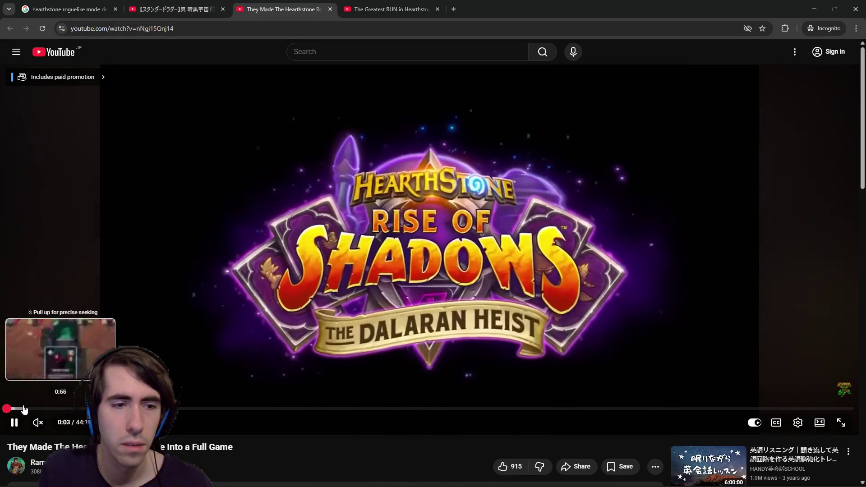
pyautogui.click(24, 410)
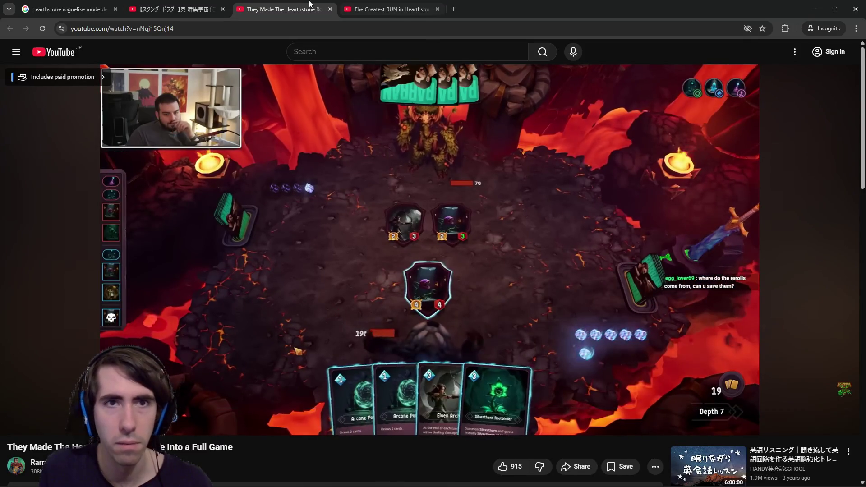
pyautogui.middleClick(310, 4)
pyautogui.click(18, 409)
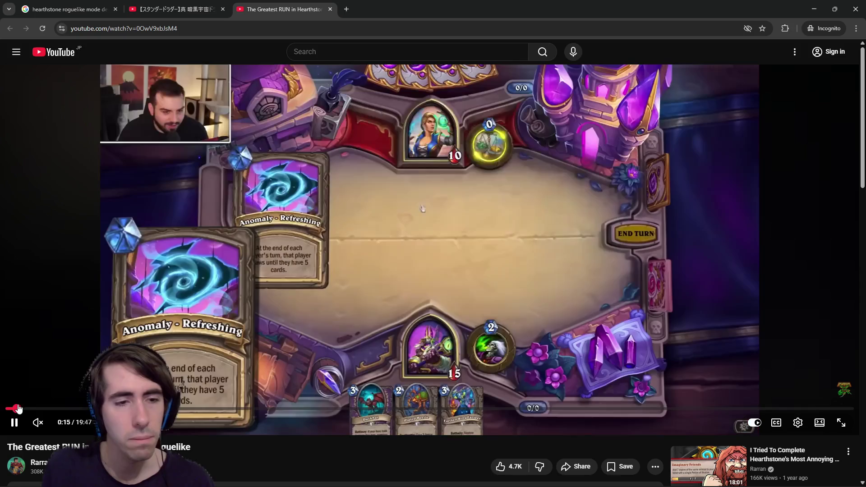
pyautogui.moveTo(18, 409); pyautogui.dragTo(76, 409)
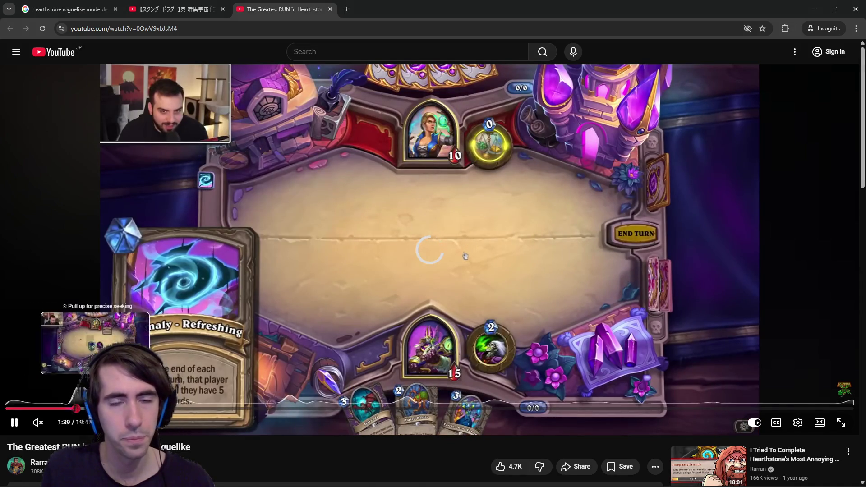
pyautogui.middleClick(284, 9)
pyautogui.click(68, 9)
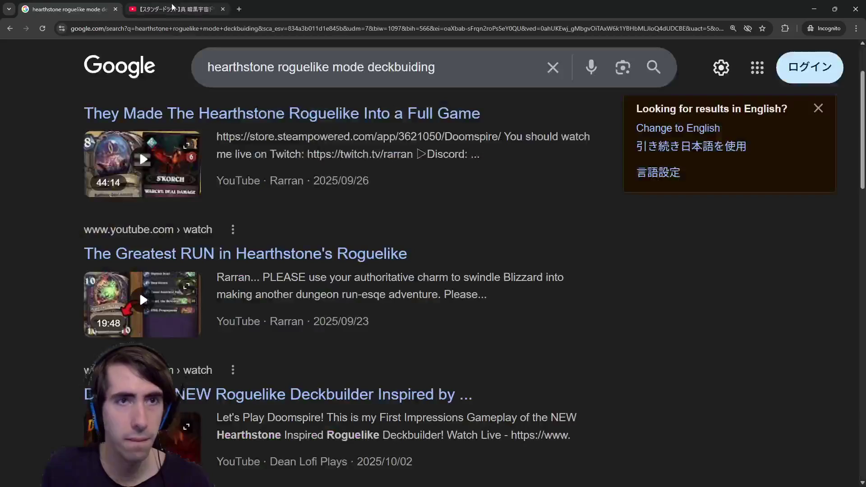
pyautogui.scroll(-4, 329, 298)
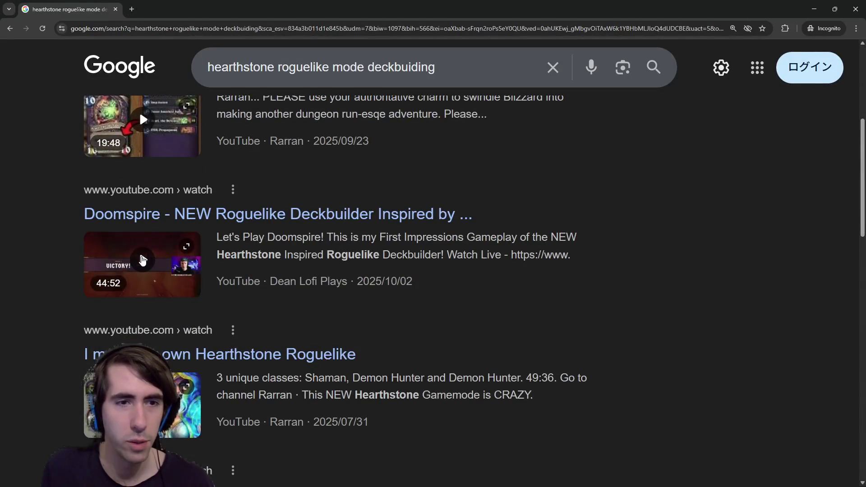
pyautogui.middleClick(176, 216)
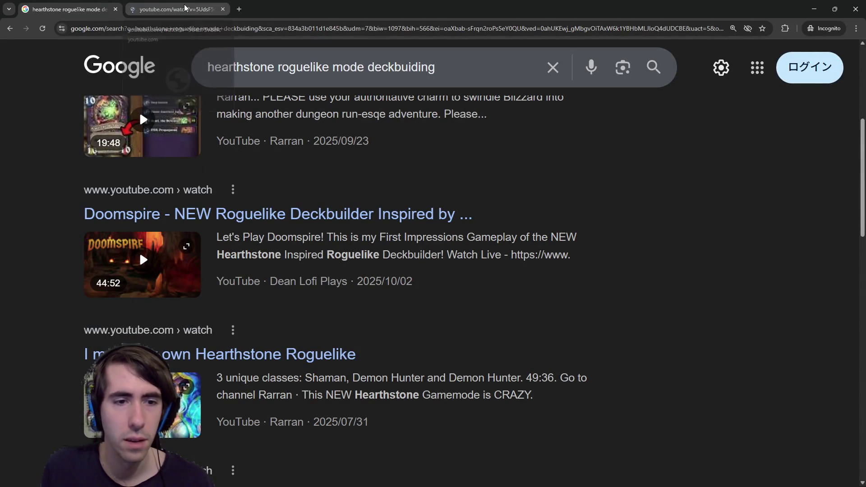
# Skim the Doomspire video from 1:41 past the starting-hand screen to 7:13, pause, and minimise Chrome
pyautogui.hotkey('ctrl', 'Tab')
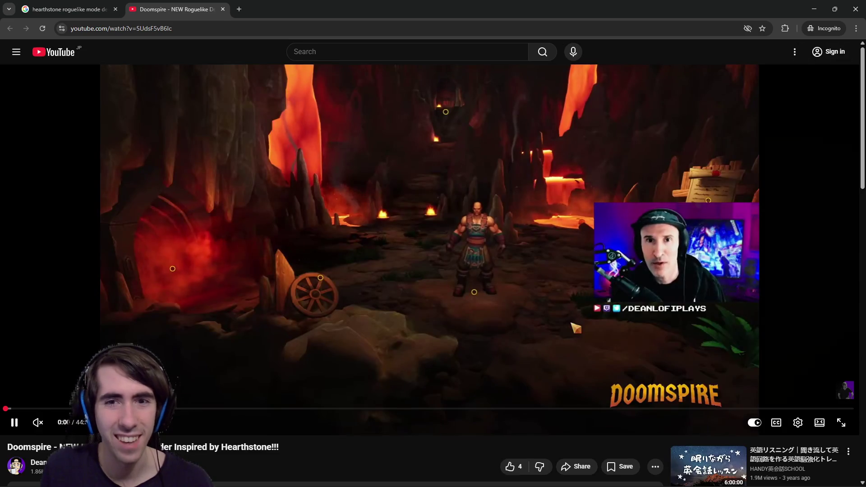
pyautogui.moveTo(58, 409); pyautogui.dragTo(38, 408)
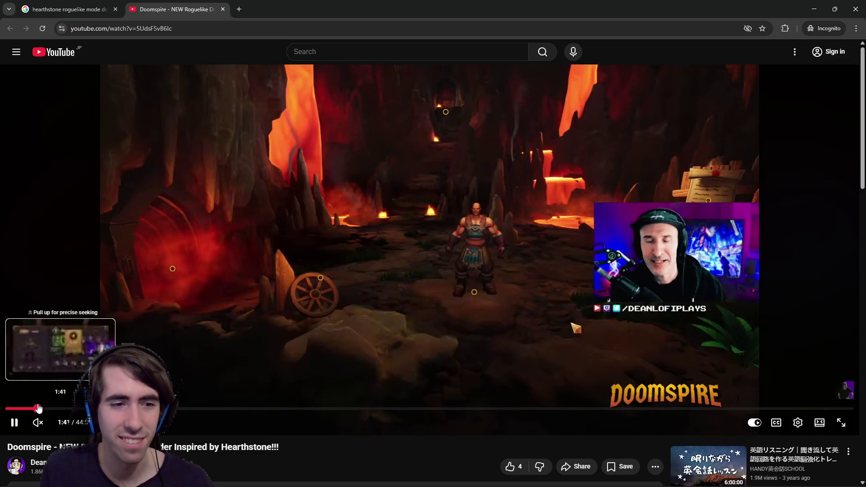
pyautogui.click(61, 409)
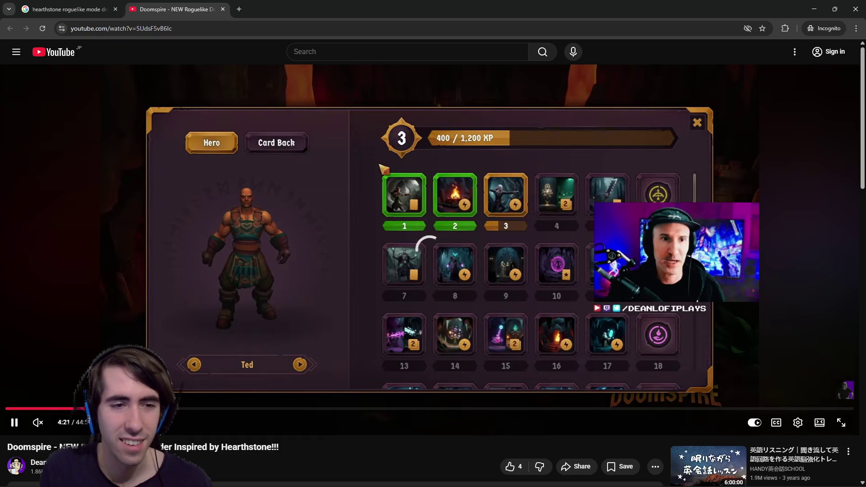
pyautogui.click(87, 409)
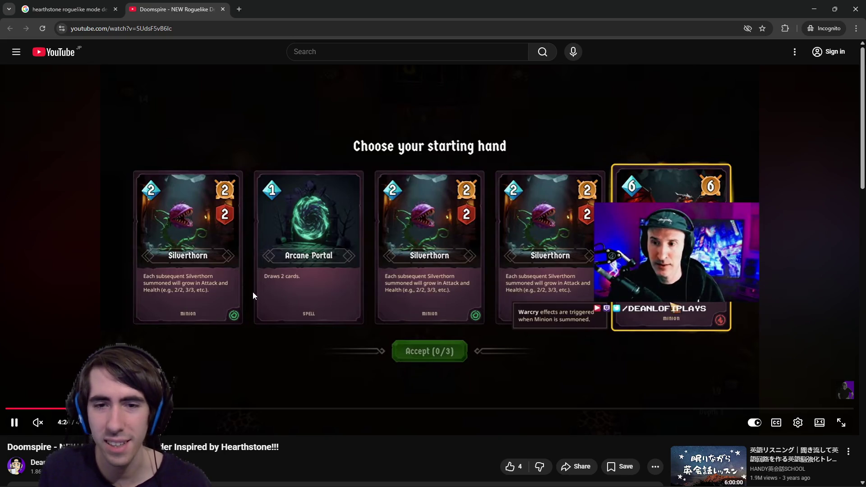
pyautogui.moveTo(93, 409); pyautogui.dragTo(94, 409)
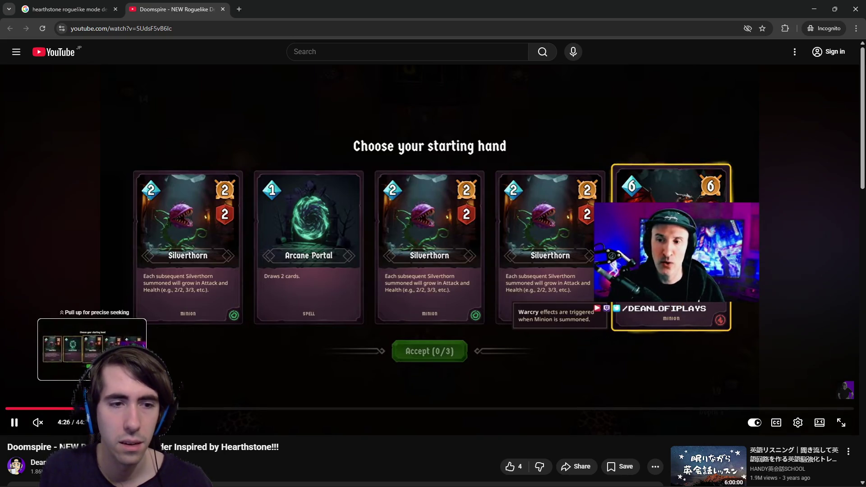
pyautogui.press('Right')
pyautogui.press('Right')
pyautogui.press('Right')
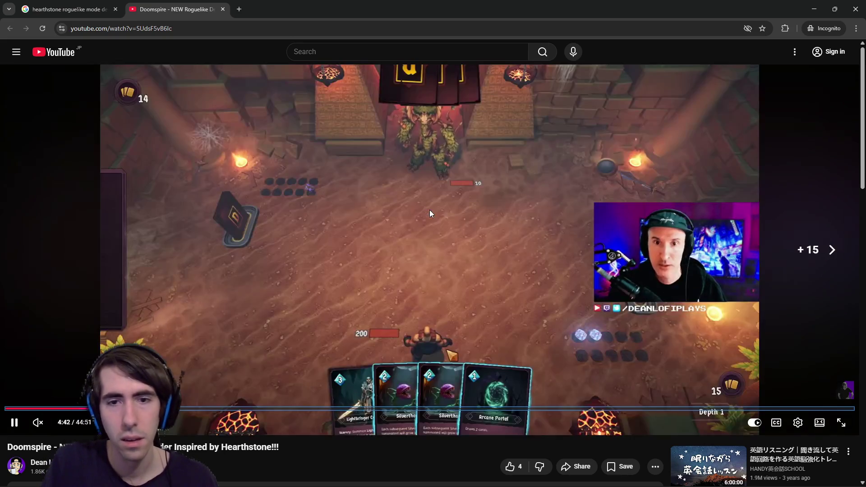
pyautogui.press('Right')
pyautogui.press('Right')
pyautogui.press('Right')
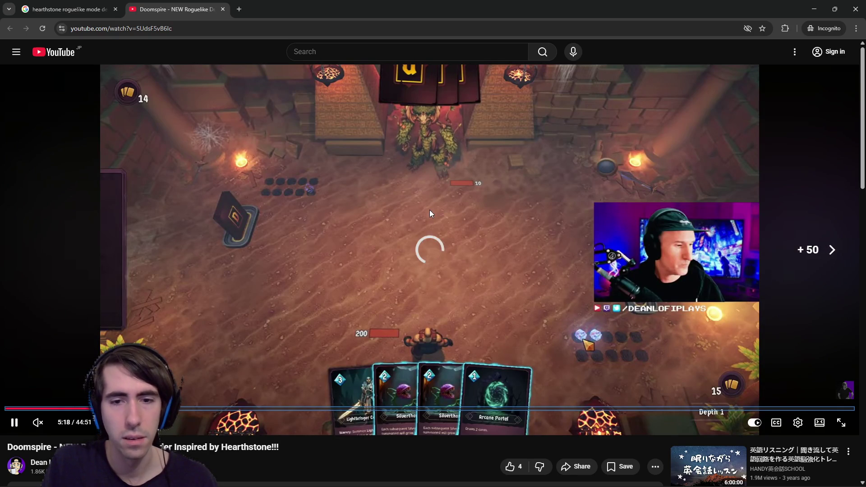
pyautogui.press('Right')
pyautogui.press('Right')
pyautogui.press('Right')
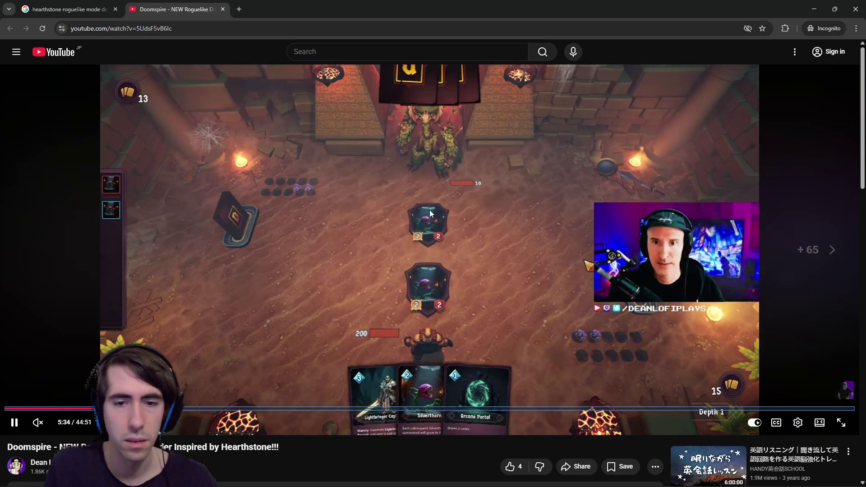
pyautogui.moveTo(119, 409); pyautogui.dragTo(142, 408)
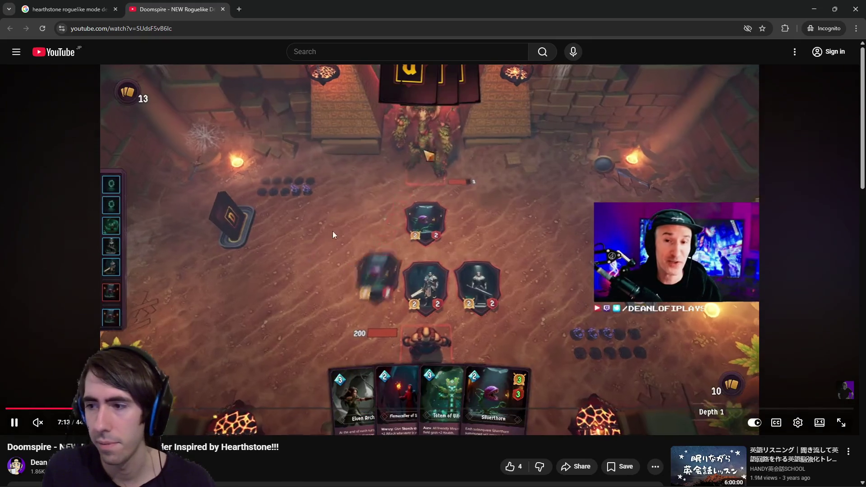
pyautogui.click(355, 198)
pyautogui.click(814, 7)
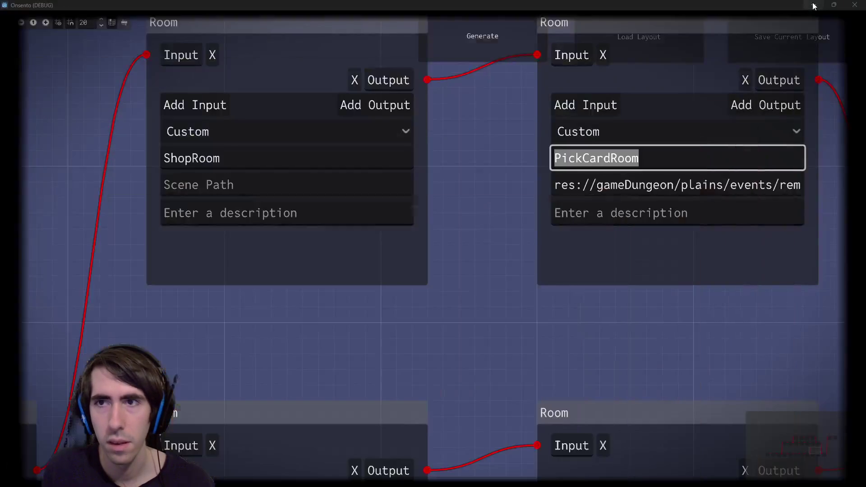
# Minimise the running Onsento window and view the dungeonGraph scene in the 2D editor
pyautogui.scroll(-7, 537, 270)
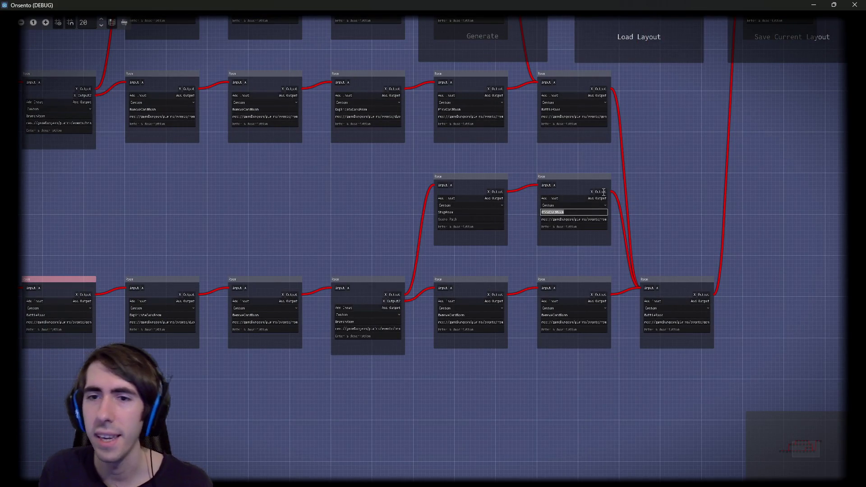
pyautogui.scroll(1, 691, 215)
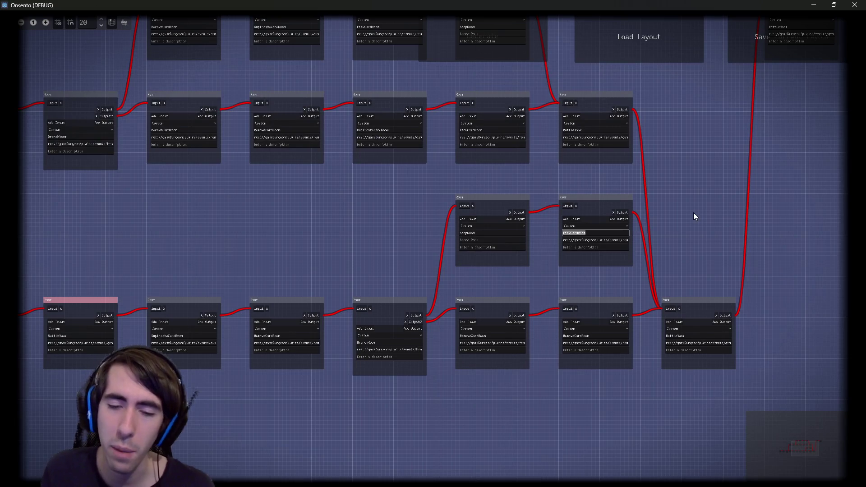
pyautogui.click(815, 6)
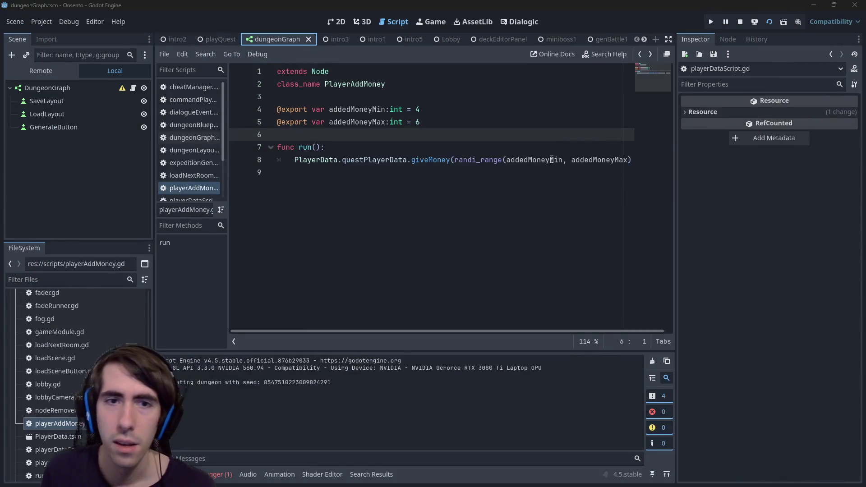
pyautogui.click(547, 201)
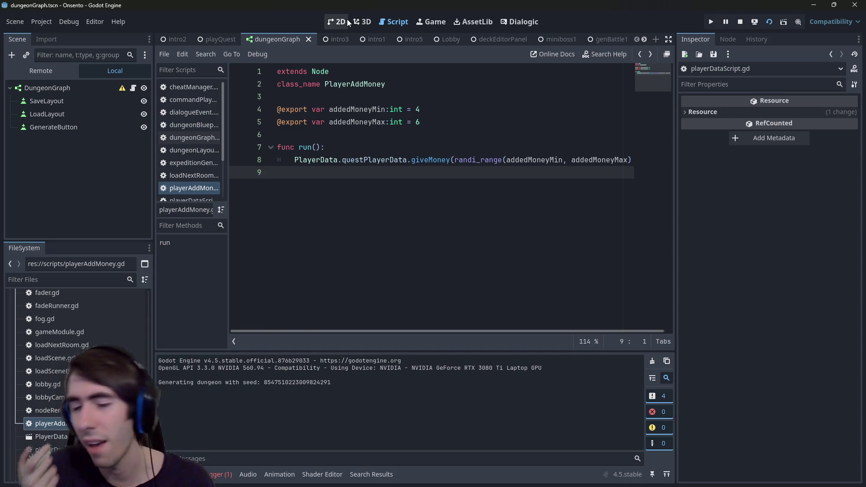
pyautogui.click(346, 21)
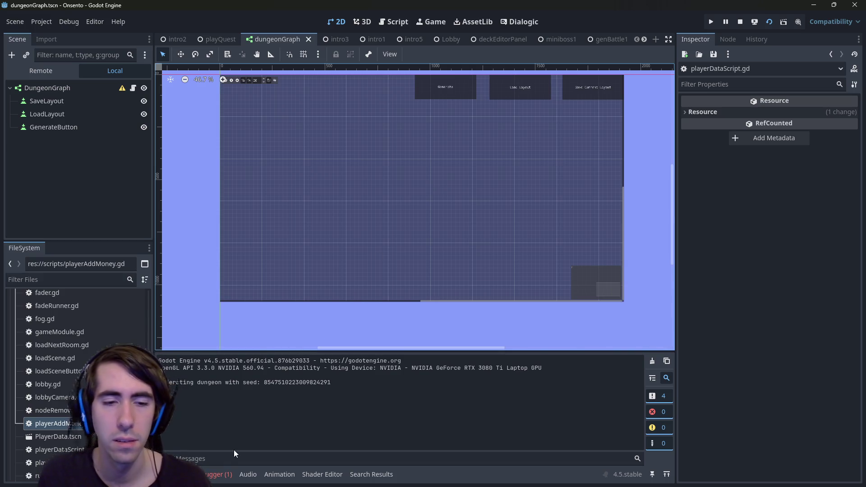
# Check the debugger's 'no good sub branch candidate' error, then return to the playerAddMoney.gd script
pyautogui.click(226, 473)
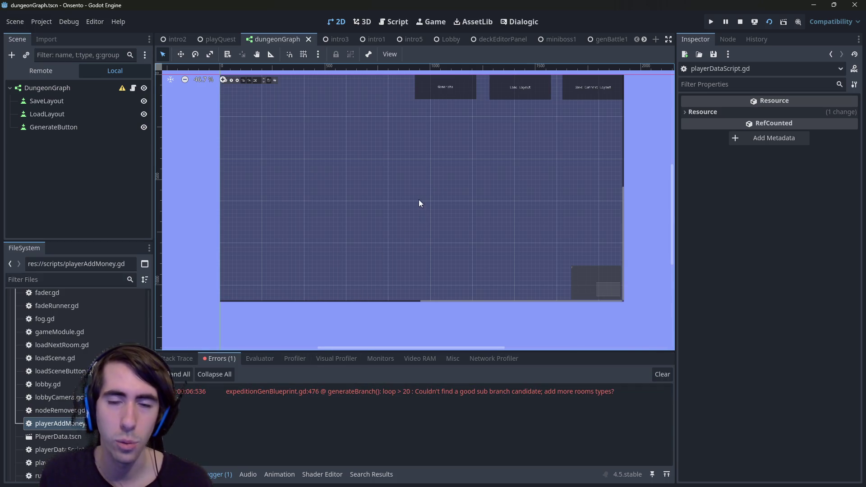
pyautogui.moveTo(419, 199); pyautogui.dragTo(411, 214)
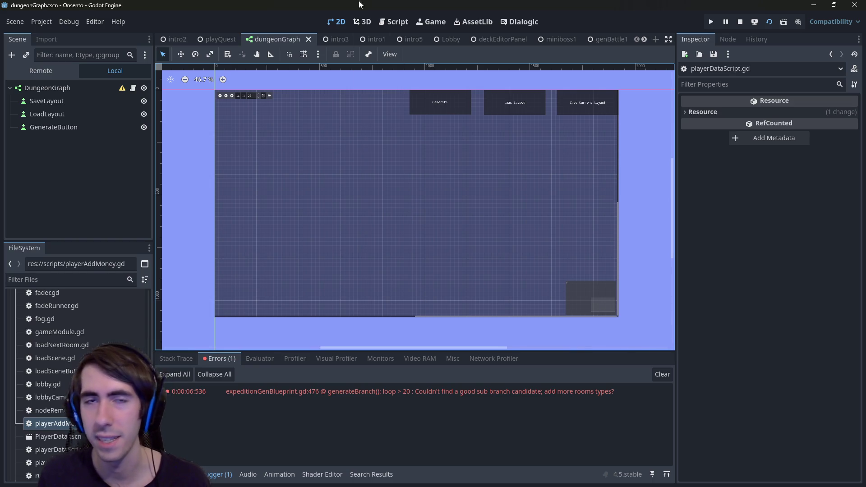
pyautogui.click(389, 21)
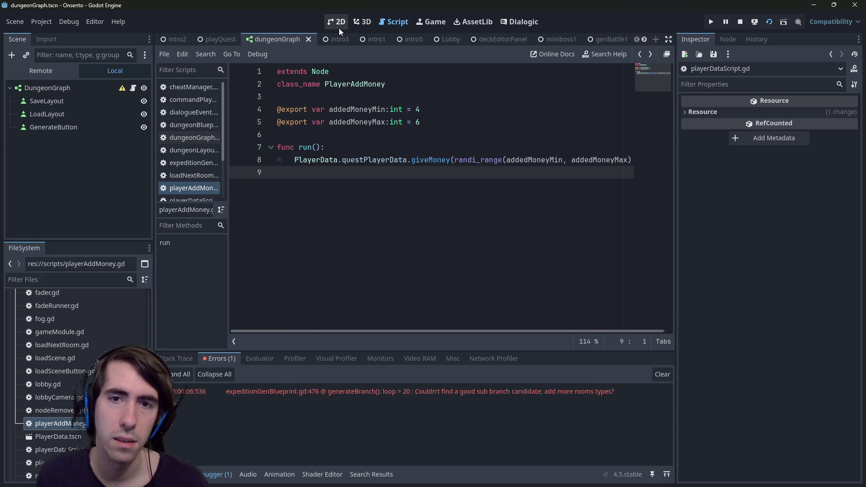
pyautogui.click(339, 28)
pyautogui.click(391, 29)
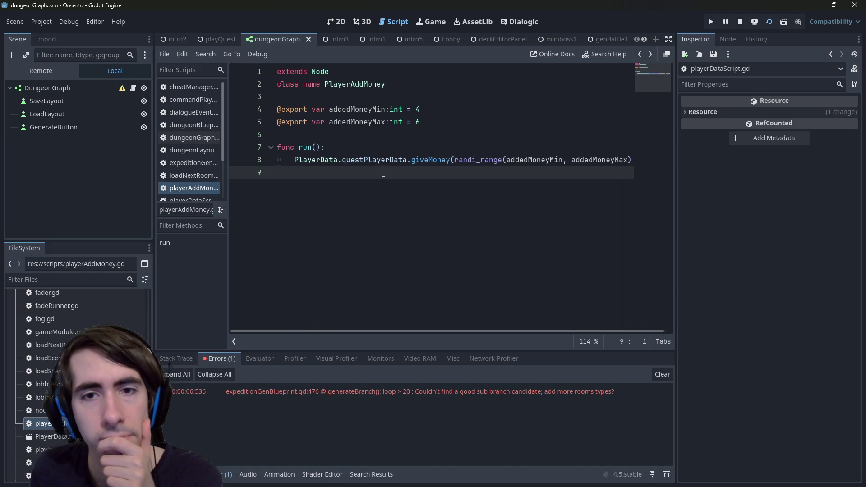
pyautogui.click(379, 161)
pyautogui.click(386, 179)
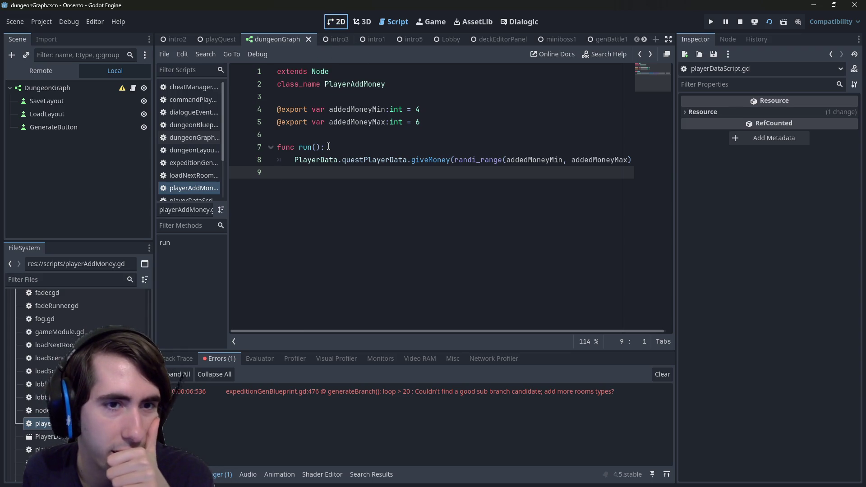
pyautogui.moveTo(295, 160); pyautogui.dragTo(569, 160)
pyautogui.click(567, 161)
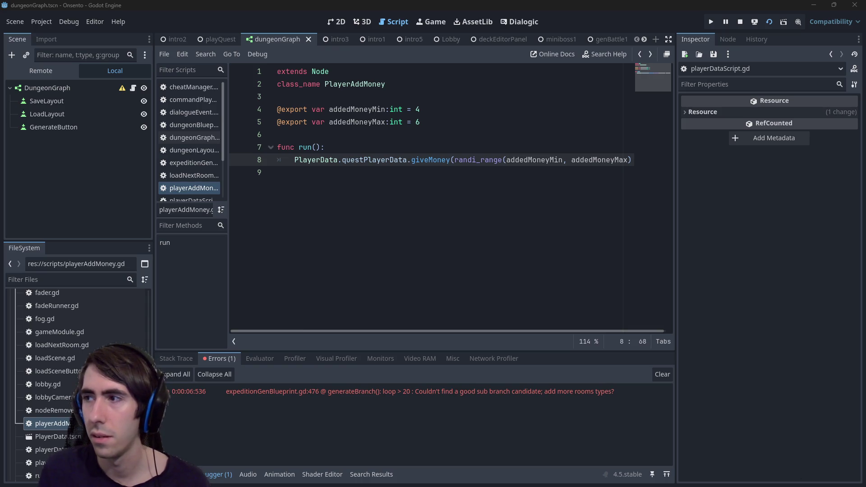
pyautogui.hotkey('alt', 'Tab')
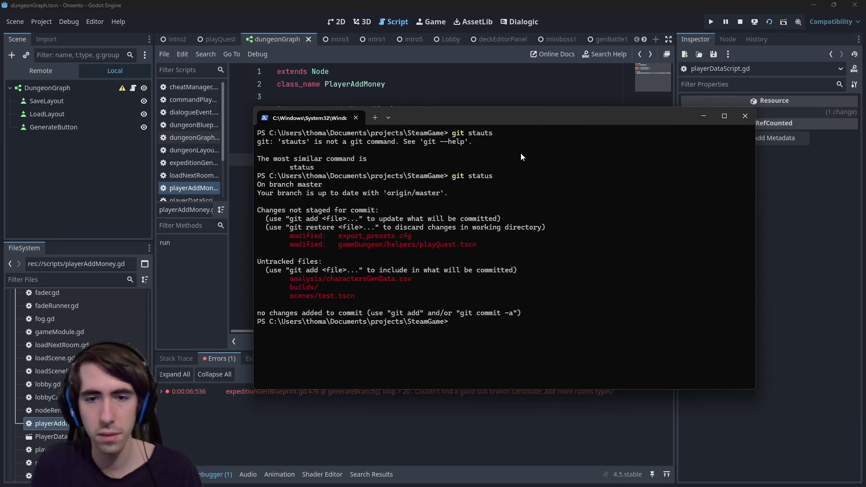
# Check git status and stage all .gd, .tscn and .gd.uid files
pyautogui.write('git statu')
pyautogui.press('Return')
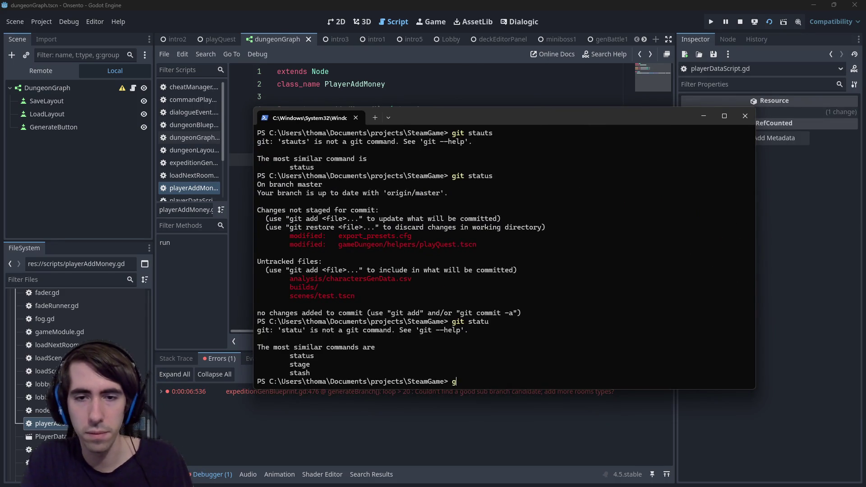
pyautogui.write('git status')
pyautogui.press('Return')
pyautogui.write('git add *')
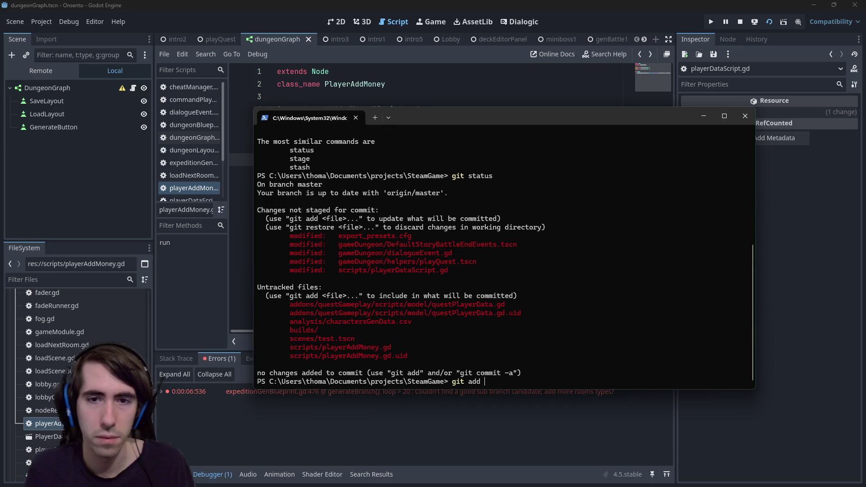
pyautogui.write('.gd')
pyautogui.press('Return')
pyautogui.write('git add ')
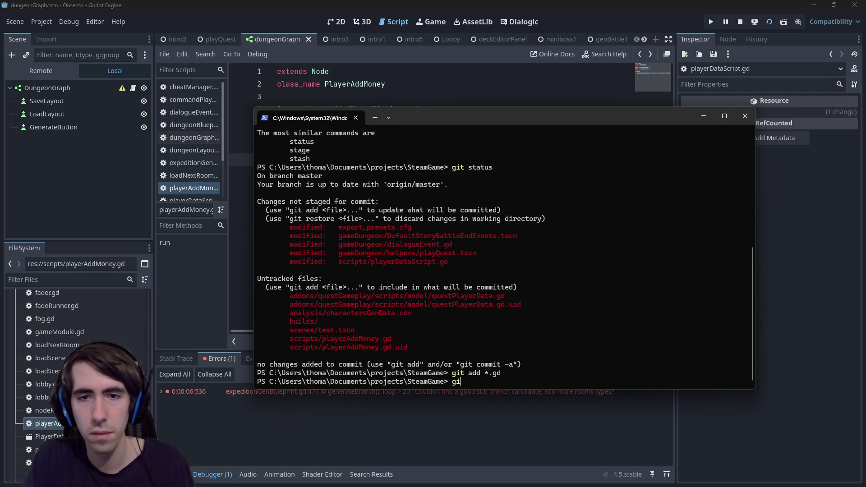
pyautogui.write('*.tscn')
pyautogui.press('Return')
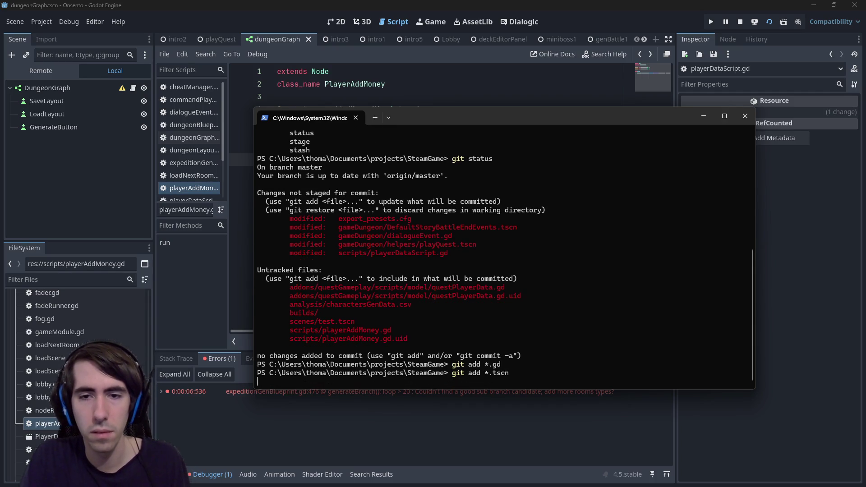
pyautogui.write('git status')
pyautogui.press('Return')
pyautogui.write('git add *.')
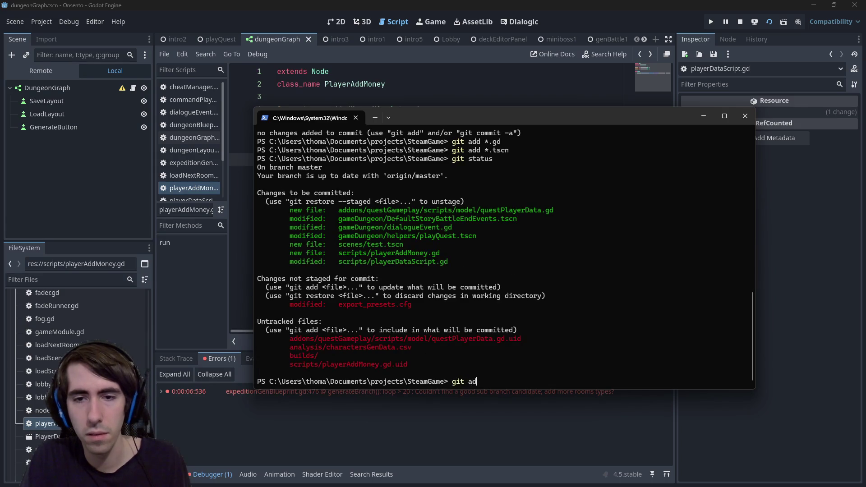
pyautogui.write('gd.uid')
pyautogui.press('Return')
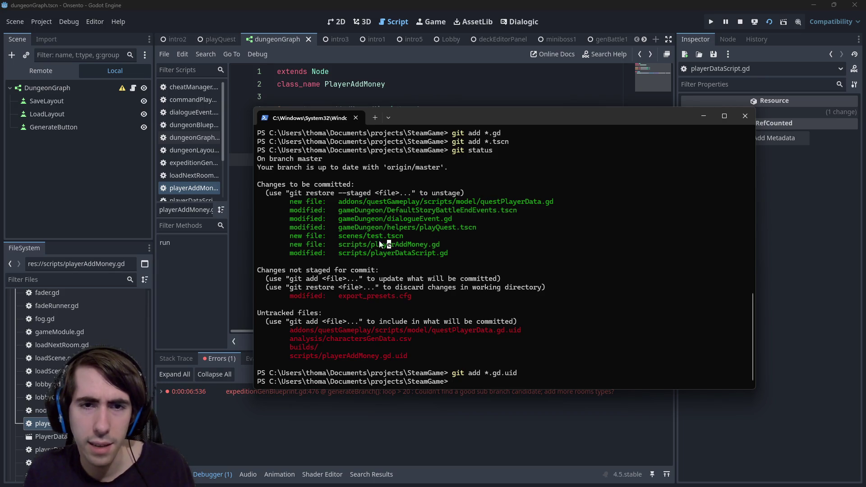
# Unstage scenes/test.tscn with git reset and recheck the status
pyautogui.moveTo(340, 235); pyautogui.dragTo(404, 235)
pyautogui.hotkey('ctrl', 'c')
pyautogui.write('git reset')
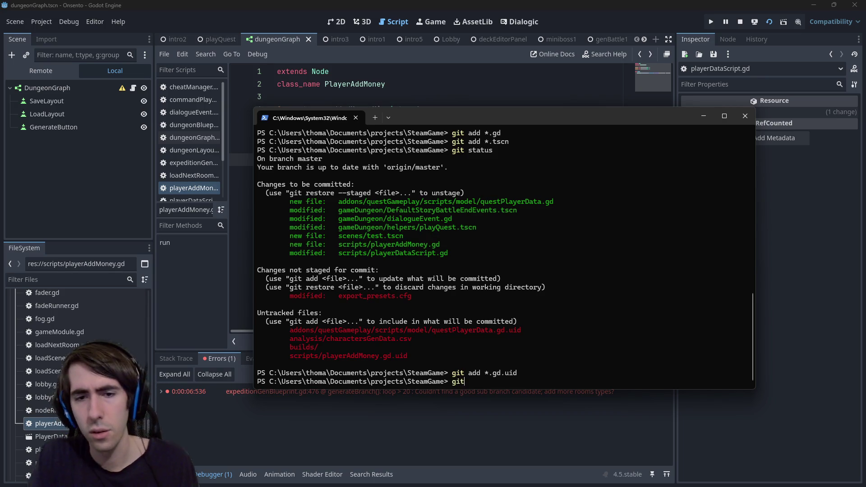
pyautogui.hotkey('ctrl', 'v')
pyautogui.press('Return')
pyautogui.write('git status')
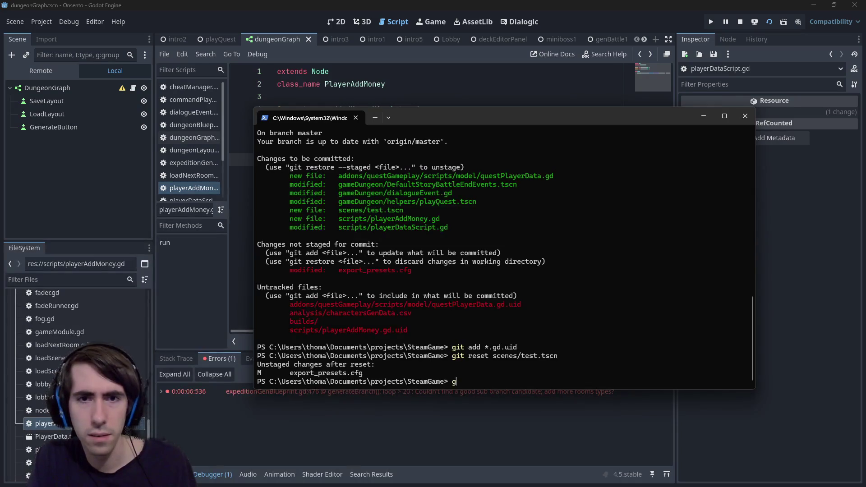
pyautogui.press('Return')
# Commit with message "[MAD-210] Money added" and push to master
pyautogui.write('git commit -m "')
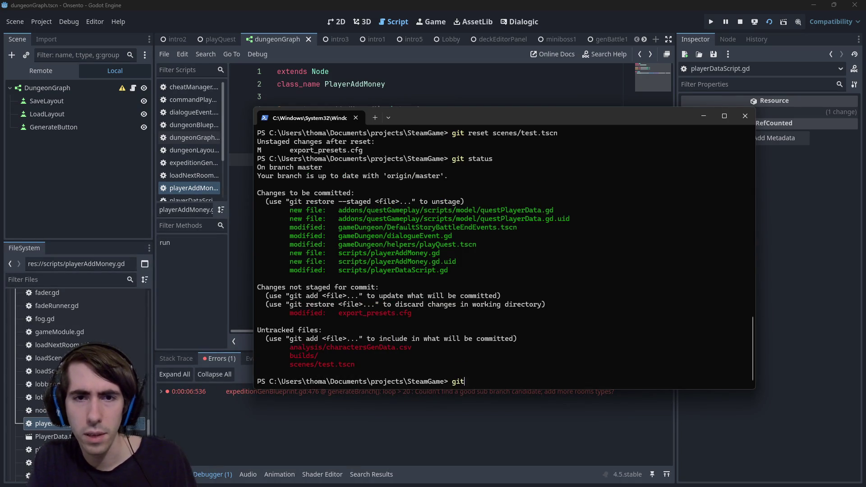
pyautogui.write('[MAD-')
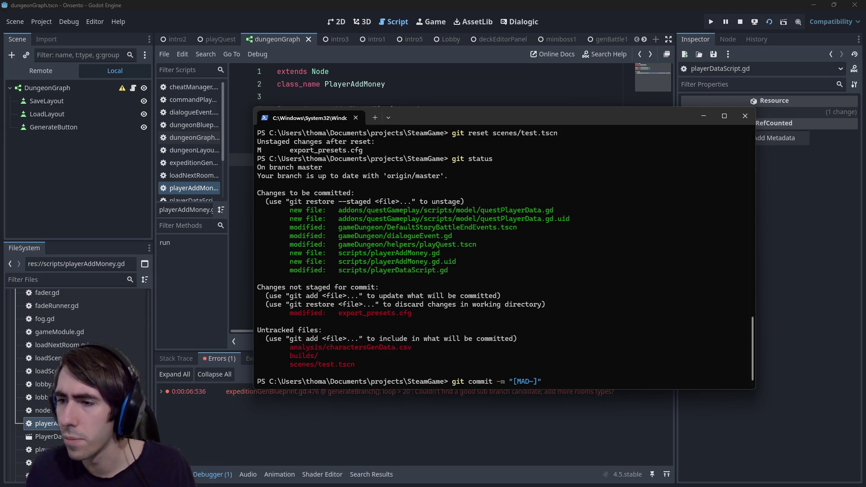
pyautogui.write('210] M')
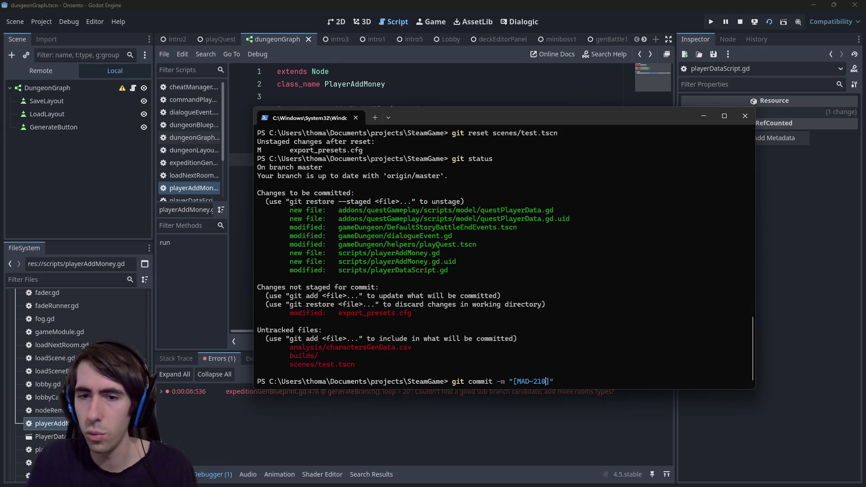
pyautogui.write('oney added')
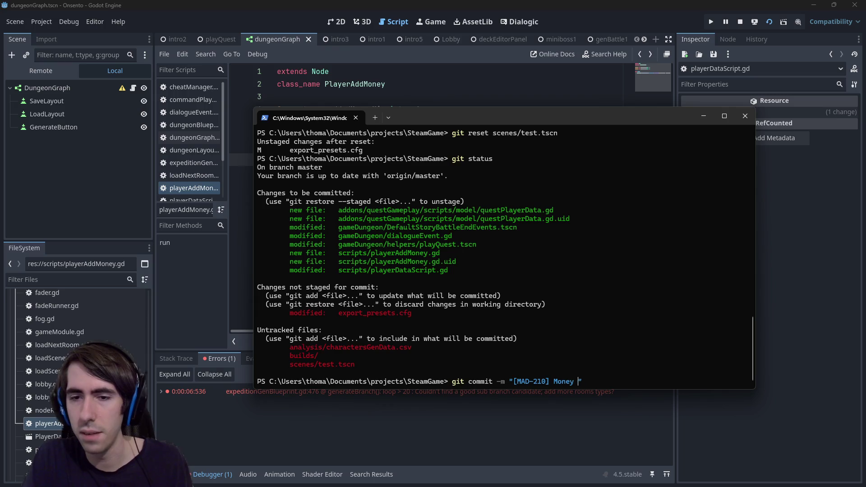
pyautogui.press('Return')
pyautogui.write('git push')
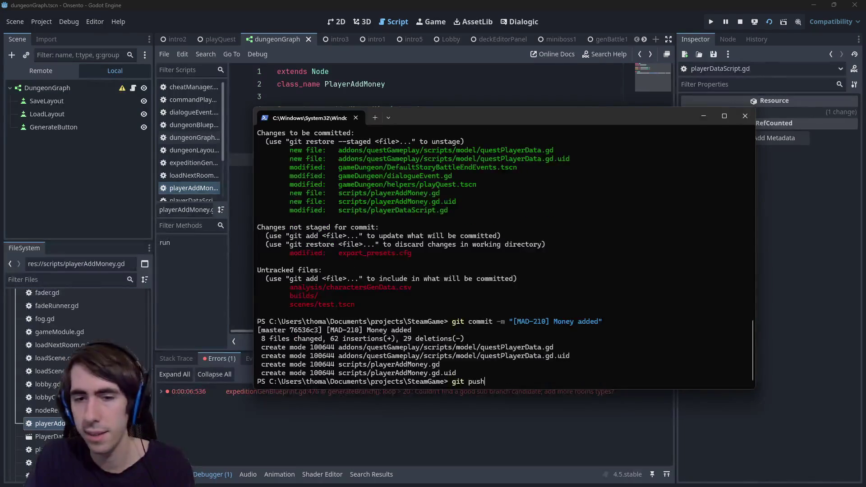
pyautogui.press('Return')
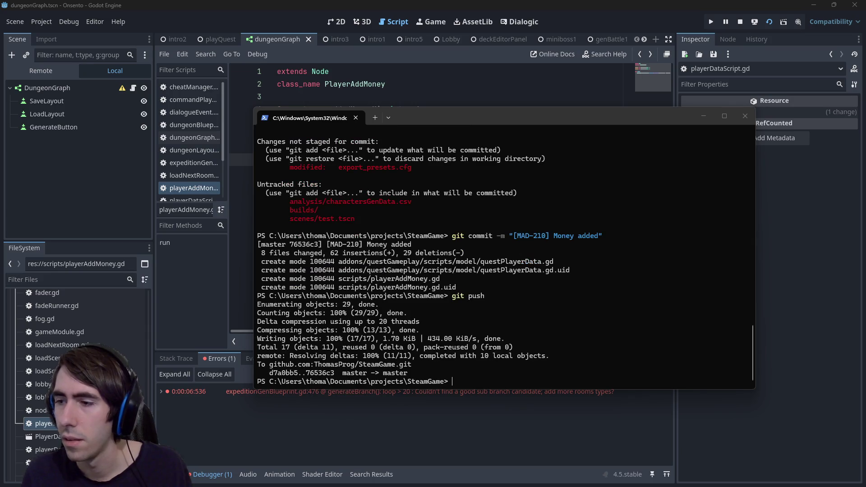
pyautogui.click(703, 116)
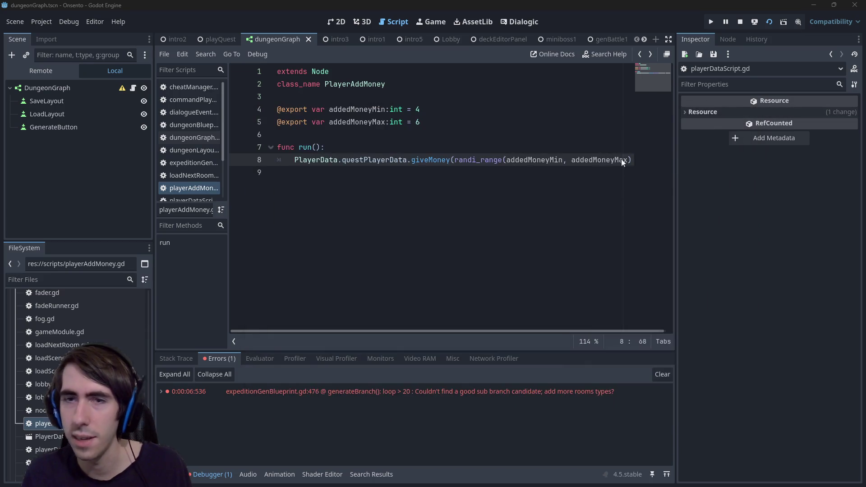
# Browse the FileSystem dock, collapsing the gameDungeon and addons folders
pyautogui.click(451, 187)
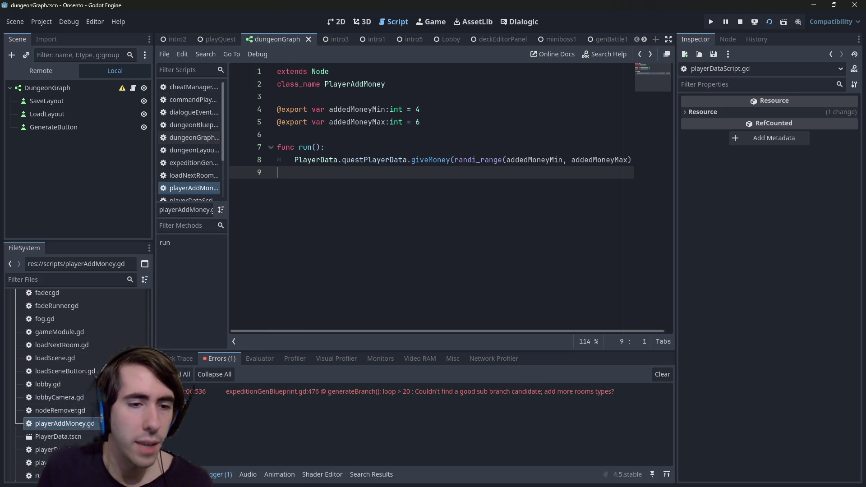
pyautogui.scroll(10, 90, 325)
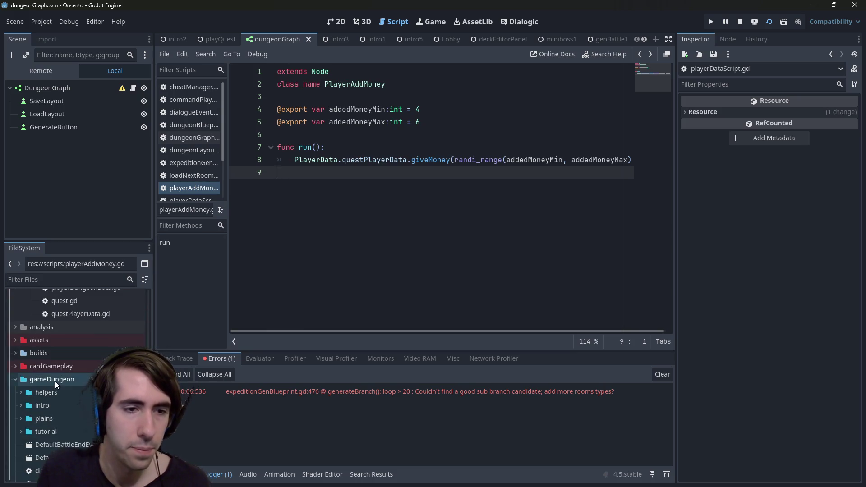
pyautogui.click(55, 380)
pyautogui.scroll(-1, 55, 381)
pyautogui.doubleClick(53, 355)
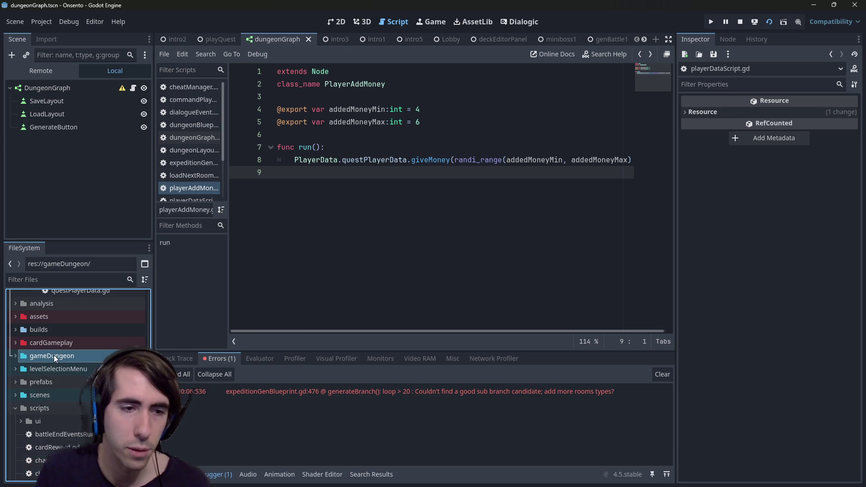
pyautogui.click(47, 405)
pyautogui.scroll(10, 44, 397)
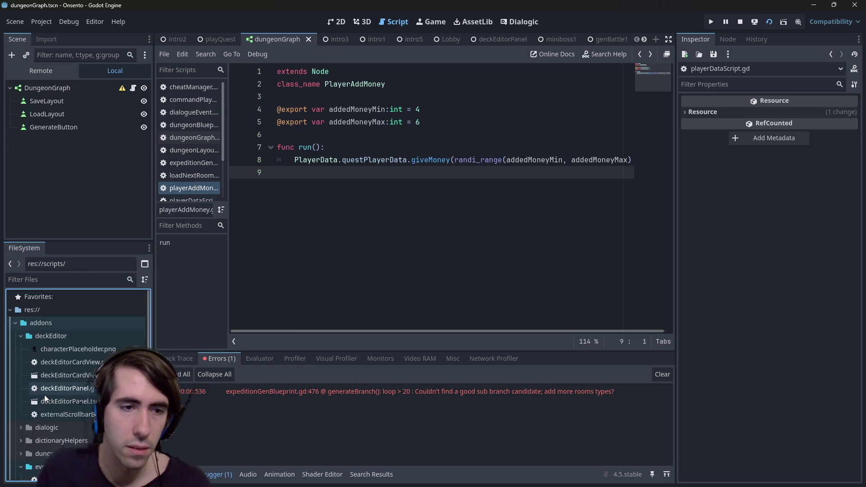
pyautogui.click(41, 395)
pyautogui.scroll(5, 50, 379)
pyautogui.doubleClick(64, 327)
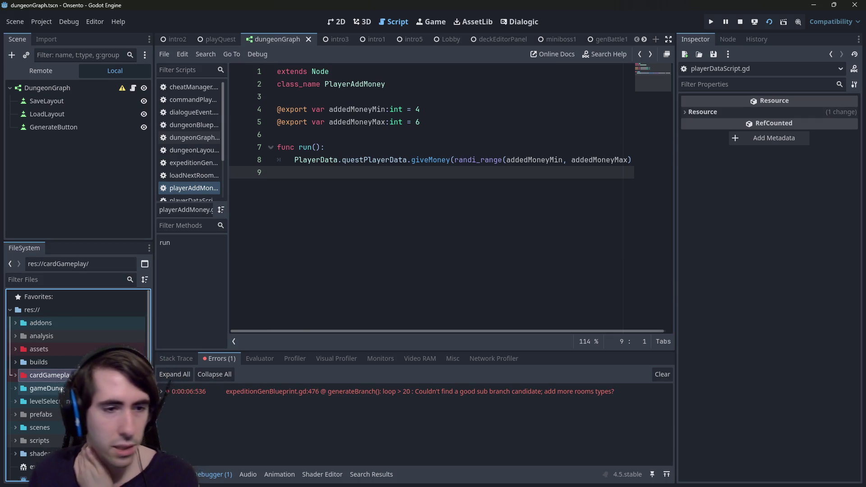
# Expand the addons folder and bring up its file options menu
pyautogui.doubleClick(57, 388)
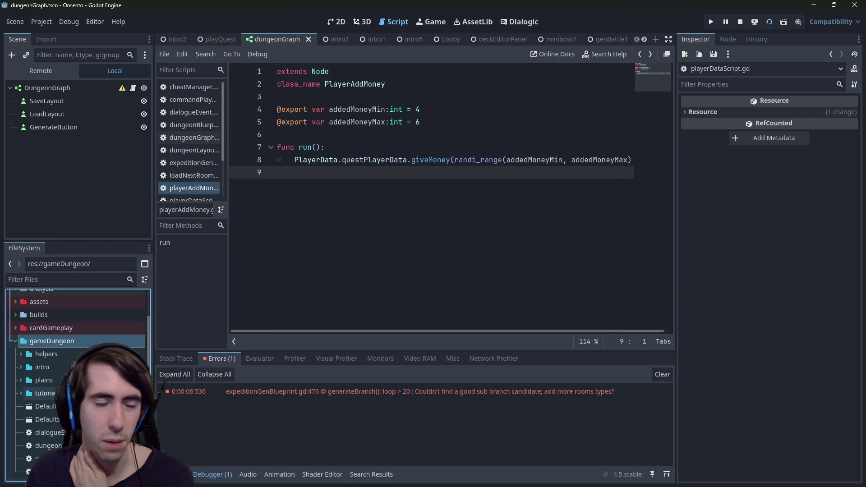
pyautogui.doubleClick(92, 341)
pyautogui.click(92, 340)
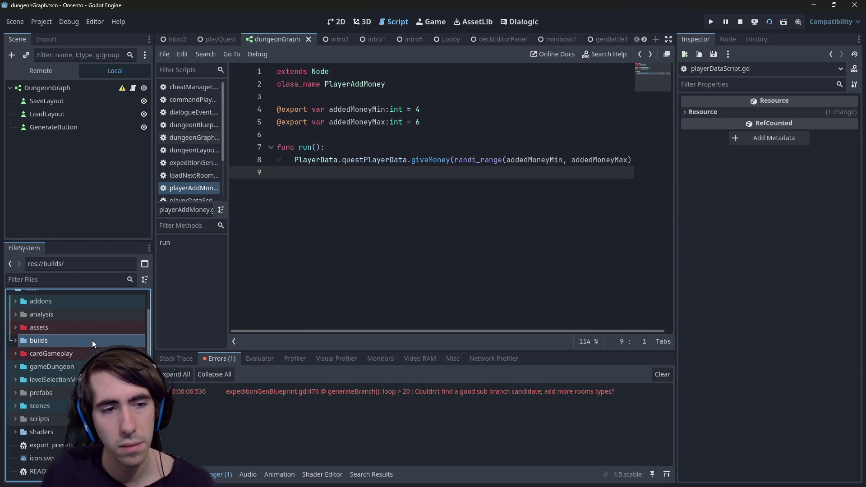
pyautogui.scroll(2, 64, 357)
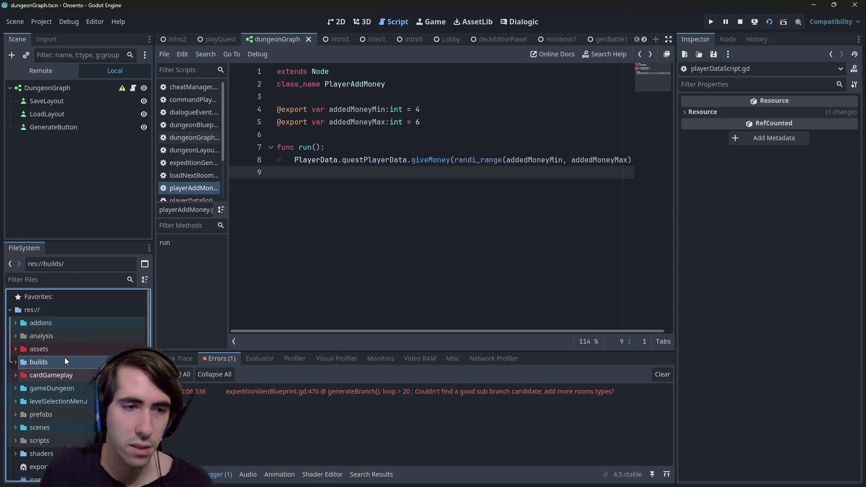
pyautogui.click(62, 353)
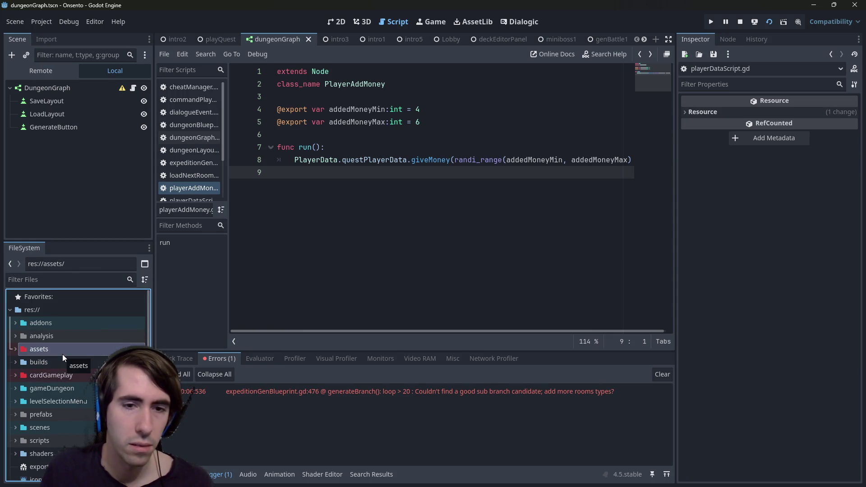
pyautogui.doubleClick(62, 354)
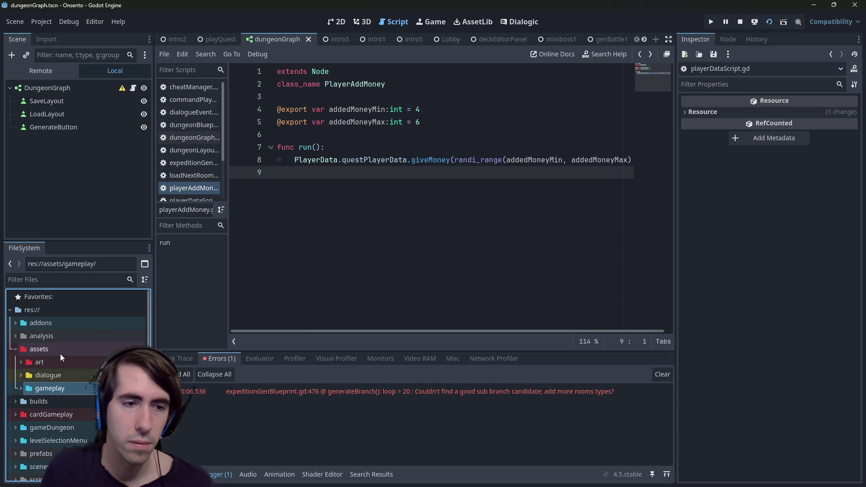
pyautogui.doubleClick(61, 354)
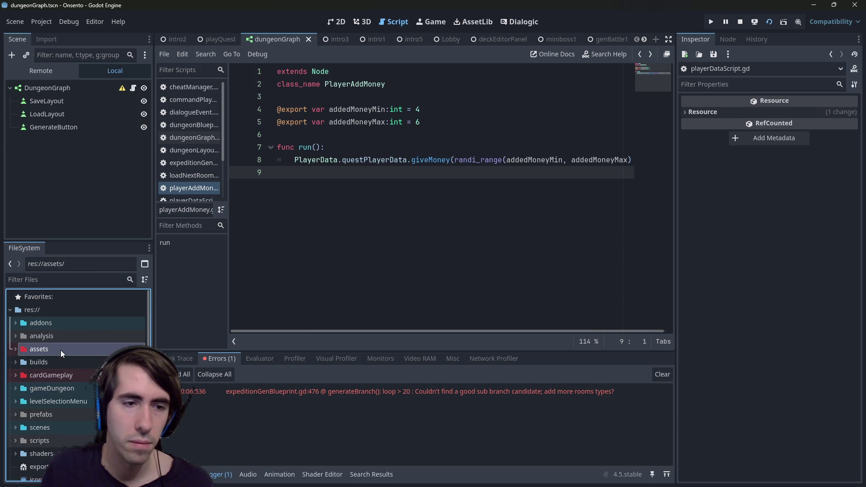
pyautogui.doubleClick(78, 329)
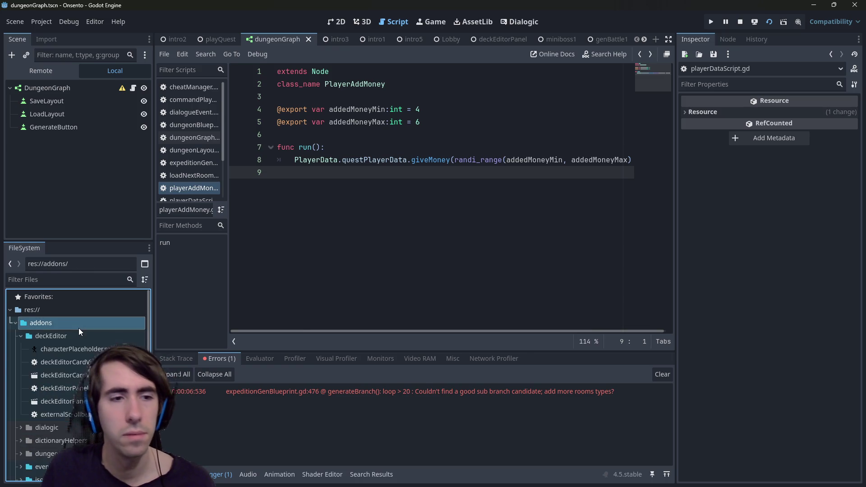
pyautogui.click(72, 341)
pyautogui.click(65, 321)
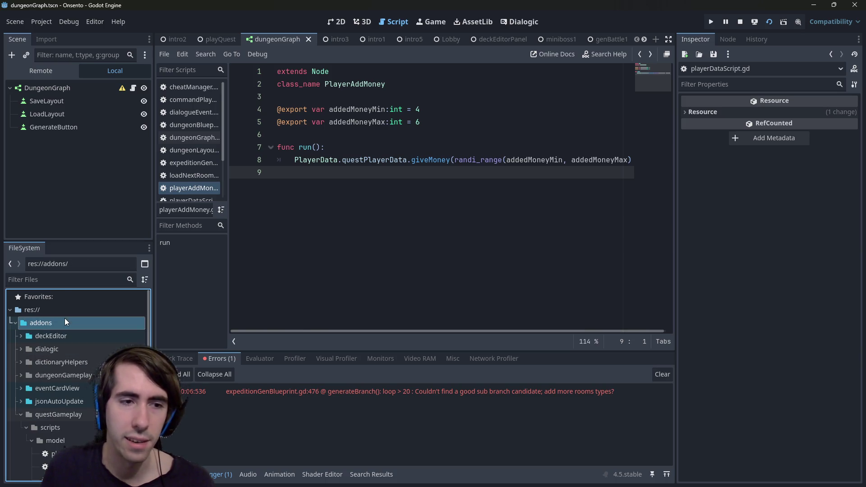
pyautogui.rightClick(64, 321)
# Create a new folder in addons, entering deckCreationPanel as its name
pyautogui.moveTo(109, 297)
pyautogui.click(199, 296)
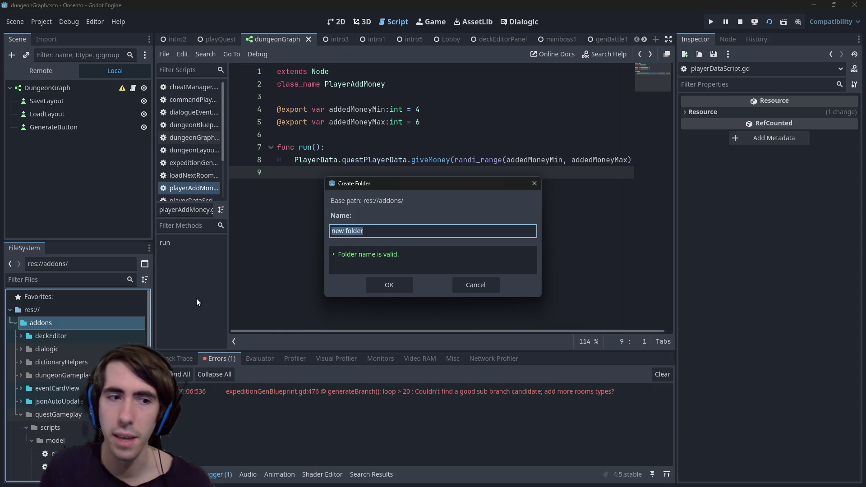
pyautogui.write('deck')
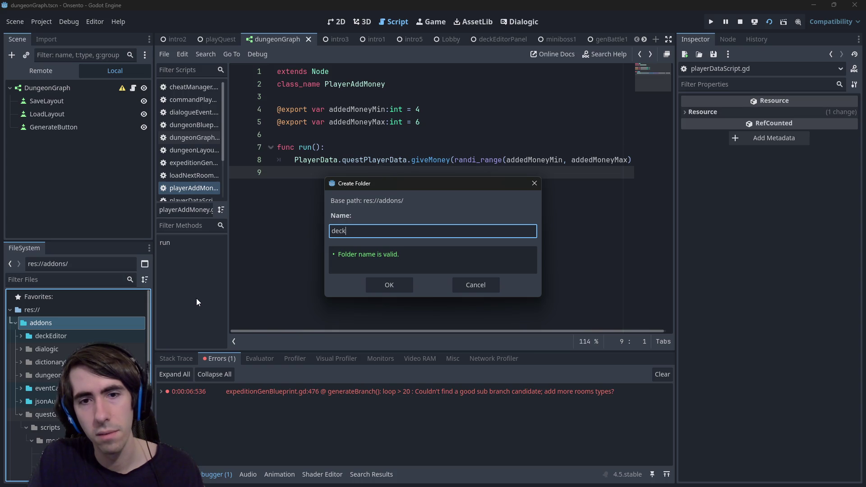
pyautogui.write('Creation')
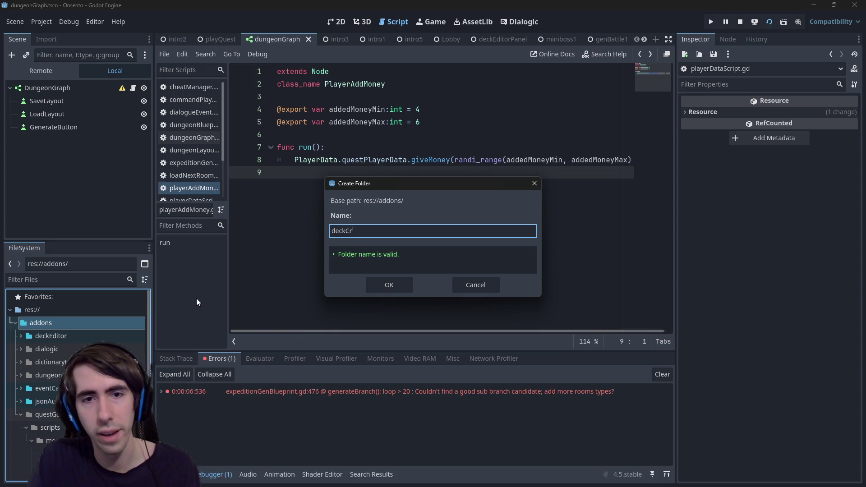
pyautogui.write('Panel')
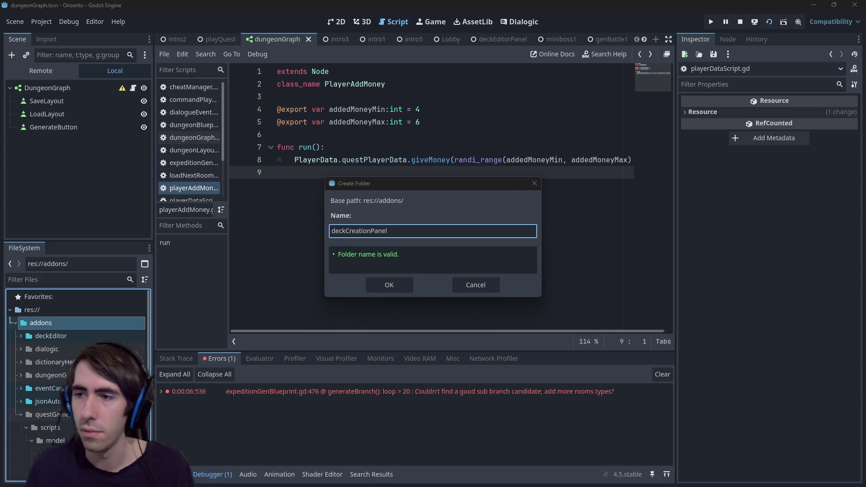
pyautogui.moveTo(865, 171)
pyautogui.mouseDown()
pyautogui.moveTo(600, 166)
pyautogui.moveTo(599, 1)
pyautogui.mouseUp()
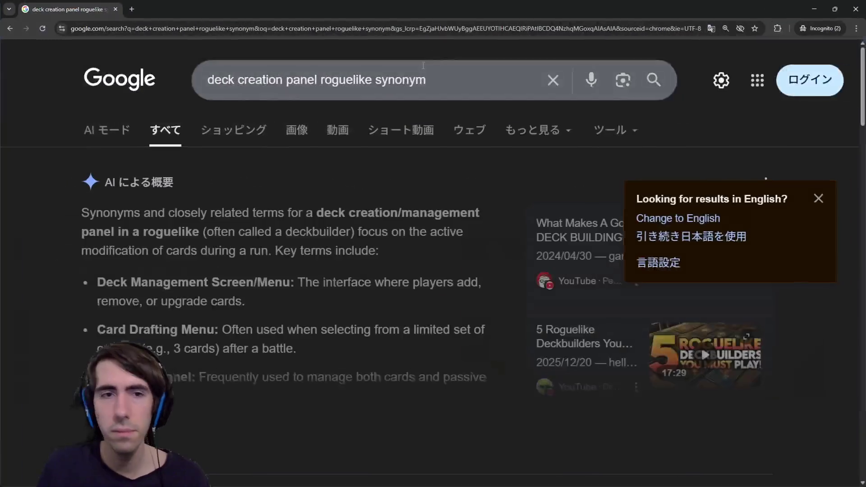
# Read Google's suggested alternatives such as Card Drafting Menu and Deck Management Screen
pyautogui.scroll(-1, 316, 234)
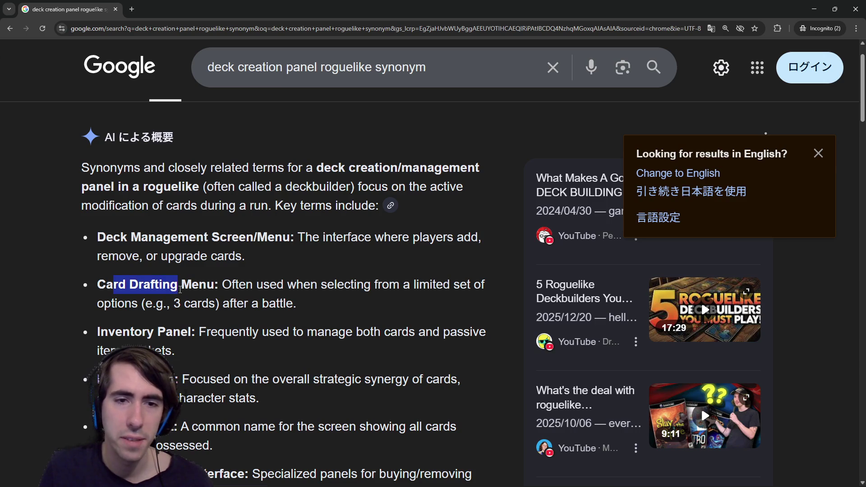
pyautogui.click(265, 287)
pyautogui.moveTo(218, 284); pyautogui.dragTo(163, 284)
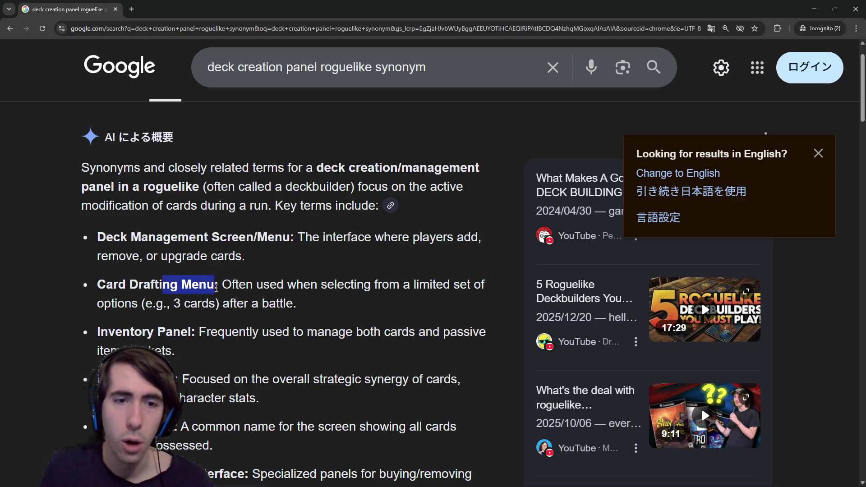
pyautogui.tripleClick(291, 302)
pyautogui.click(137, 299)
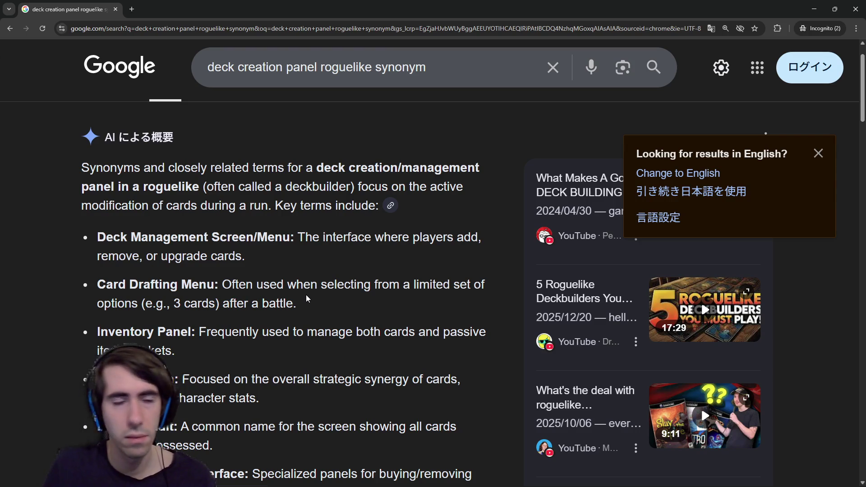
pyautogui.scroll(-2, 307, 299)
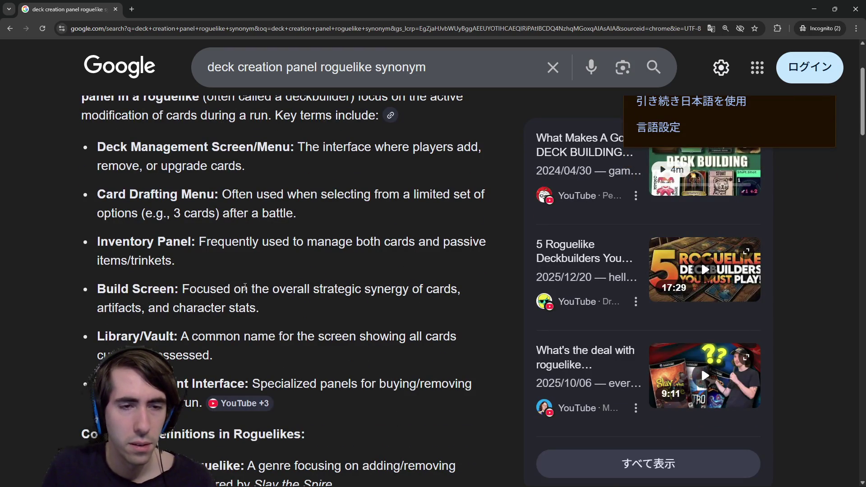
pyautogui.scroll(-4, 245, 288)
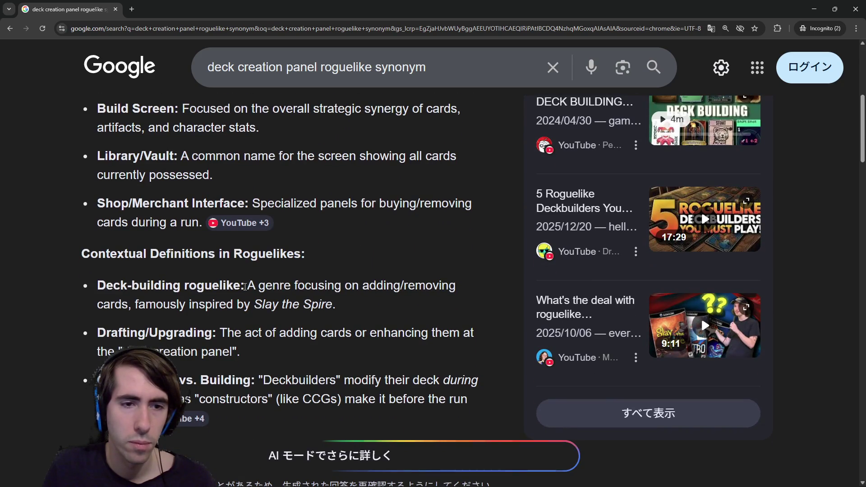
pyautogui.scroll(-1, 245, 288)
pyautogui.scroll(-5, 245, 287)
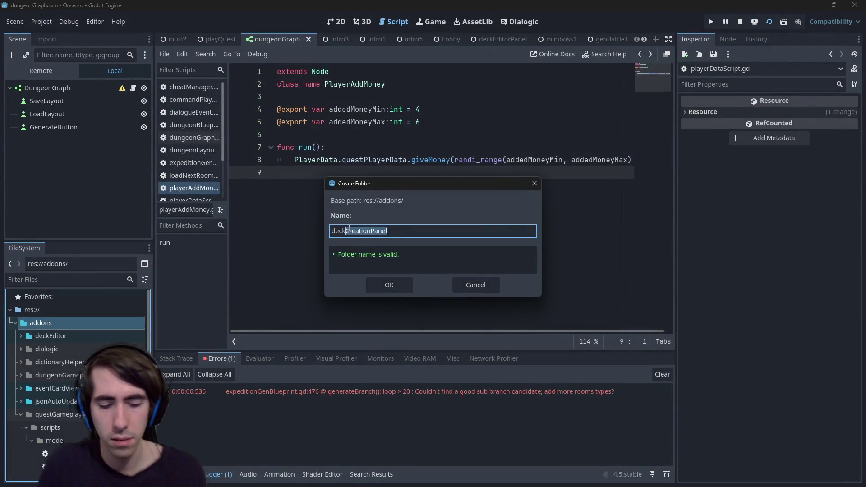
# Rename the new folder to deckConstructionPanel, create it, and expand deckEditor
pyautogui.write('ConstructionPanel')
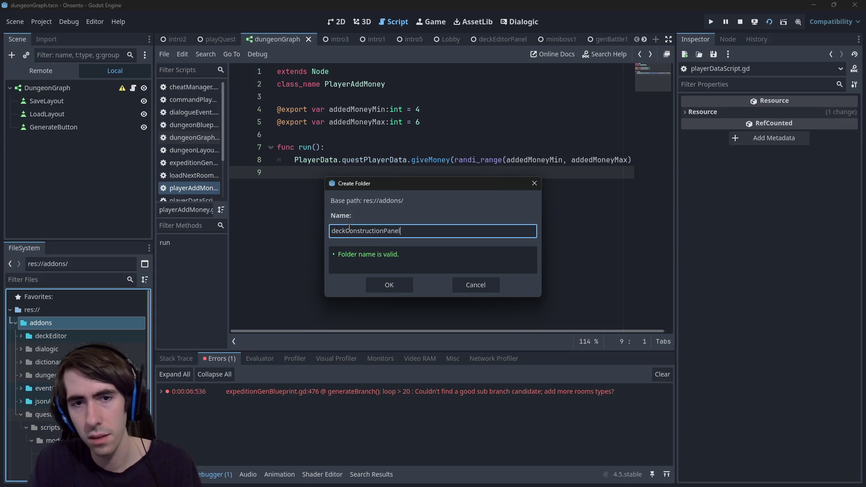
pyautogui.click(407, 288)
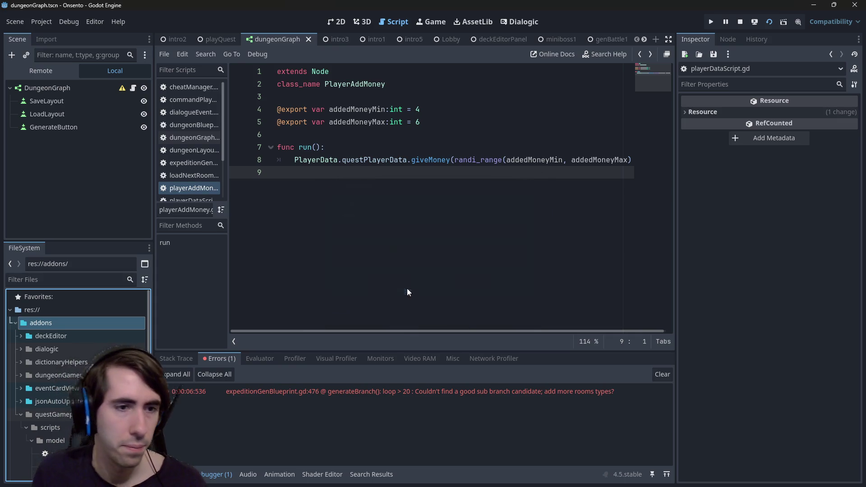
pyautogui.doubleClick(79, 349)
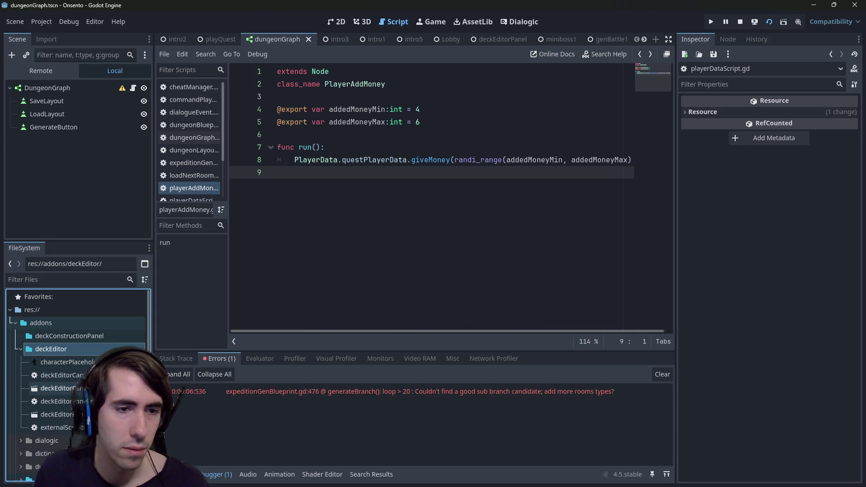
# Open deckEditorCardView's scene and script, and view the deckEditorPanel scene layout
pyautogui.doubleClick(57, 388)
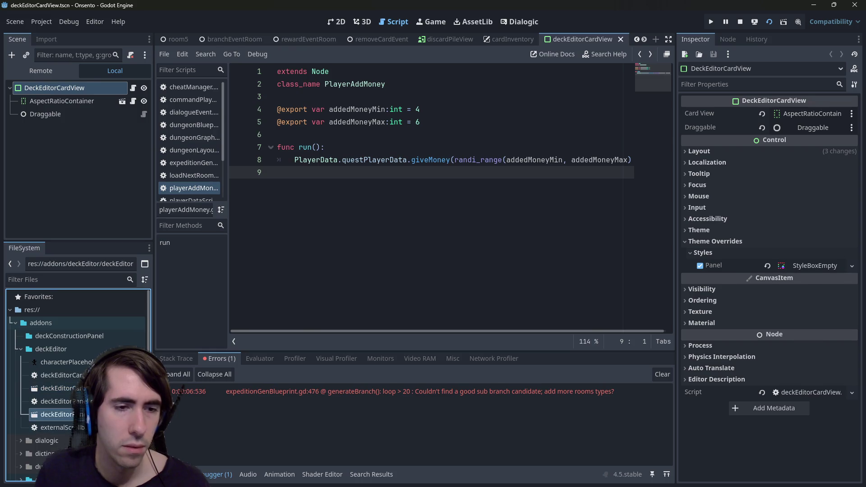
pyautogui.click(337, 21)
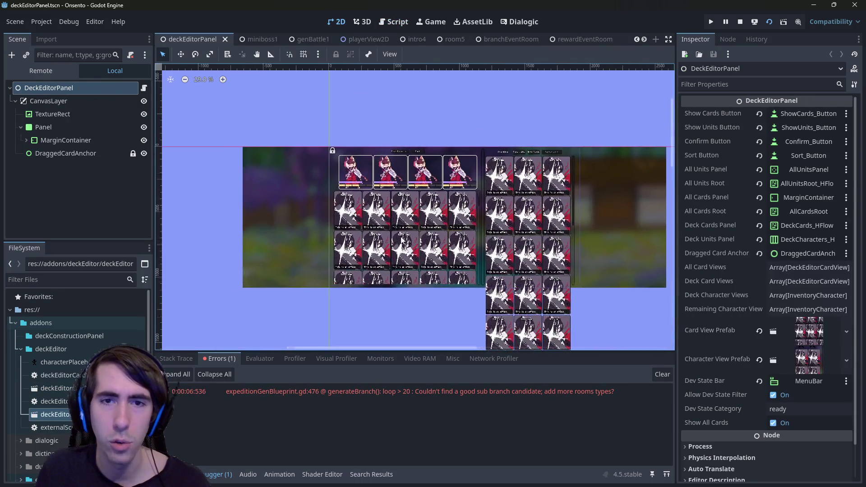
pyautogui.scroll(5, 403, 240)
pyautogui.scroll(-5, 406, 235)
pyautogui.scroll(2, 410, 229)
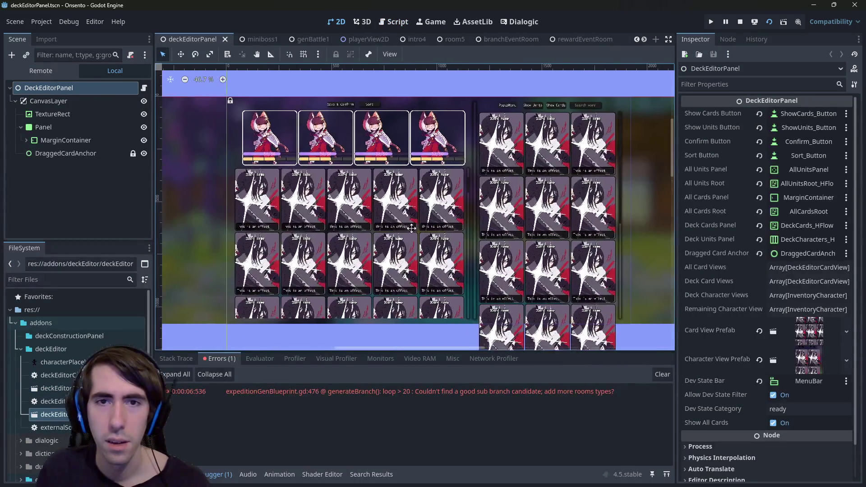
pyautogui.scroll(-2, 402, 203)
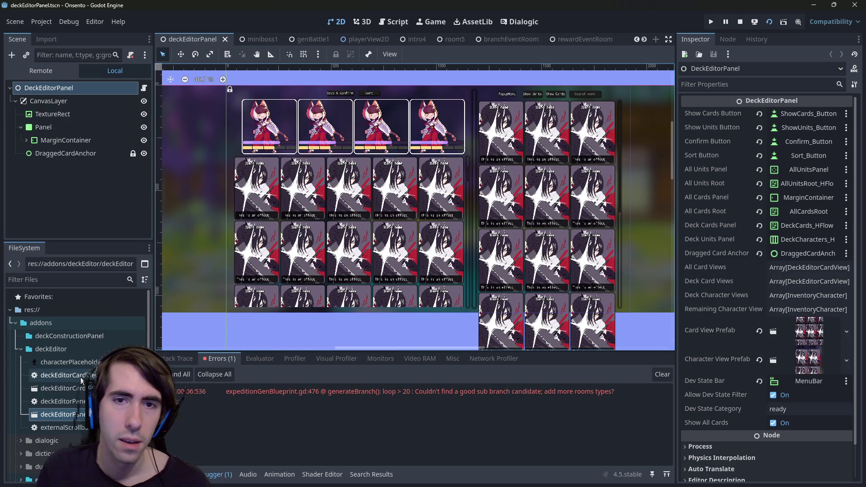
pyautogui.doubleClick(90, 378)
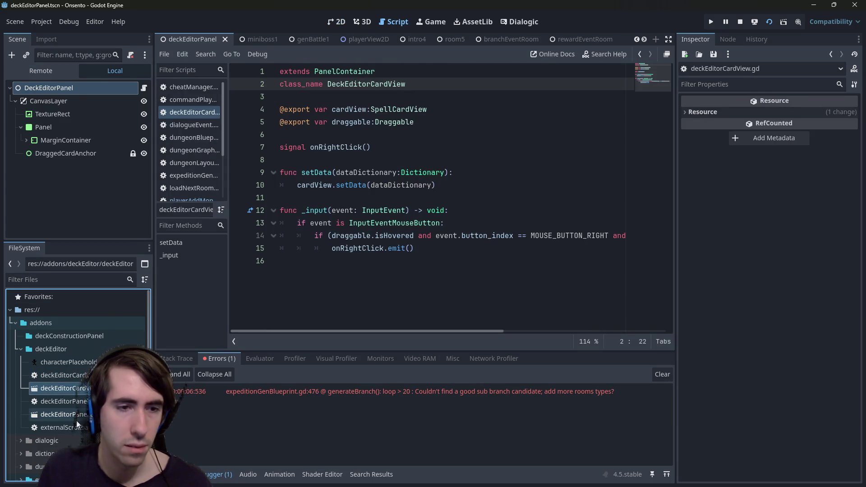
pyautogui.click(72, 415)
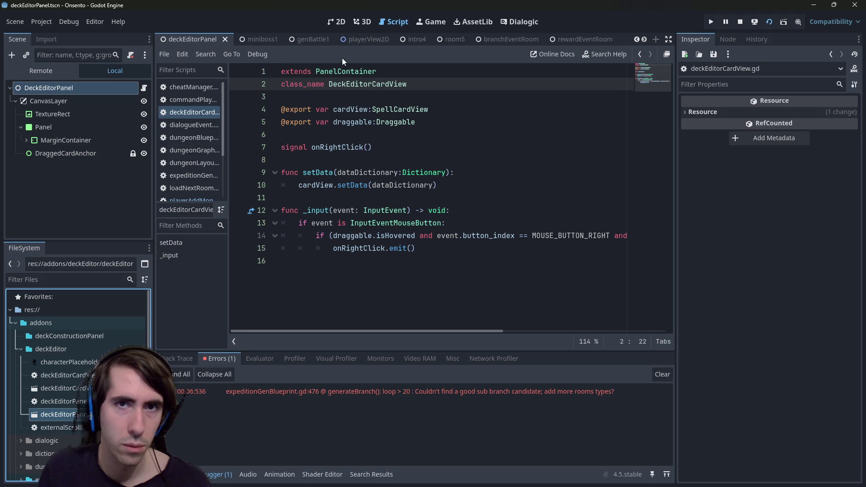
pyautogui.click(337, 22)
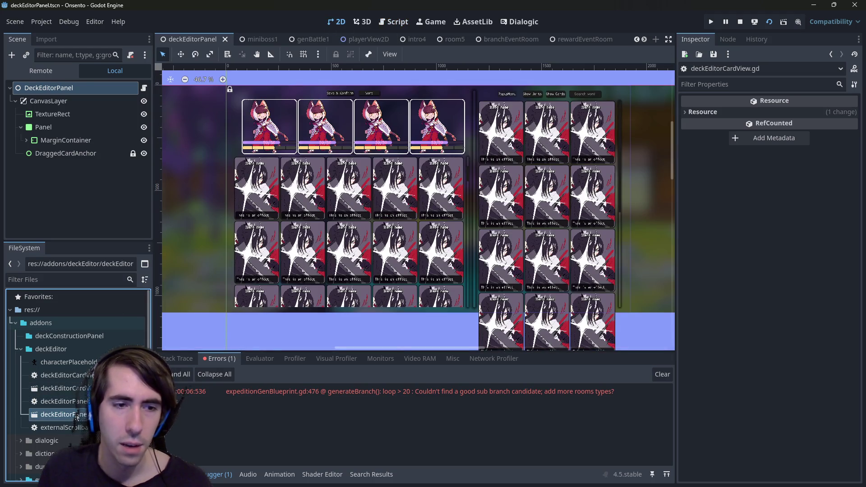
# Duplicate deckEditorPanel.tscn as deckConstructionPanel.tscn, move it into deckConstructionPanel, and open it
pyautogui.hotkey('ctrl', 'd')
pyautogui.write('deck')
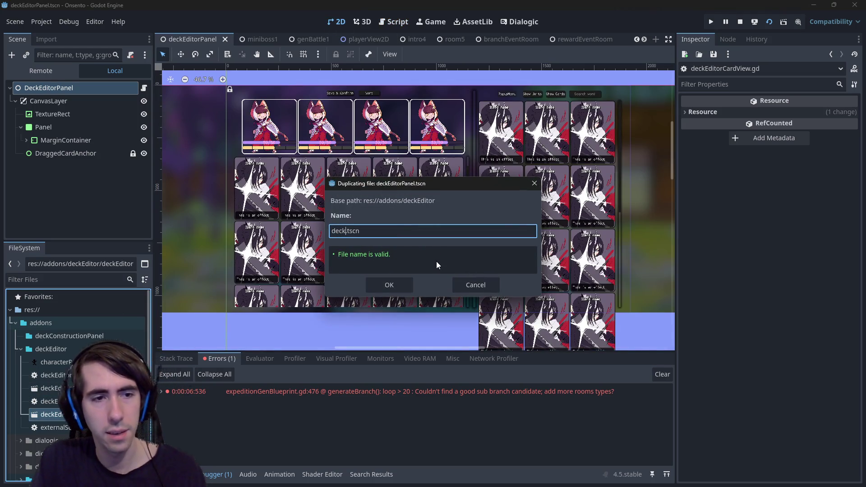
pyautogui.write('ConstructionPanel')
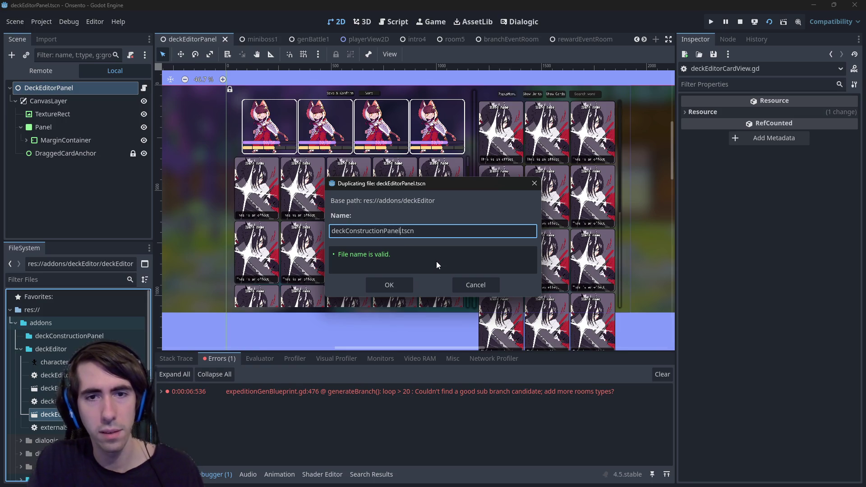
pyautogui.press('Return')
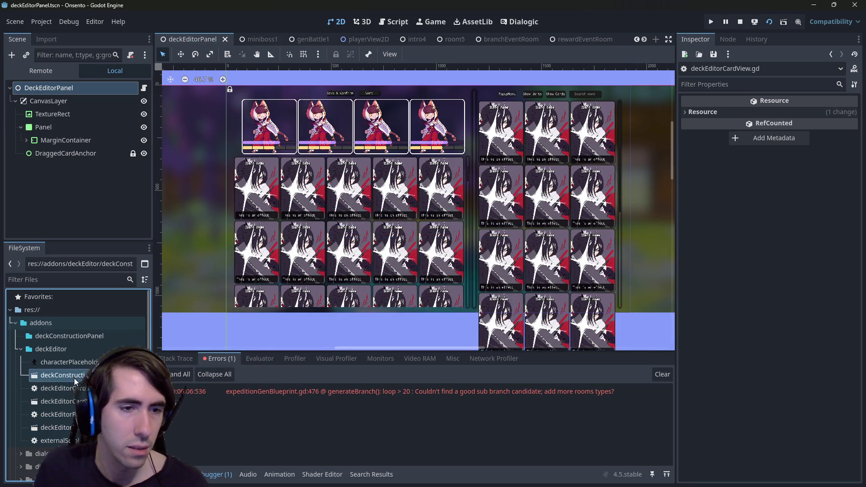
pyautogui.moveTo(85, 356); pyautogui.dragTo(77, 336)
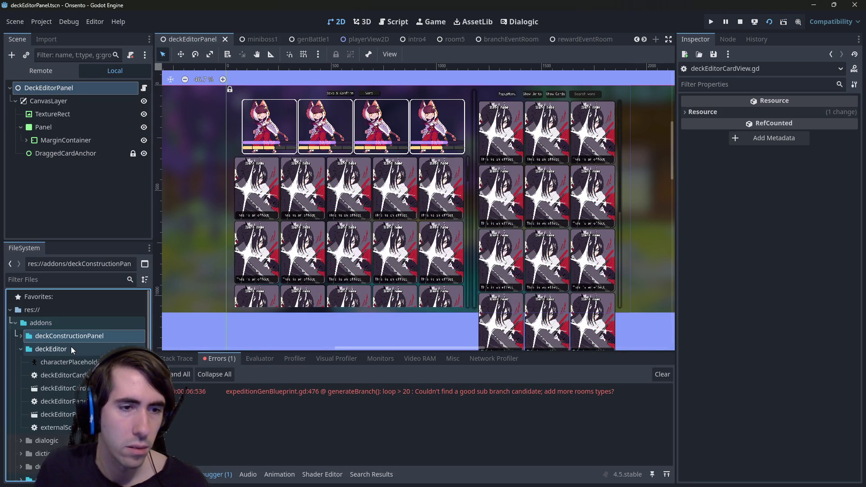
pyautogui.doubleClick(74, 348)
pyautogui.click(111, 90)
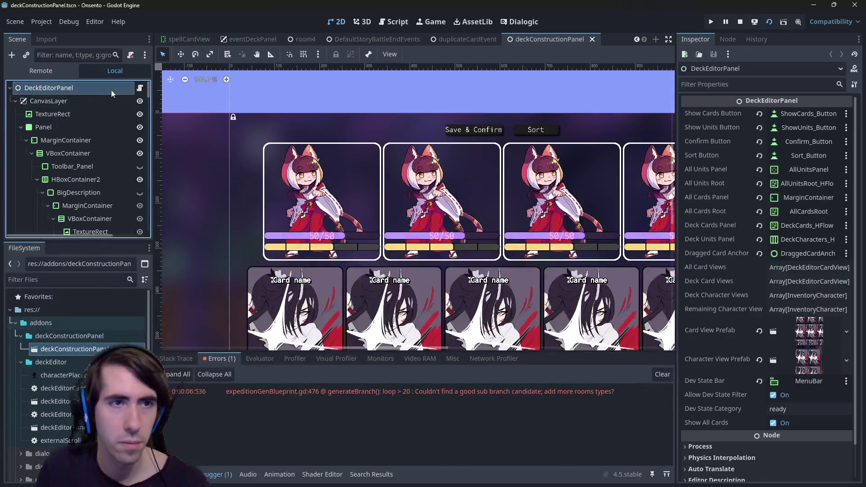
# Rename the root node to DeckConstructionPanel and save the scene
pyautogui.click(119, 91)
pyautogui.write('DeckConstru')
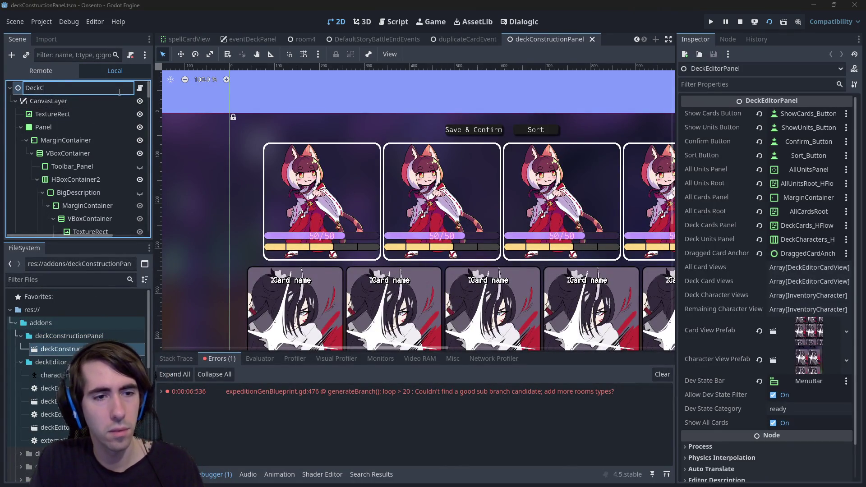
pyautogui.write('ctionPanel')
pyautogui.press('Return')
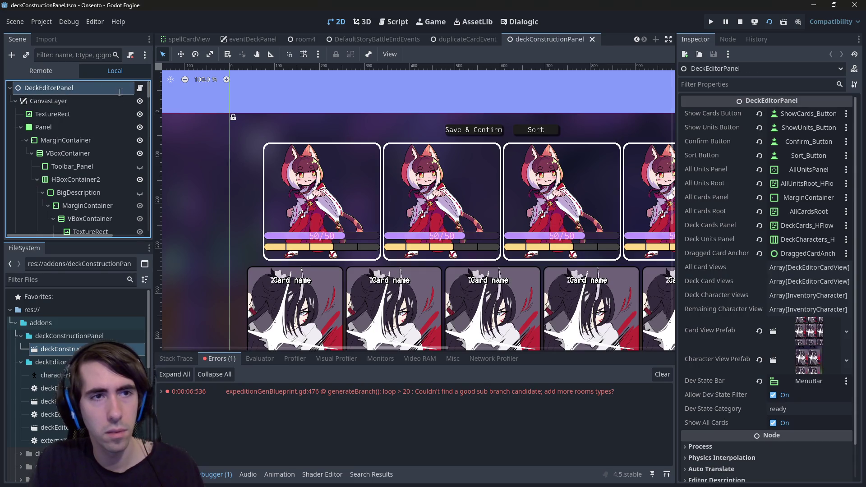
pyautogui.hotkey('ctrl', 's')
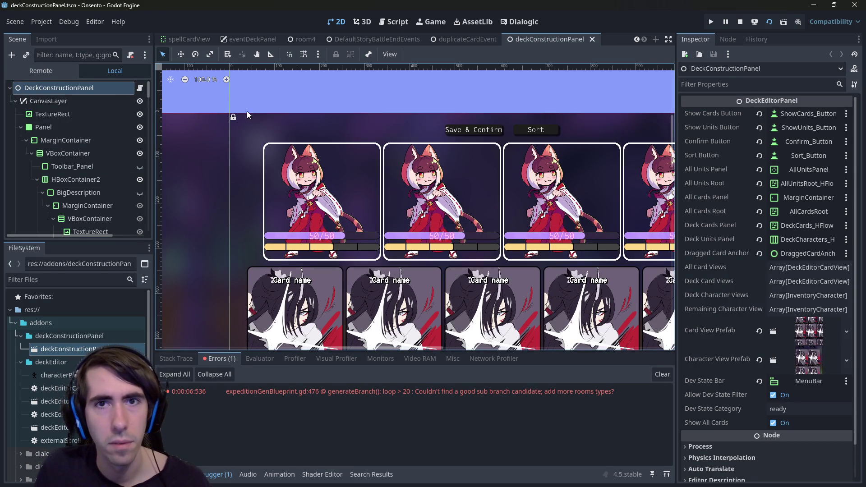
# Inspect Sort_Button, DeckCharacters_HBoxContainer, ScrollContainer and AllCardsRoot, widening the Scene dock
pyautogui.scroll(-5, 365, 217)
pyautogui.scroll(-4, 364, 217)
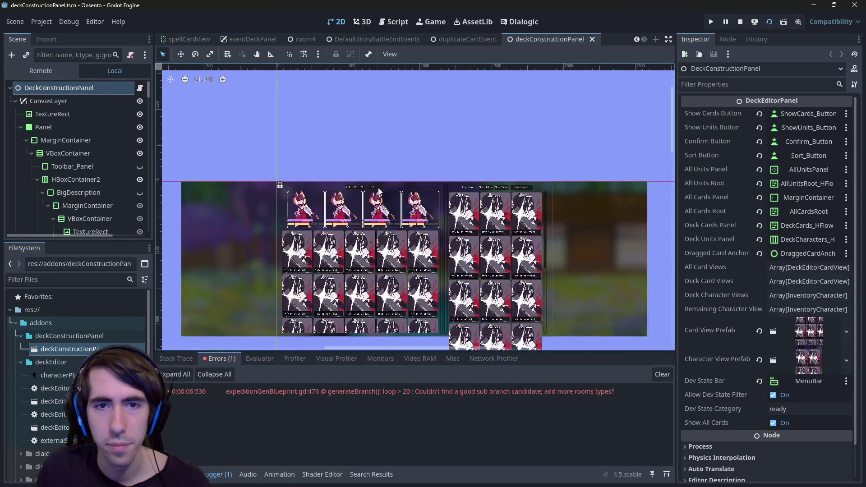
pyautogui.click(371, 196)
pyautogui.scroll(4, 364, 217)
pyautogui.click(364, 216)
pyautogui.scroll(1, 364, 216)
pyautogui.scroll(-3, 96, 175)
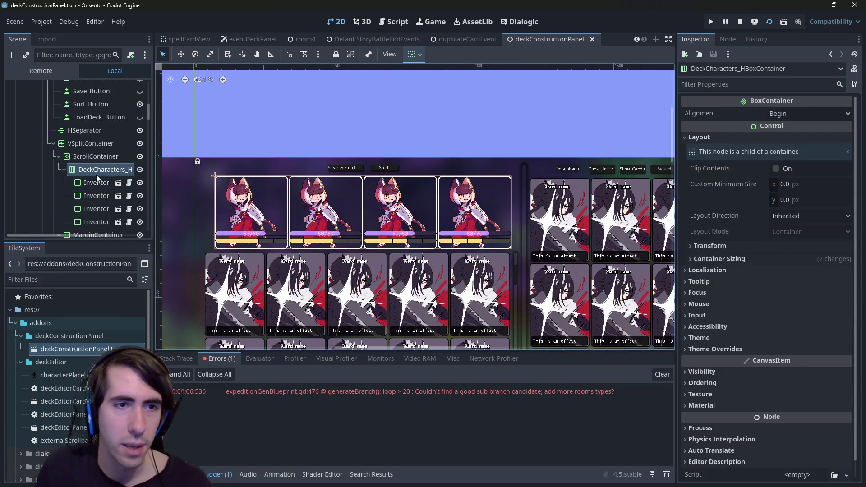
pyautogui.click(91, 157)
pyautogui.press('Down')
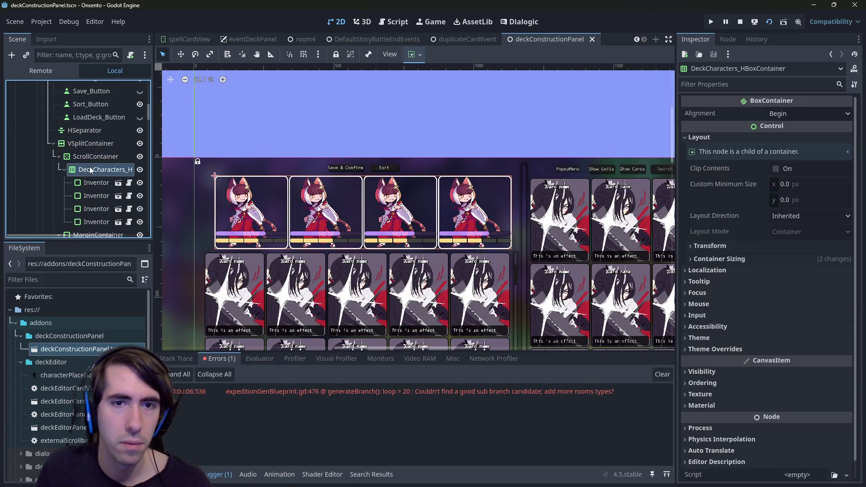
pyautogui.press('Up')
pyautogui.scroll(-2, 225, 149)
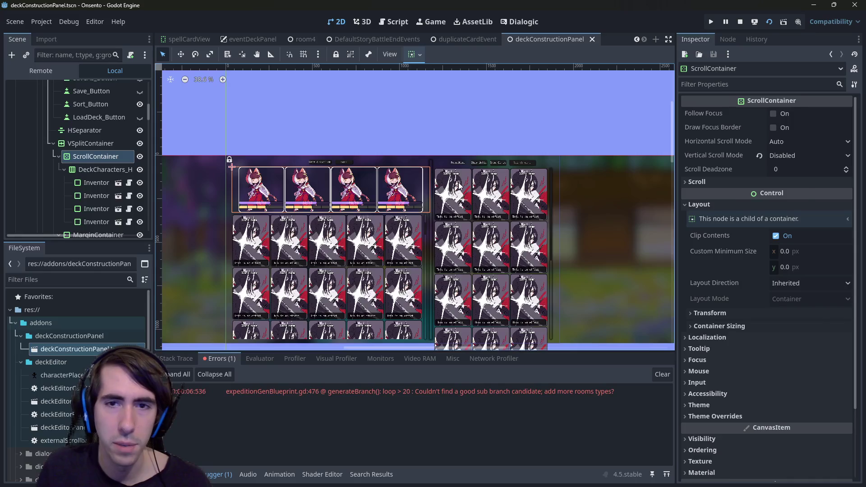
pyautogui.click(460, 186)
pyautogui.scroll(-3, 131, 212)
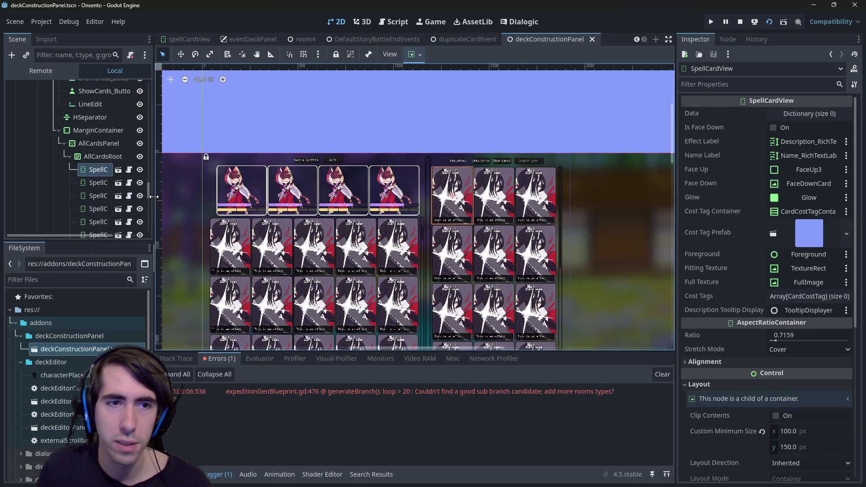
pyautogui.moveTo(154, 196); pyautogui.dragTo(233, 190)
pyautogui.click(136, 156)
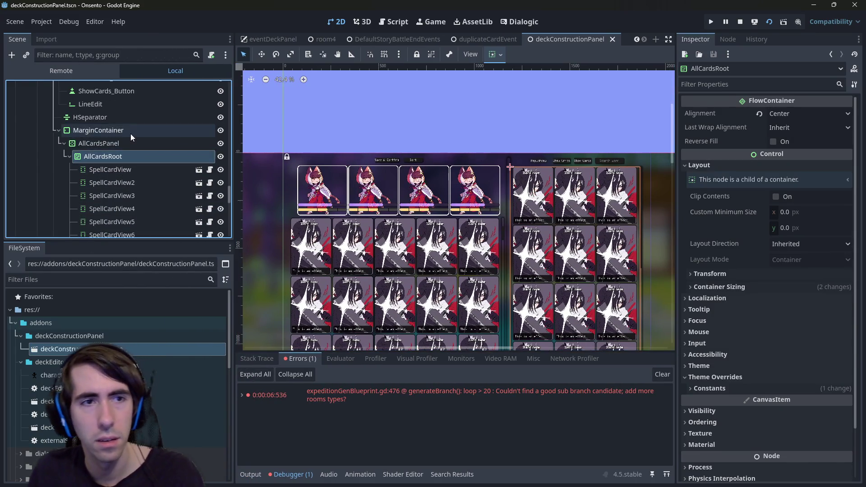
# Delete the MarginContainer and PanelContainer nodes and save the scene
pyautogui.click(131, 134)
pyautogui.press('Delete')
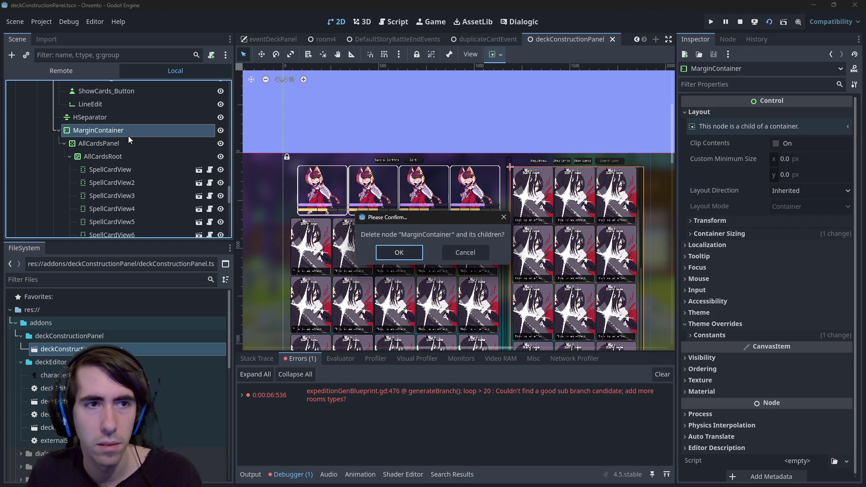
pyautogui.press('Return')
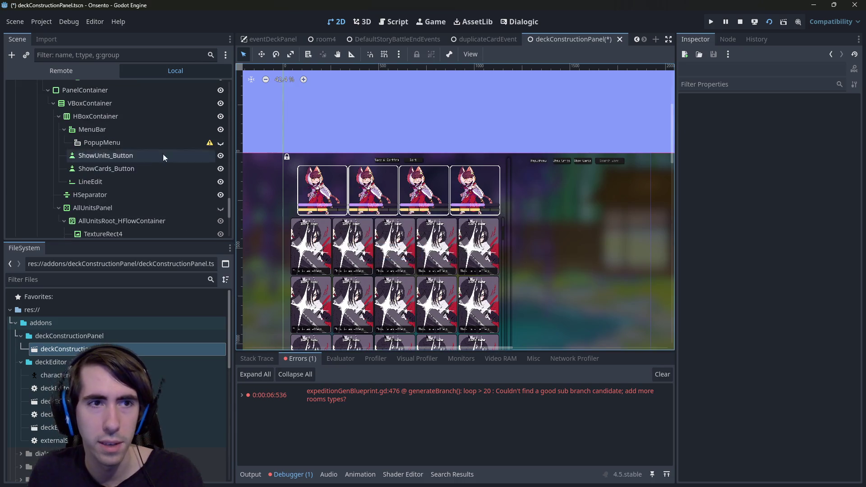
pyautogui.click(530, 164)
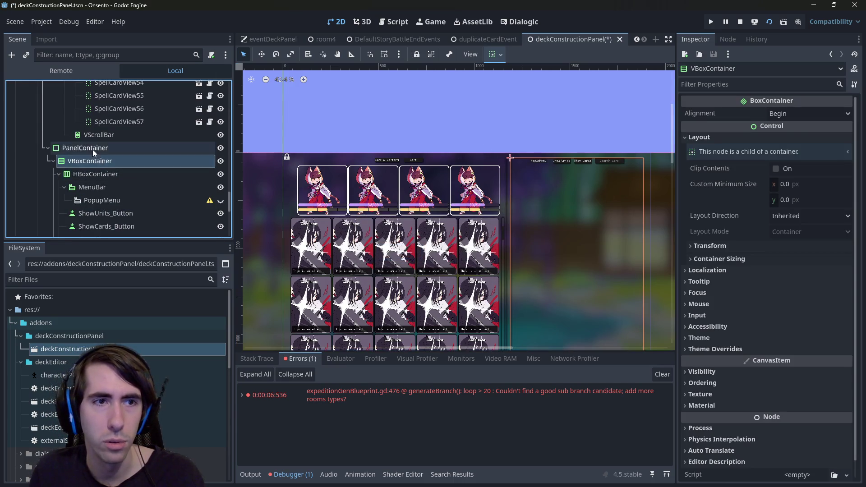
pyautogui.click(85, 146)
pyautogui.press('Delete')
pyautogui.press('Return')
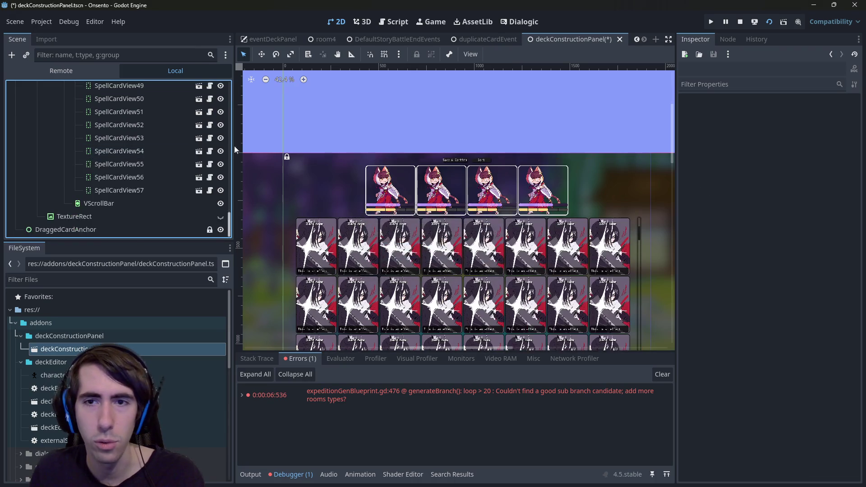
pyautogui.scroll(-2, 480, 280)
pyautogui.scroll(2, 433, 269)
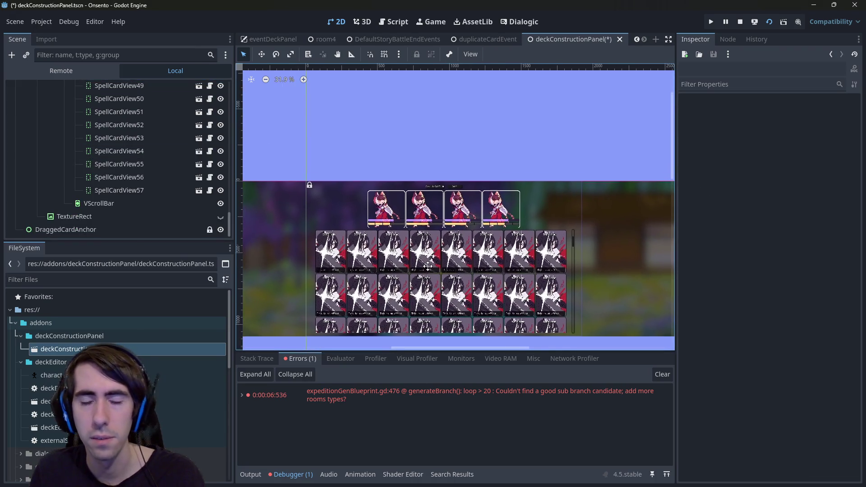
pyautogui.hotkey('ctrl', 's')
# Resize the Scene dock and select the first character card in the deck row
pyautogui.scroll(1, 422, 266)
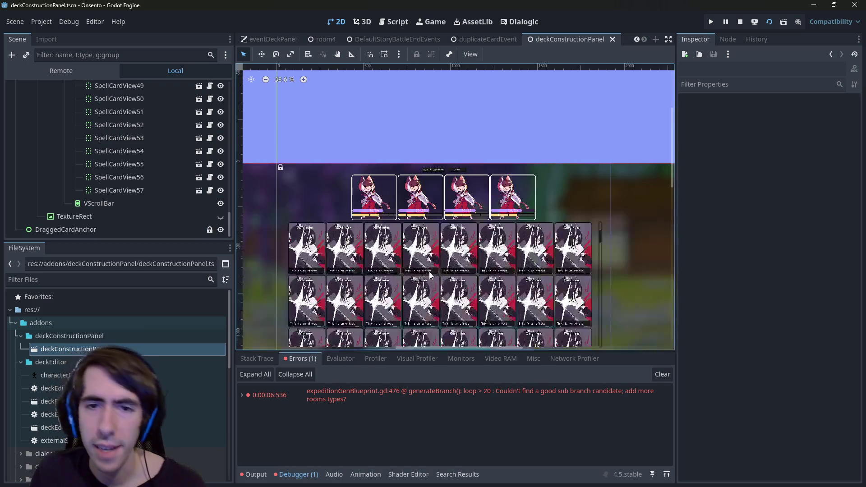
pyautogui.scroll(4, 420, 266)
pyautogui.scroll(-4, 417, 268)
pyautogui.scroll(5, 139, 194)
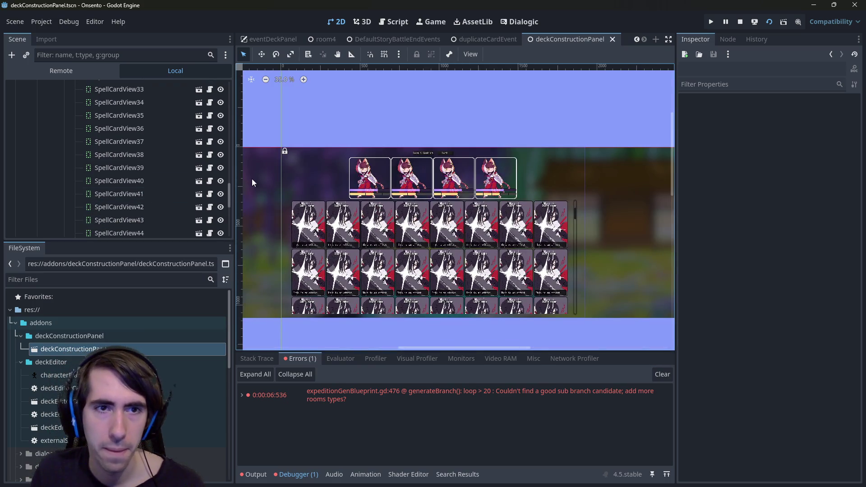
pyautogui.moveTo(230, 189)
pyautogui.mouseDown()
pyautogui.moveTo(239, 90)
pyautogui.moveTo(249, 136)
pyautogui.mouseUp()
pyautogui.click(374, 186)
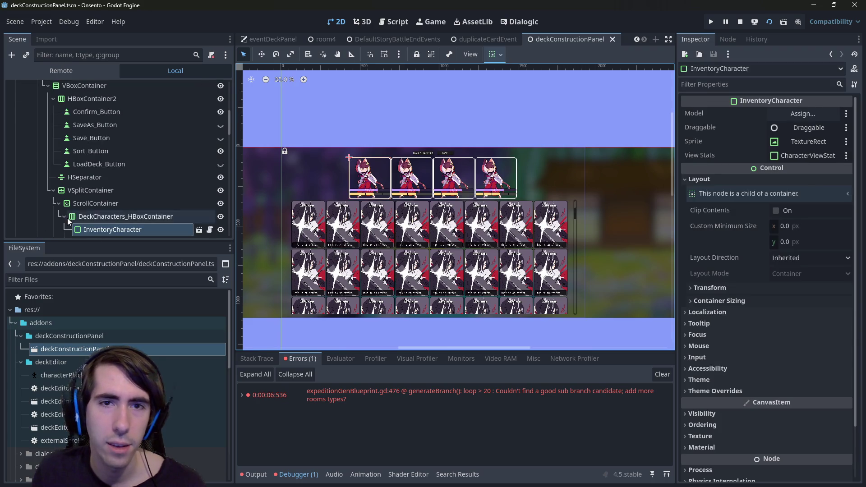
pyautogui.scroll(6, 451, 169)
pyautogui.scroll(-3, 452, 169)
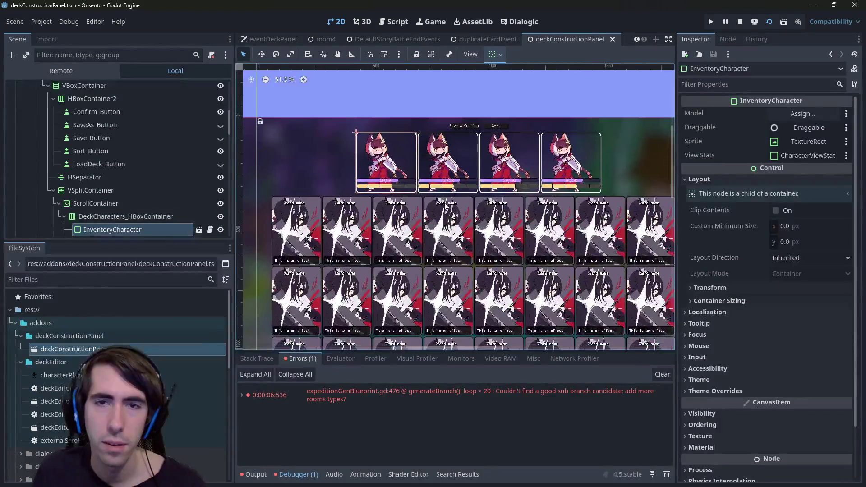
pyautogui.scroll(1, 477, 137)
# Delete the Confirm_Button, SaveAs_Button and Save_Button nodes
pyautogui.click(491, 119)
pyautogui.click(483, 119)
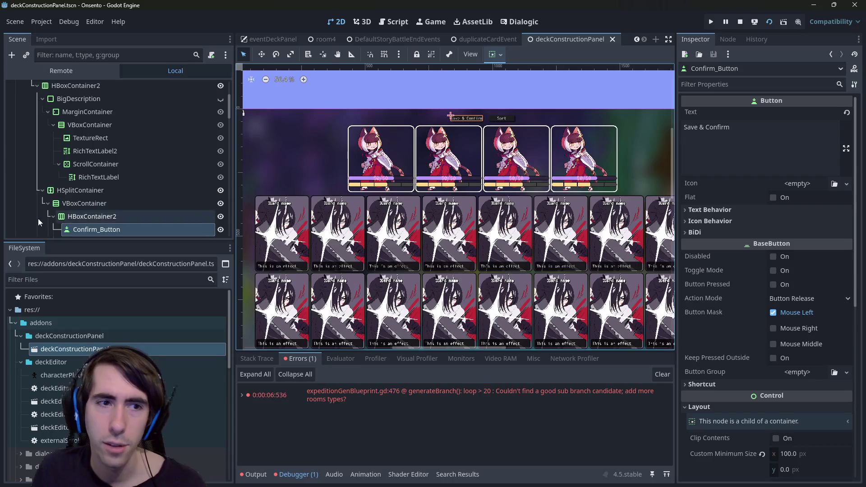
pyautogui.scroll(-1, 99, 210)
pyautogui.click(100, 207)
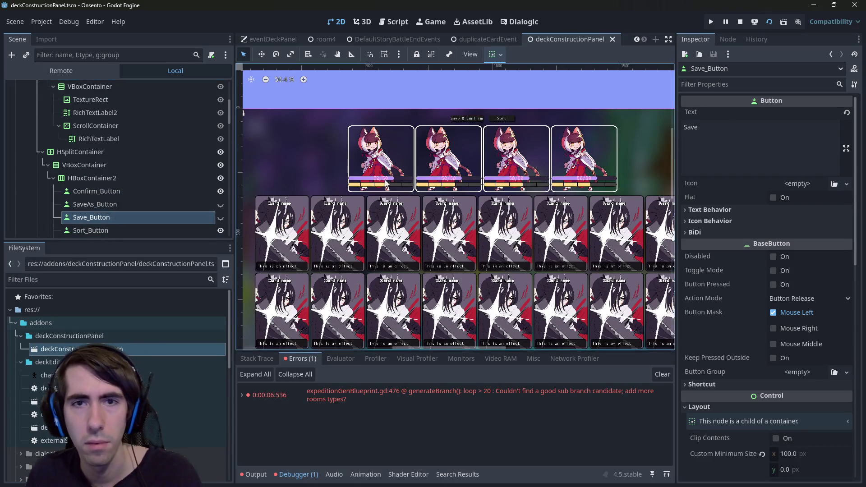
pyautogui.keyDown('ctrl'); pyautogui.click(134, 193); pyautogui.keyUp('ctrl')
pyautogui.keyDown('ctrl'); pyautogui.click(121, 221); pyautogui.keyUp('ctrl')
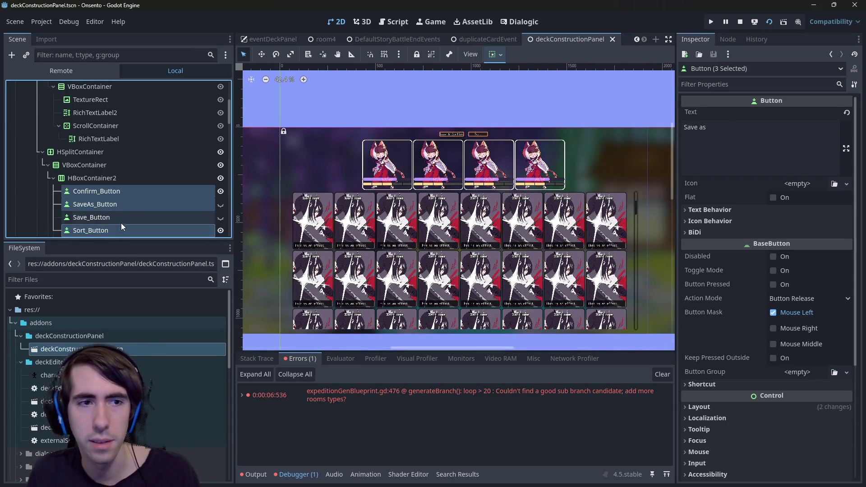
pyautogui.press('Delete')
pyautogui.press('Return')
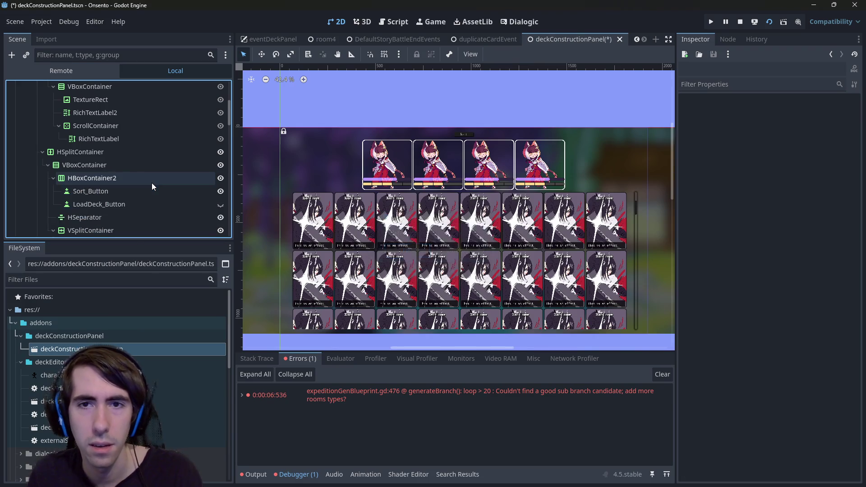
# Inspect HSeparator, DeckCharacters_HBoxContainer, InventoryCharacter2 and SpellCardView13, then save the scene
pyautogui.scroll(4, 458, 166)
pyautogui.scroll(-5, 465, 154)
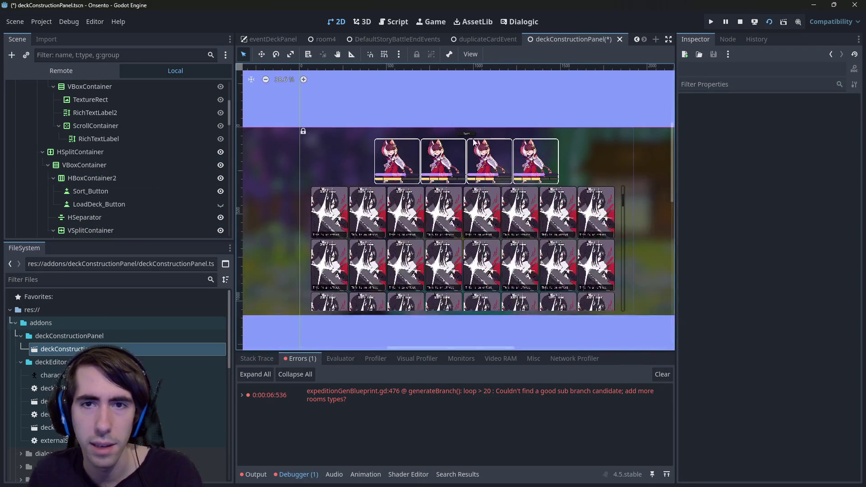
pyautogui.scroll(4, 475, 145)
pyautogui.scroll(-4, 451, 189)
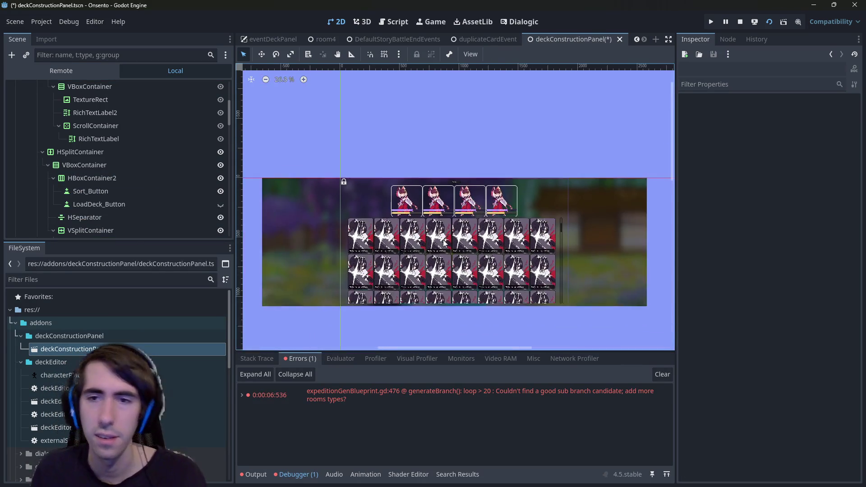
pyautogui.scroll(2, 456, 185)
pyautogui.click(158, 215)
pyautogui.scroll(-3, 158, 215)
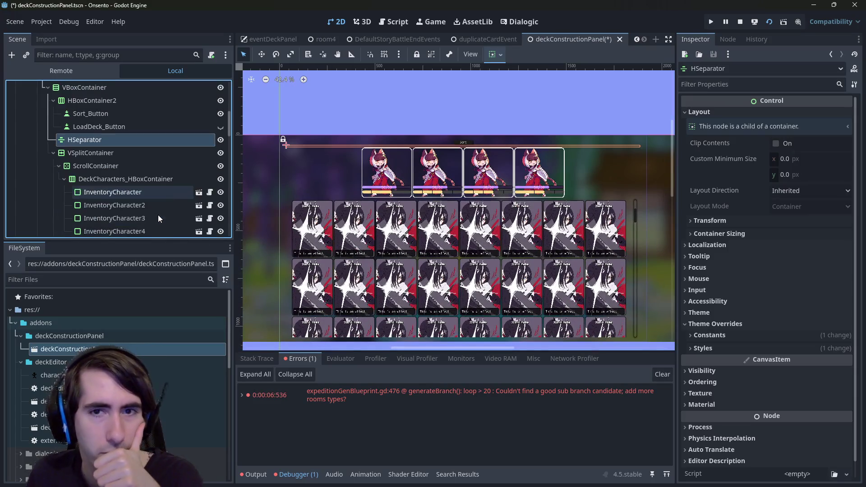
pyautogui.click(143, 183)
pyautogui.click(138, 205)
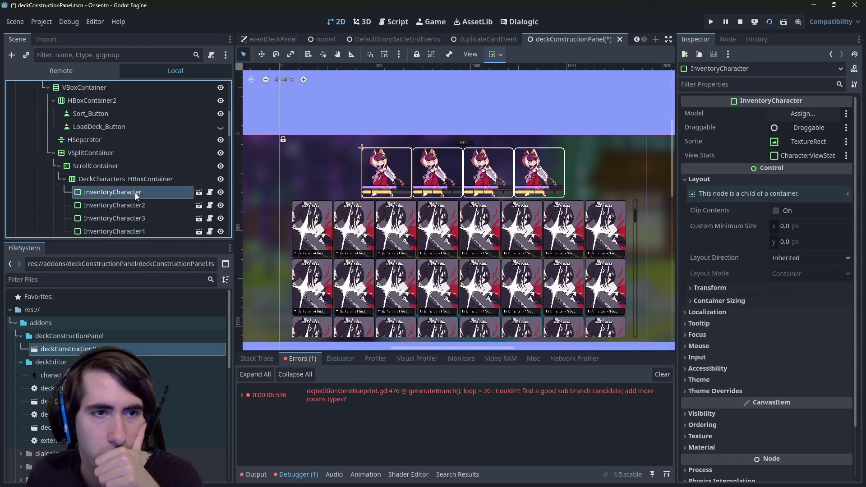
pyautogui.scroll(-3, 131, 217)
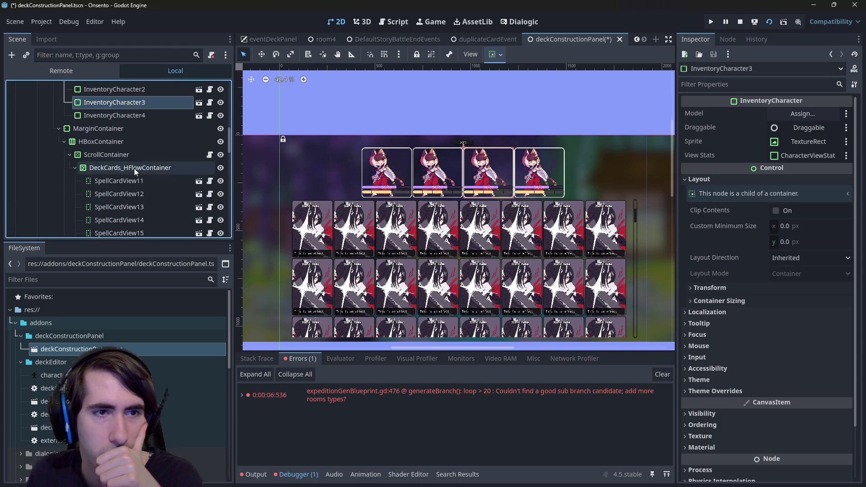
pyautogui.click(130, 205)
pyautogui.scroll(-3, 130, 204)
pyautogui.scroll(-10, 130, 205)
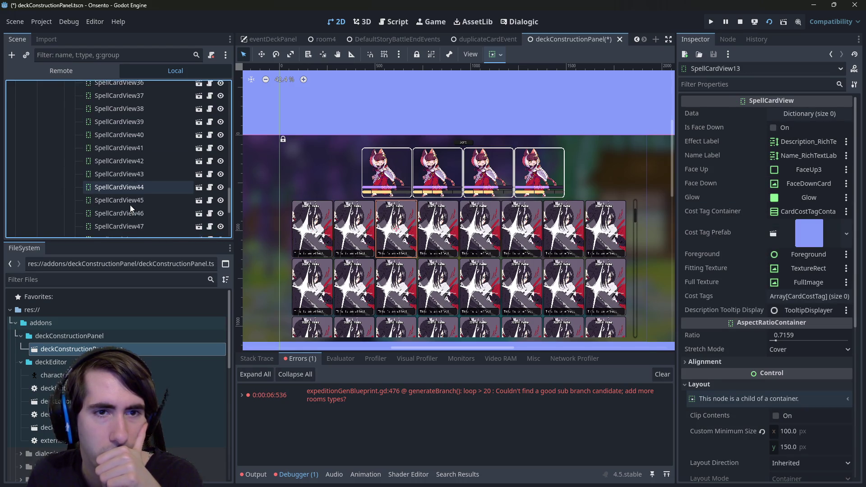
pyautogui.hotkey('ctrl', 's')
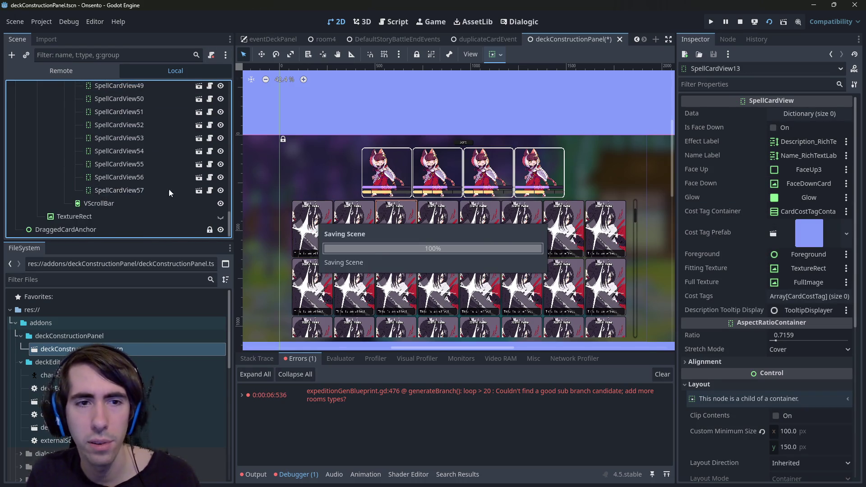
# Browse the scene tree nodes and toggle the background TextureRect's visibility off and back on
pyautogui.click(104, 228)
pyautogui.scroll(15, 229, 200)
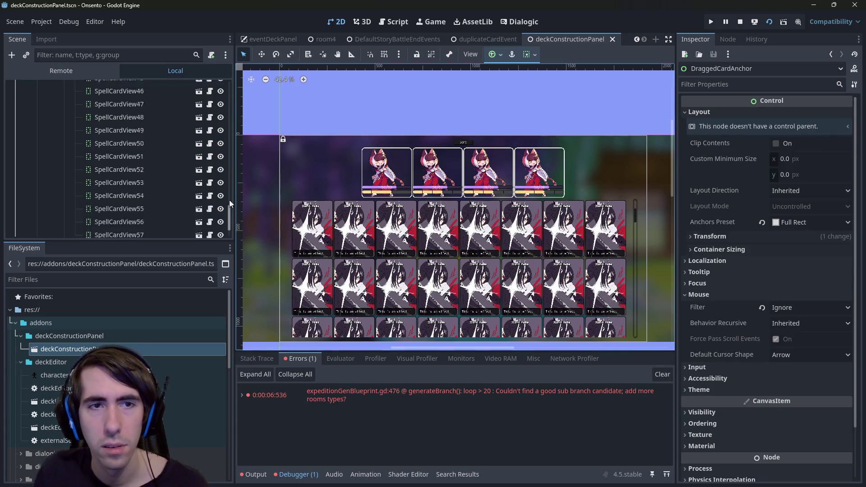
pyautogui.click(137, 99)
pyautogui.click(104, 135)
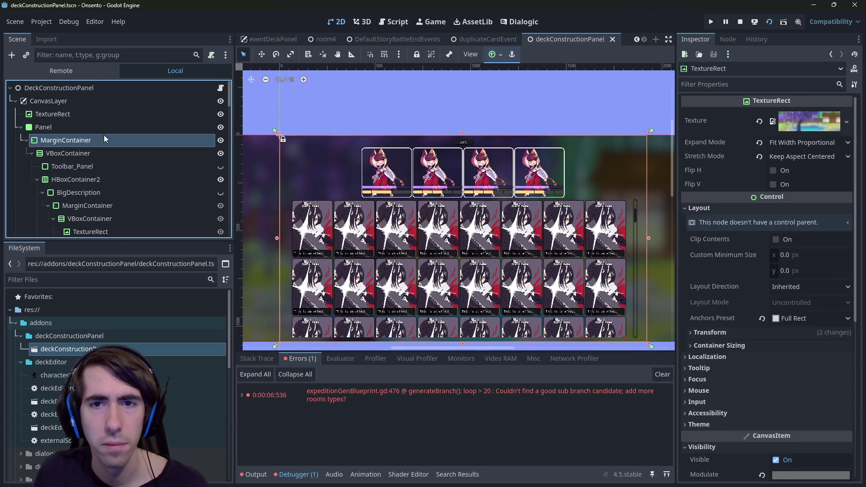
pyautogui.click(93, 114)
pyautogui.click(90, 85)
pyautogui.click(87, 74)
pyautogui.click(170, 73)
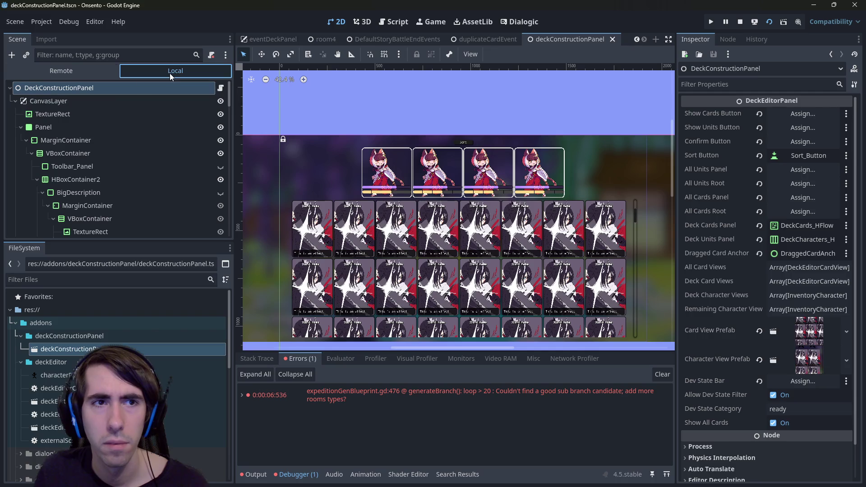
pyautogui.click(72, 115)
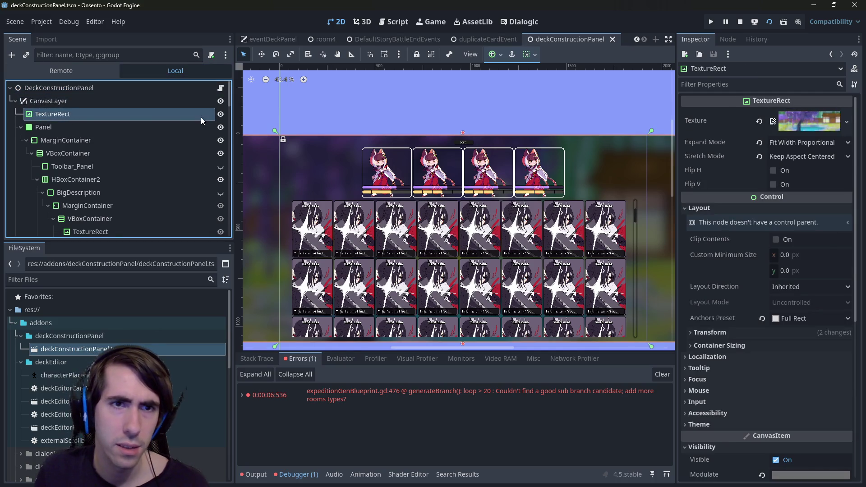
pyautogui.click(221, 115)
pyautogui.click(221, 114)
pyautogui.click(221, 115)
pyautogui.click(220, 115)
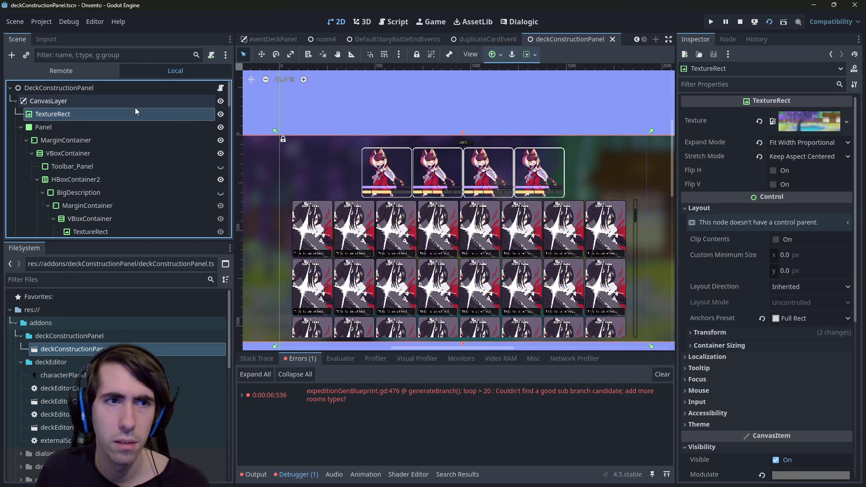
# Clear the deckEditorPanel.gd script from the DeckConstructionPanel root node
pyautogui.click(129, 87)
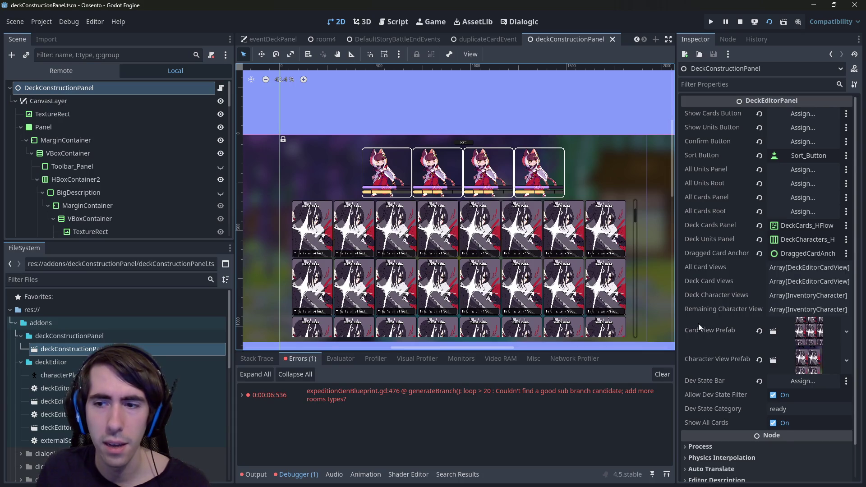
pyautogui.scroll(-5, 773, 374)
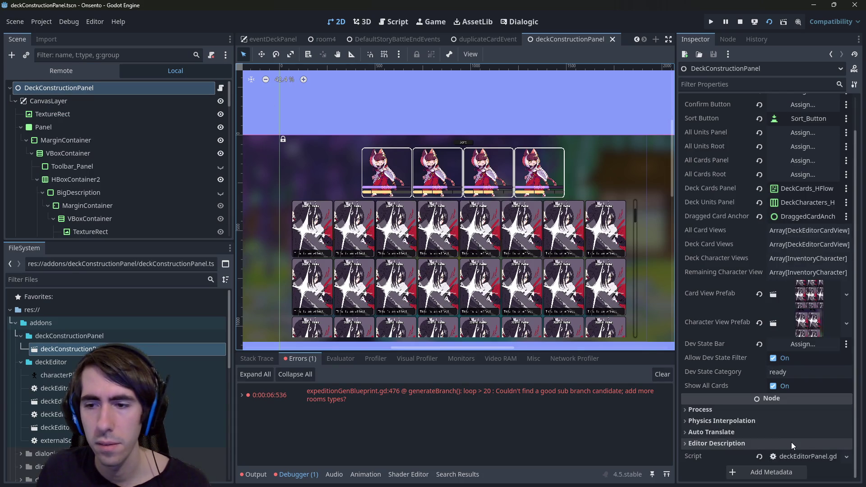
pyautogui.click(760, 458)
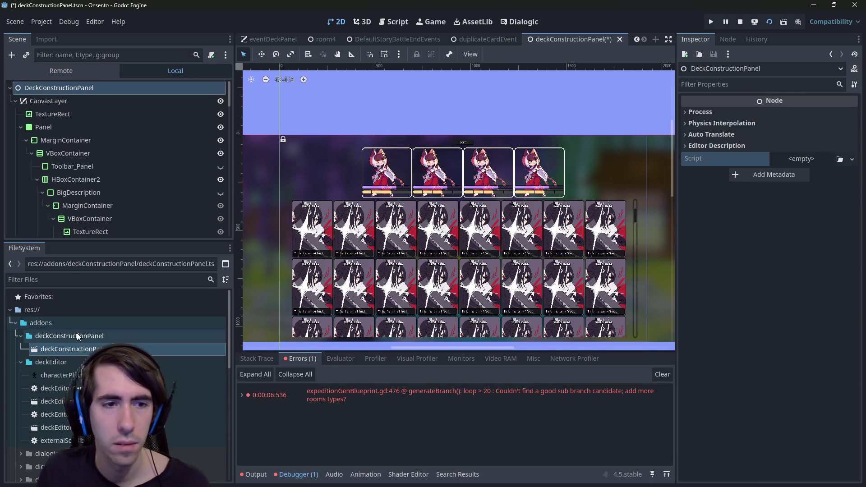
# Create a new deckConstructionPanel.gd script and attach it to the DeckConstructionPanel root node
pyautogui.click(145, 88)
pyautogui.press('Down')
pyautogui.click(149, 89)
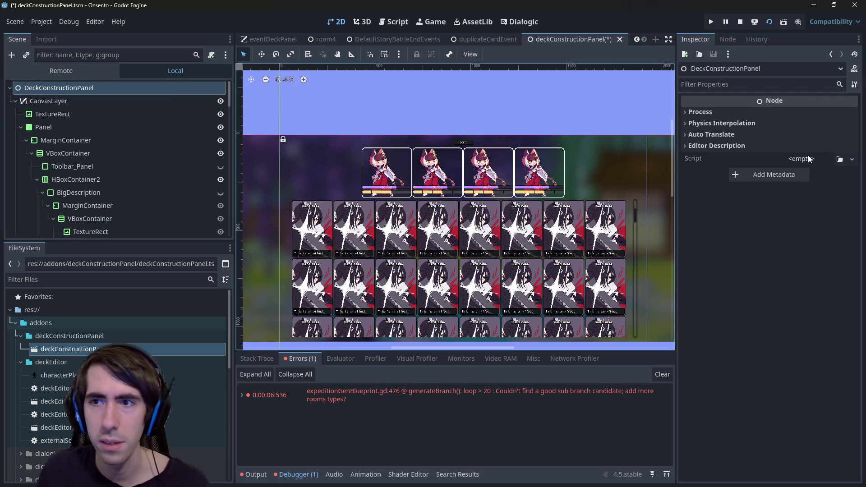
pyautogui.click(809, 159)
pyautogui.click(823, 172)
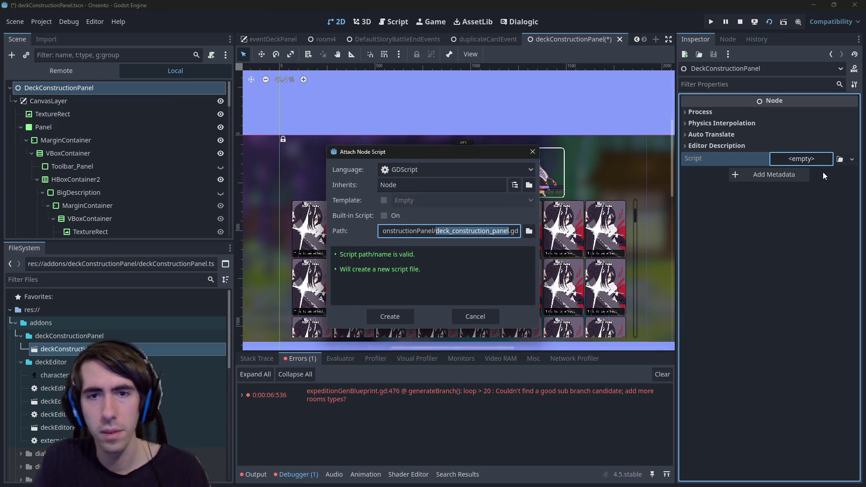
pyautogui.write('deck')
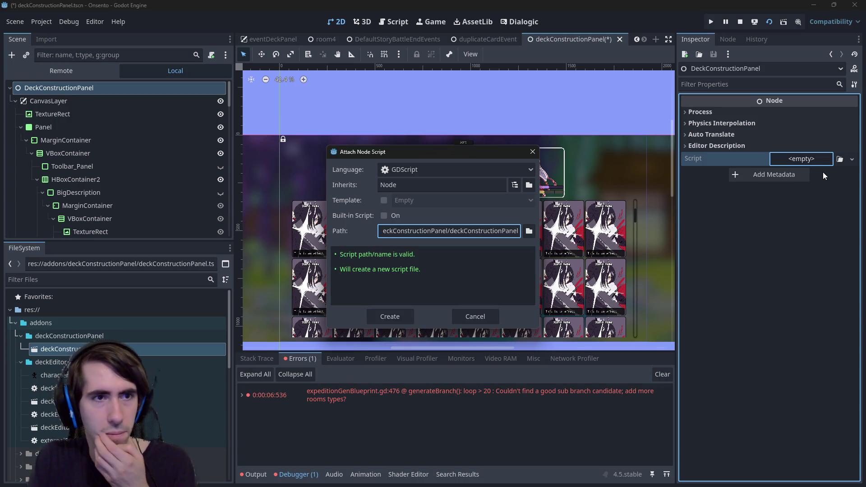
pyautogui.press('Return')
pyautogui.click(569, 170)
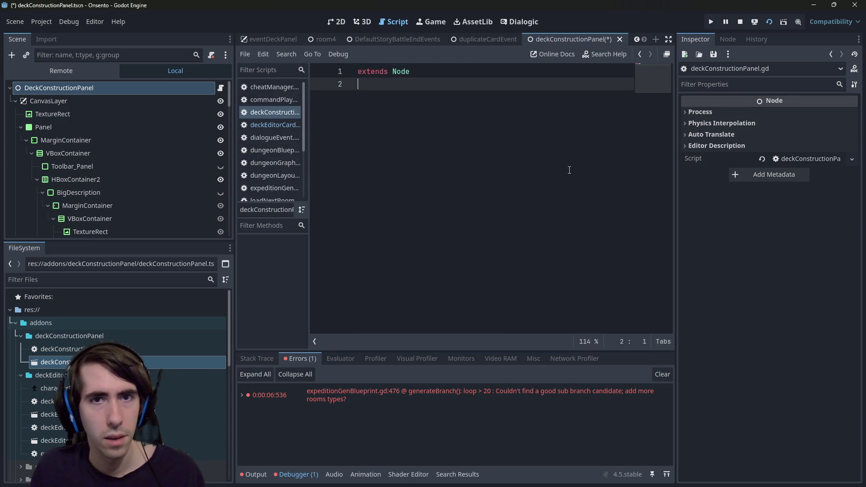
# Save the scene and the new script, leaving only 'extends Node' in it
pyautogui.hotkey('ctrl', 's')
pyautogui.press('Return')
pyautogui.press('BackSpace')
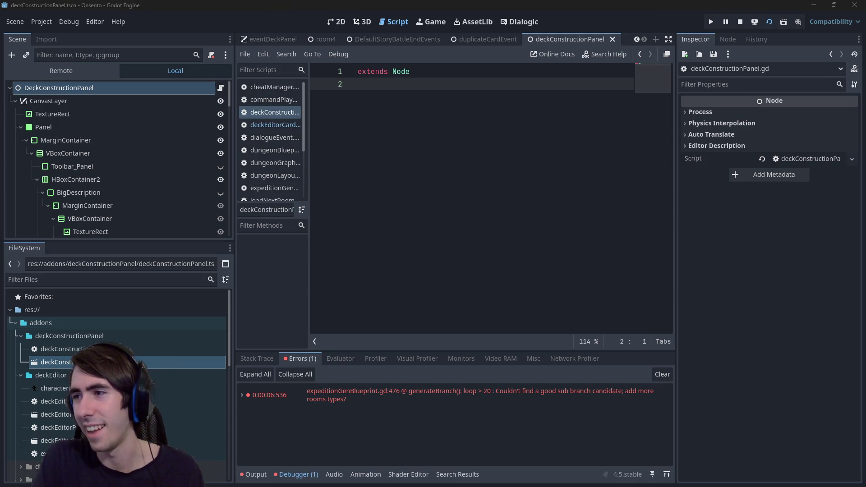
pyautogui.hotkey('alt', 'Tab')
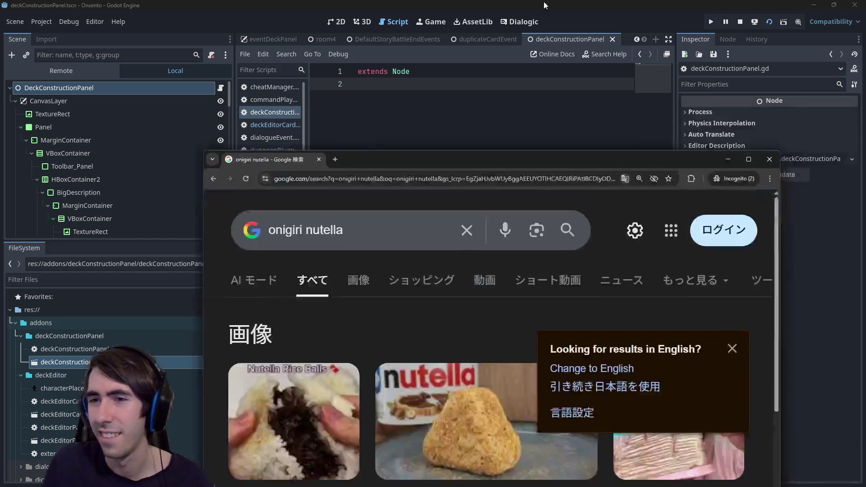
pyautogui.click(211, 131)
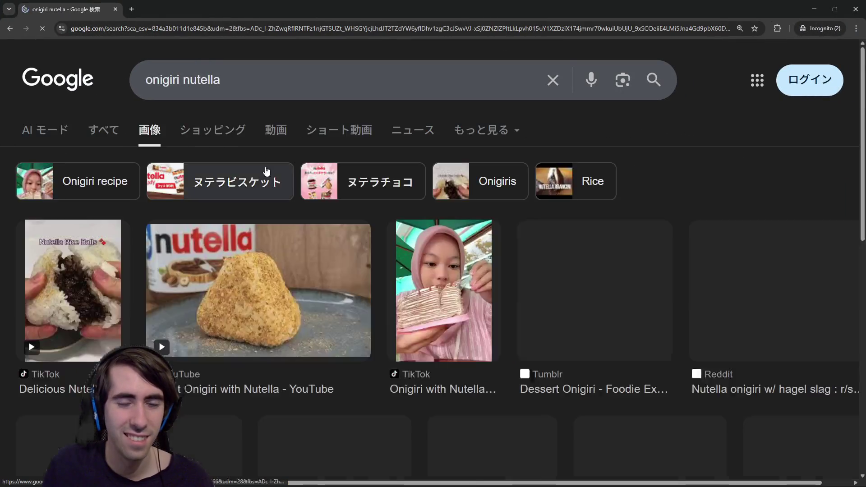
pyautogui.scroll(-4, 187, 220)
pyautogui.scroll(2, 187, 220)
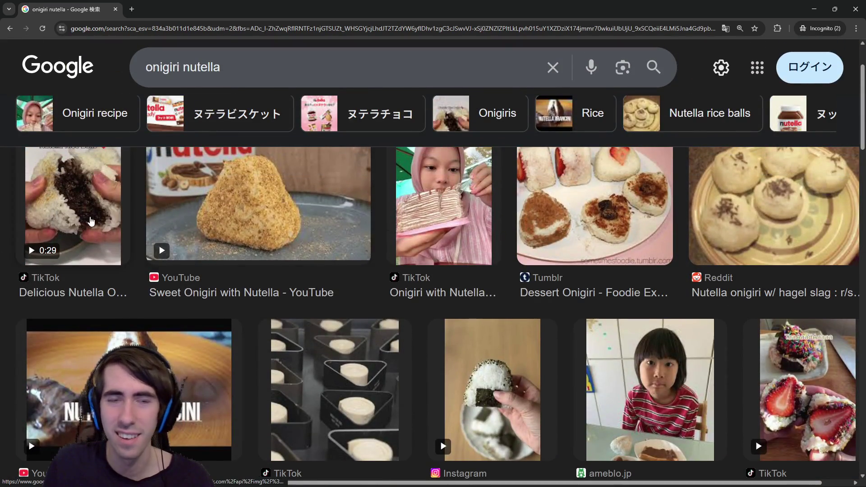
pyautogui.scroll(1, 55, 244)
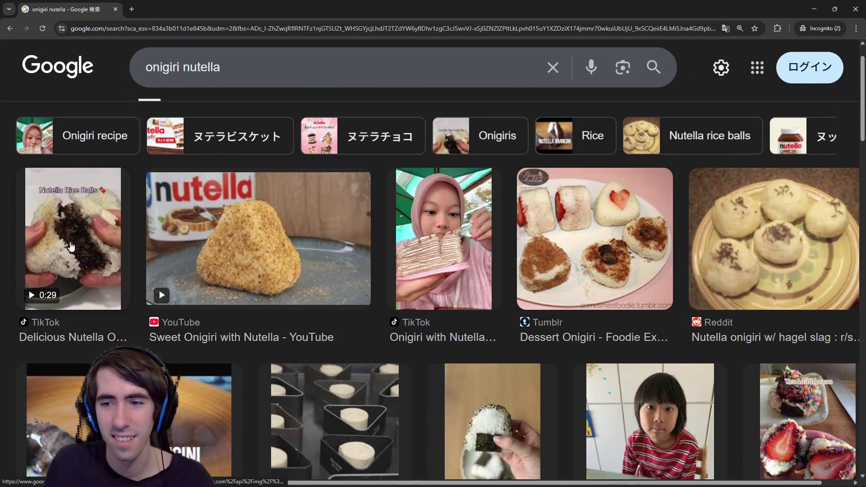
pyautogui.scroll(-5, 55, 244)
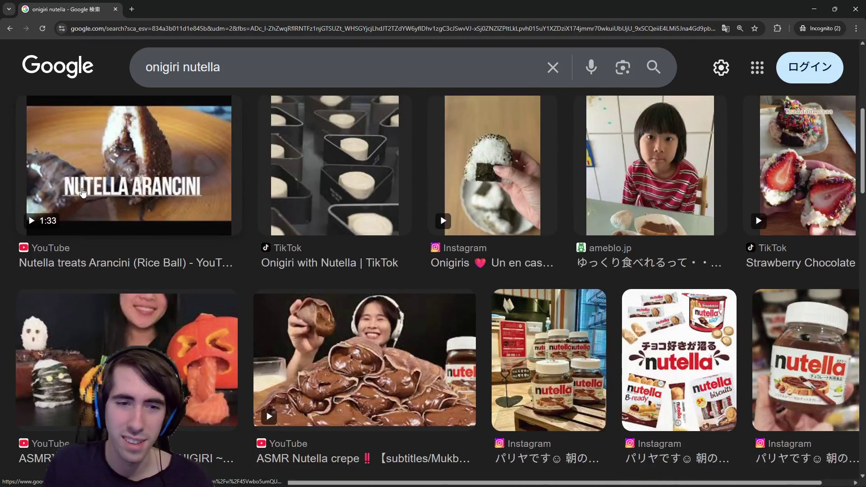
pyautogui.scroll(1, 71, 247)
pyautogui.scroll(-2, 145, 218)
pyautogui.scroll(1, 145, 218)
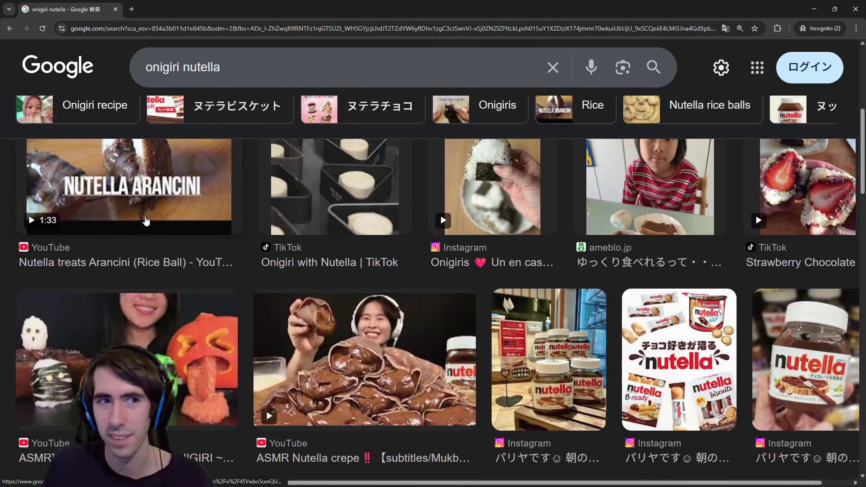
pyautogui.scroll(-6, 391, 310)
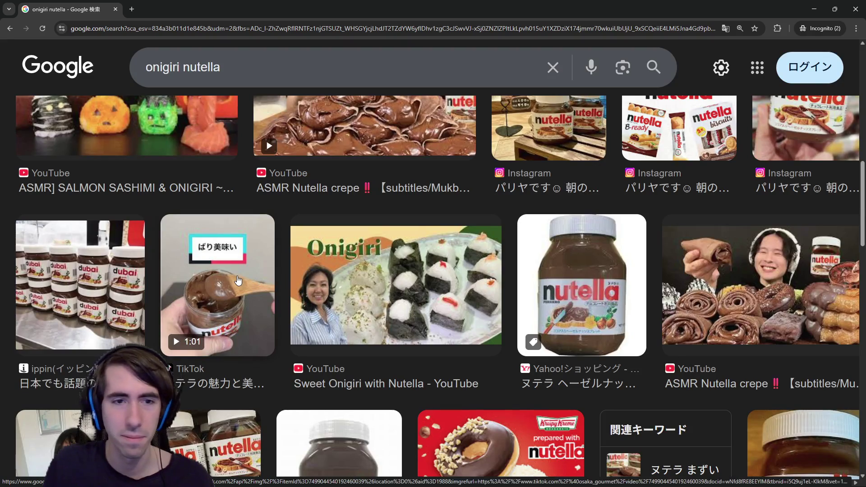
pyautogui.scroll(-5, 180, 293)
pyautogui.scroll(-3, 178, 291)
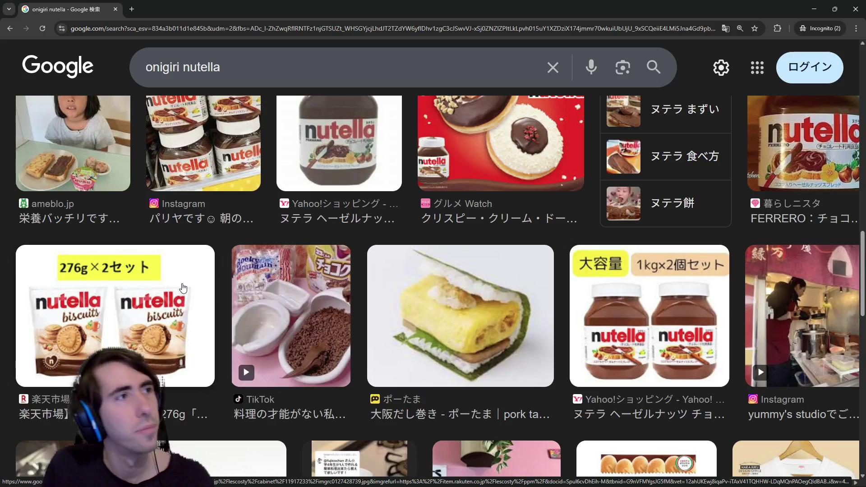
pyautogui.scroll(-3, 183, 288)
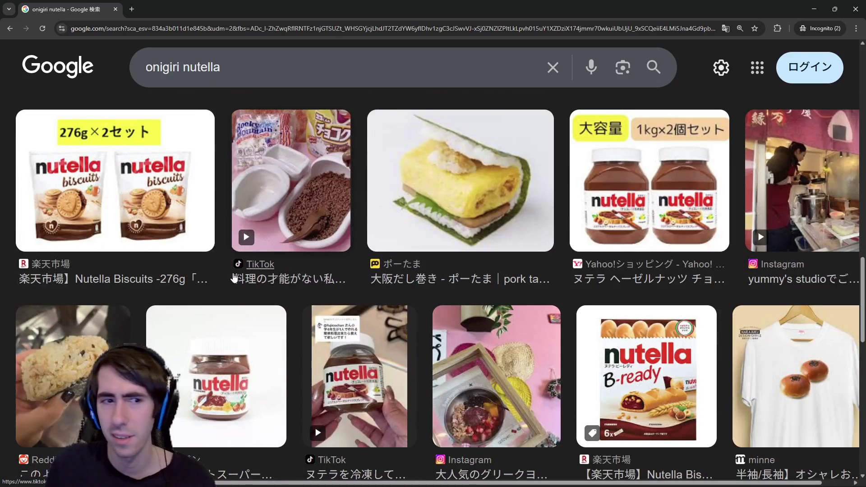
pyautogui.scroll(-4, 235, 277)
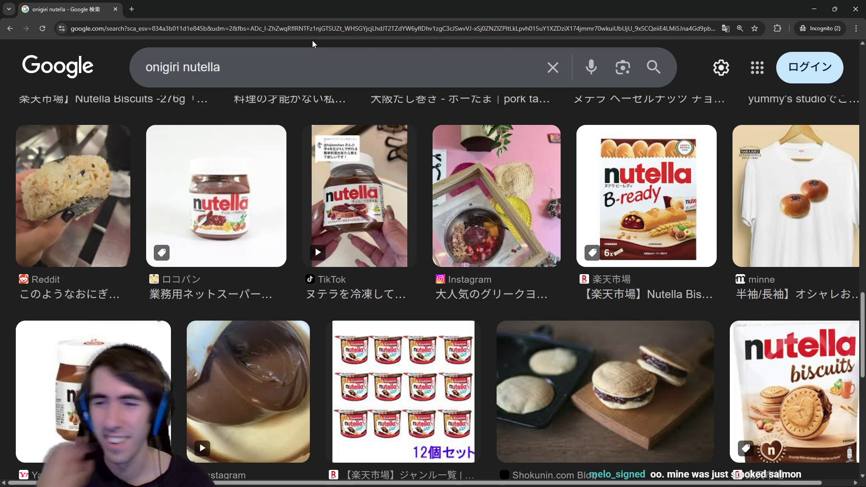
pyautogui.scroll(2, 298, 71)
pyautogui.hotkey('alt', 'Tab')
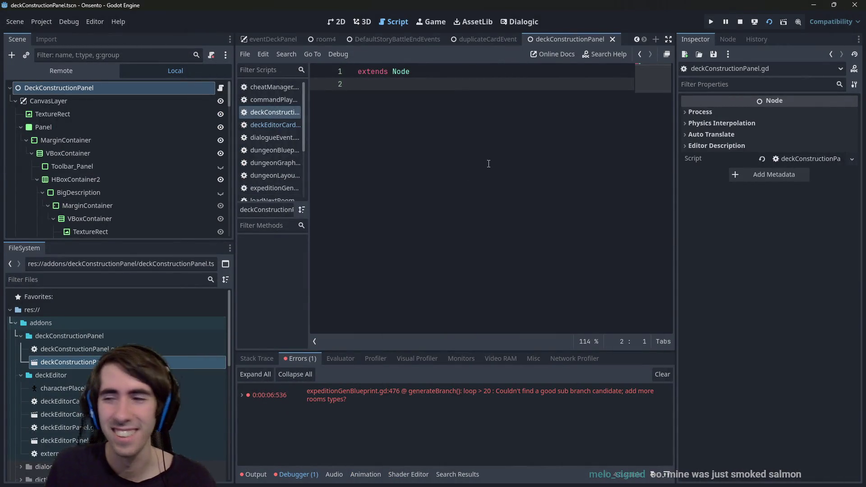
# Add blank lines below 'extends Node' in deckConstructionPanel.gd
pyautogui.press('Return')
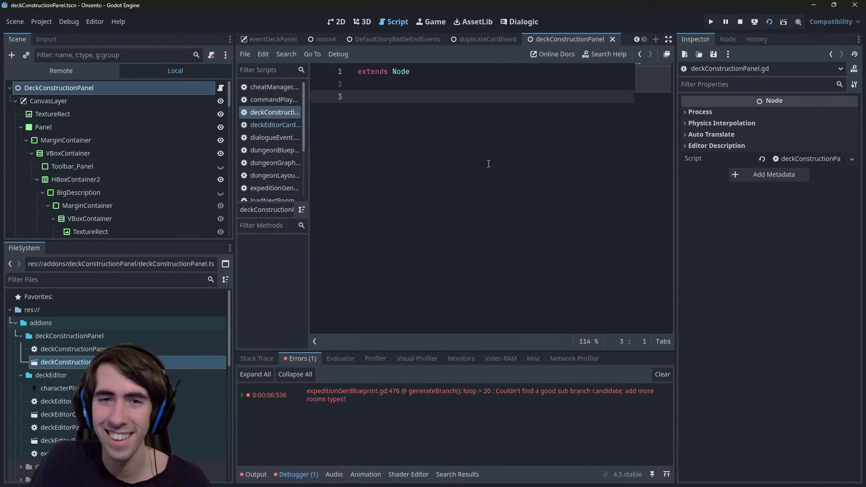
pyautogui.press('Return')
pyautogui.press('Up')
pyautogui.press('Up')
pyautogui.press('Down')
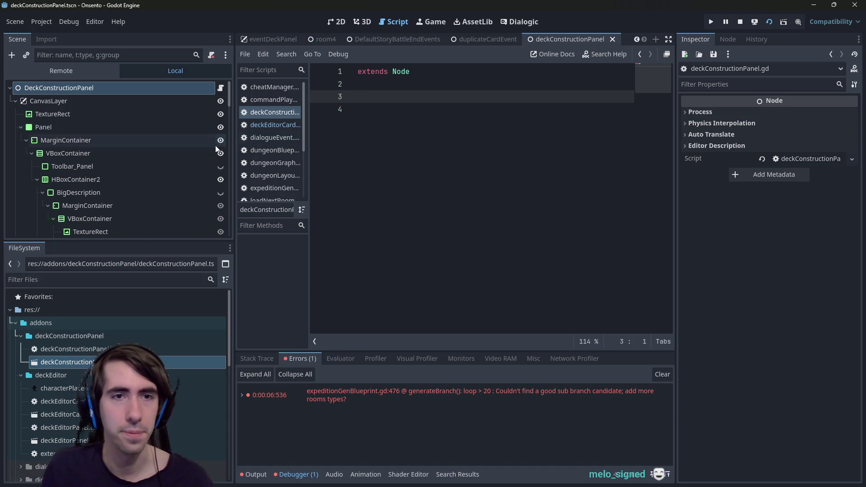
# Stop the running game, save the deck construction scene and run it again
pyautogui.click(223, 88)
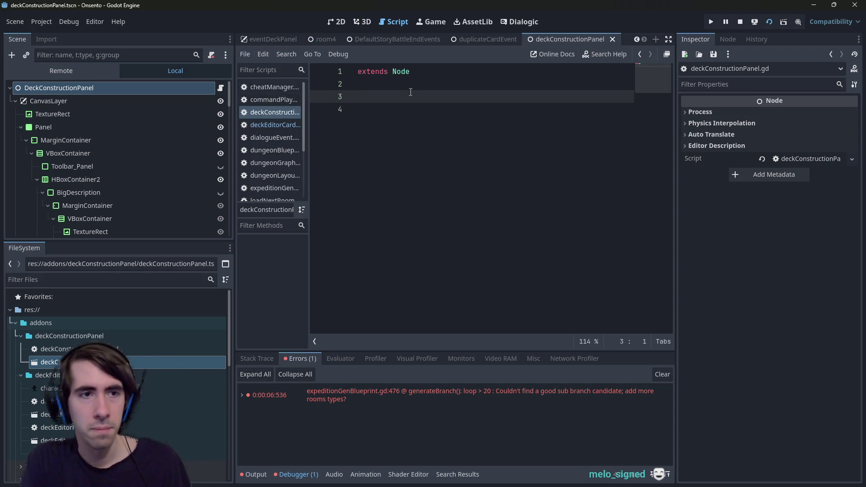
pyautogui.click(333, 20)
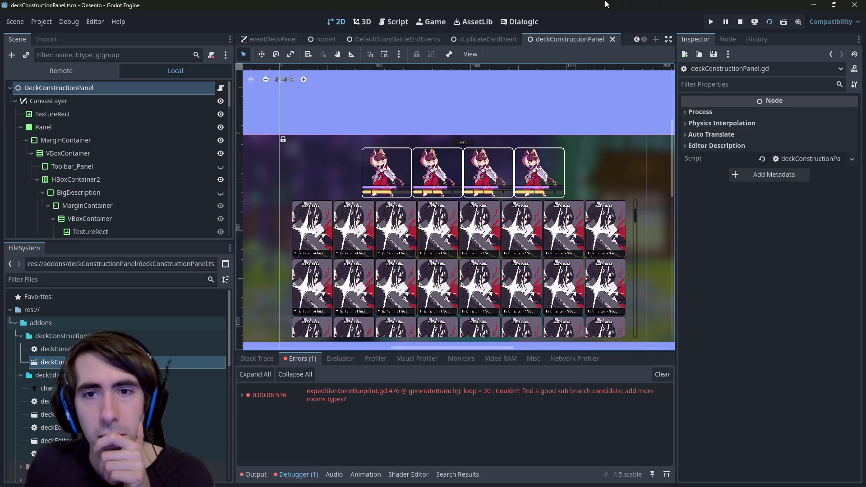
pyautogui.click(741, 23)
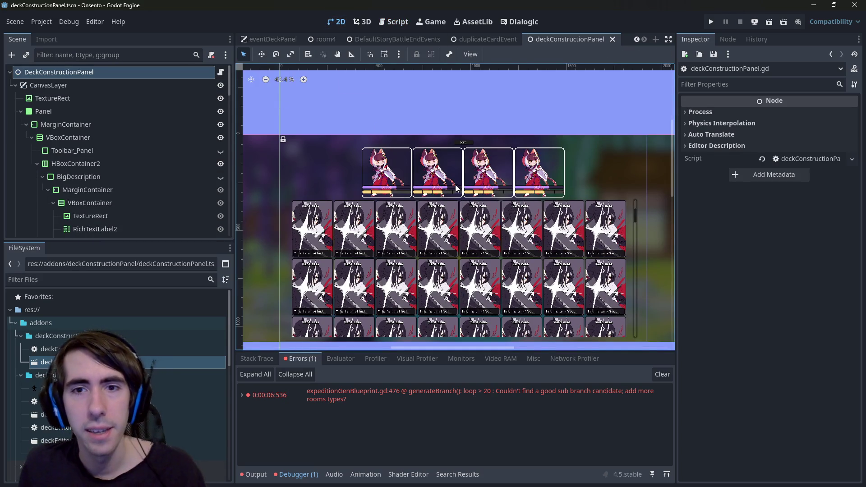
pyautogui.hotkey('ctrl', 's')
pyautogui.click(773, 21)
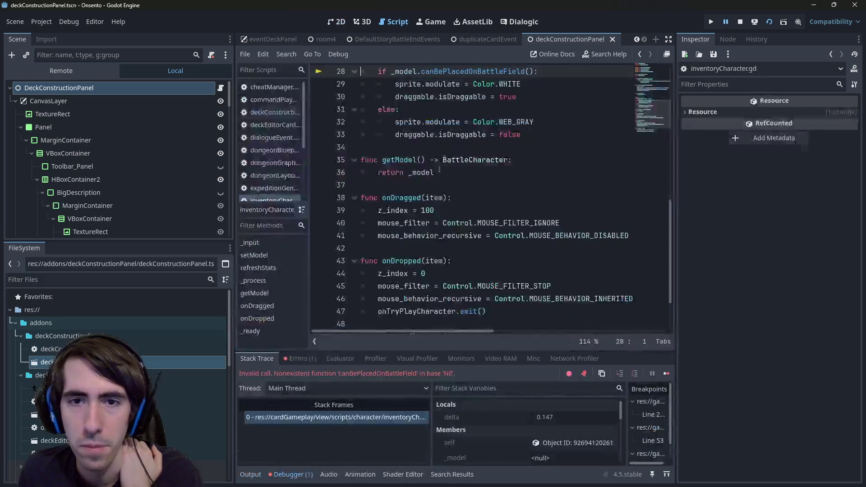
# Inspect the null _model variable on line 28 of inventoryCharacter.gd
pyautogui.scroll(6, 442, 119)
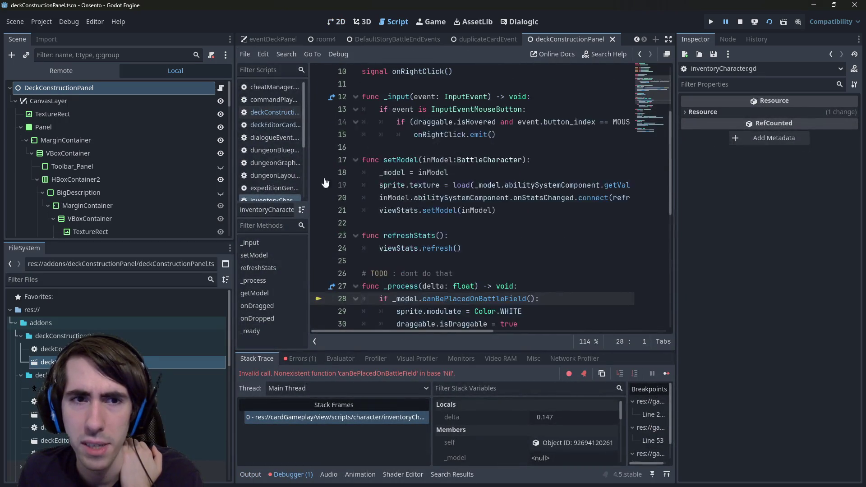
pyautogui.scroll(-1, 281, 170)
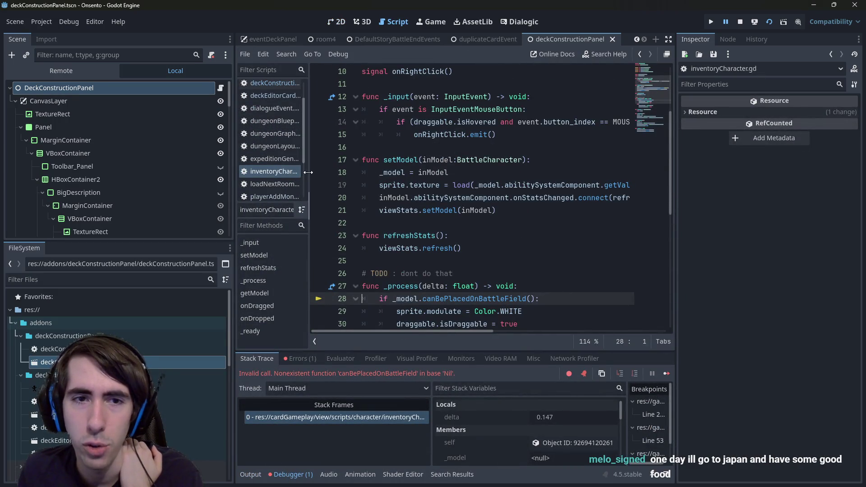
pyautogui.moveTo(309, 173)
pyautogui.mouseDown()
pyautogui.moveTo(355, 179)
pyautogui.moveTo(309, 179)
pyautogui.mouseUp()
pyautogui.scroll(-2, 438, 227)
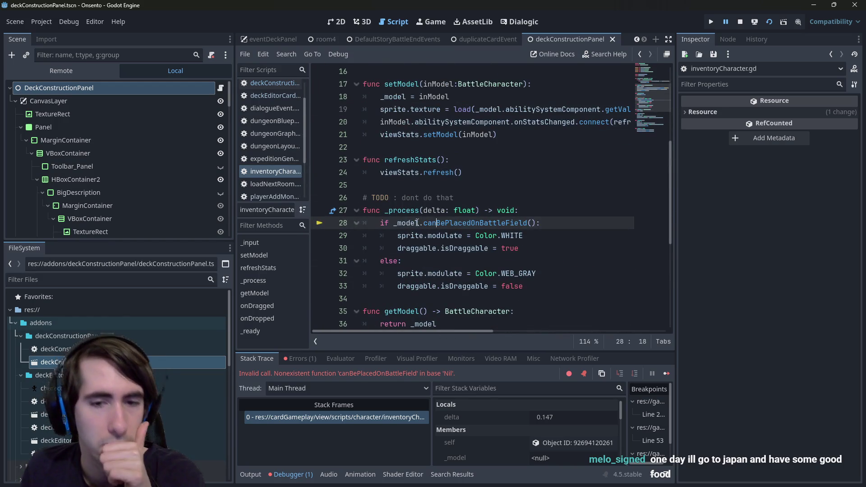
pyautogui.doubleClick(416, 223)
pyautogui.moveTo(416, 222)
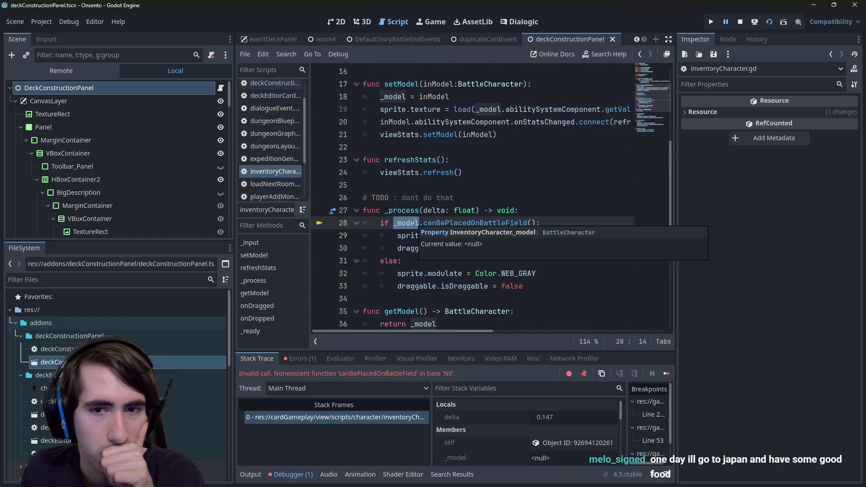
pyautogui.scroll(5, 415, 221)
pyautogui.scroll(-5, 415, 222)
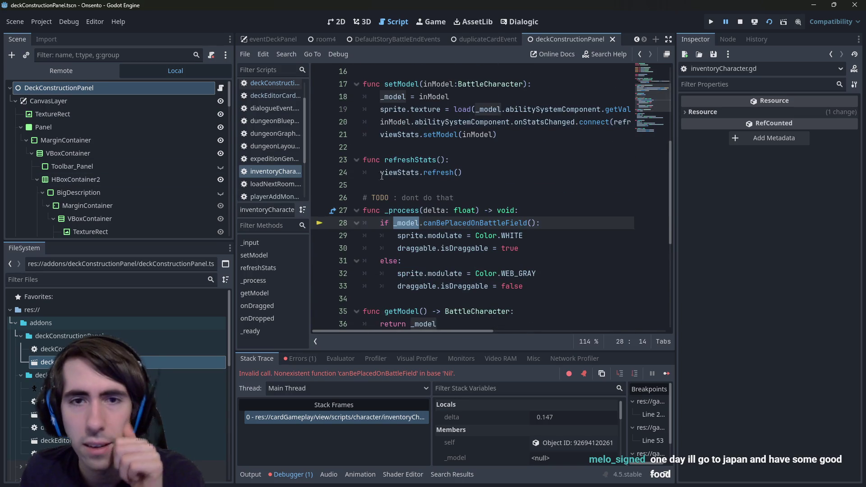
# Close all other open scripts and reopen deckConstructionPanel.gd
pyautogui.click(221, 88)
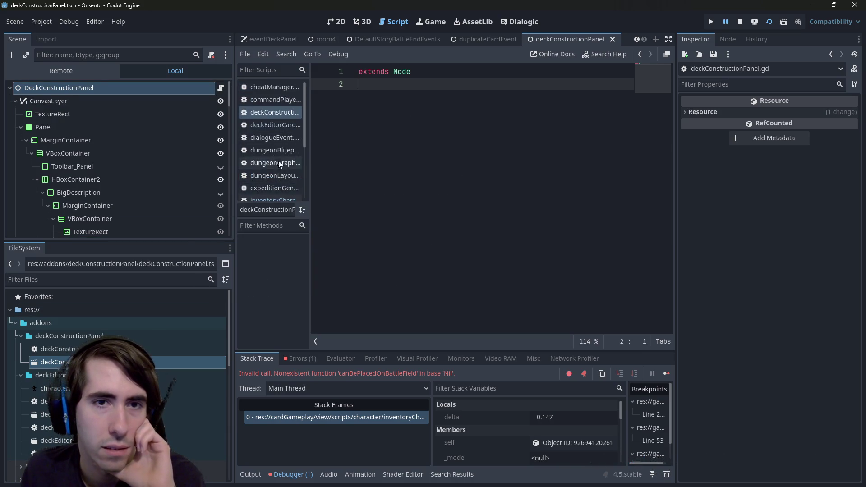
pyautogui.click(276, 162)
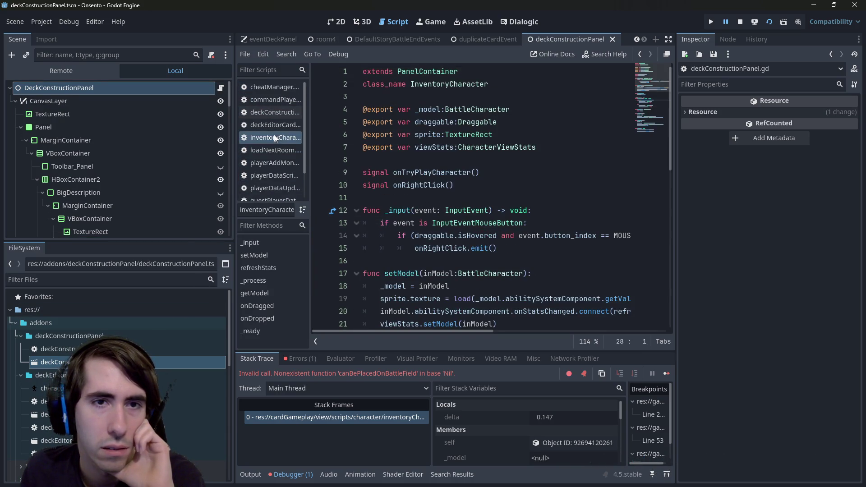
pyautogui.click(268, 180)
pyautogui.middleClick(268, 181)
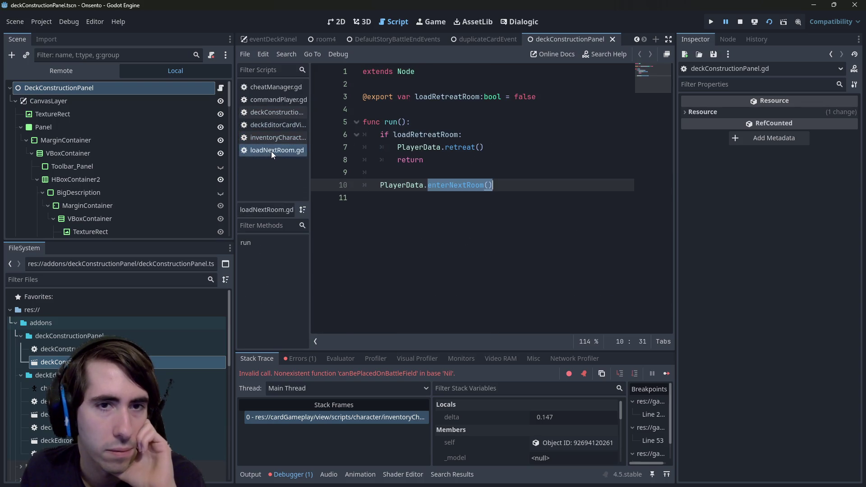
pyautogui.middleClick(272, 151)
pyautogui.click(281, 117)
pyautogui.middleClick(281, 118)
pyautogui.middleClick(284, 87)
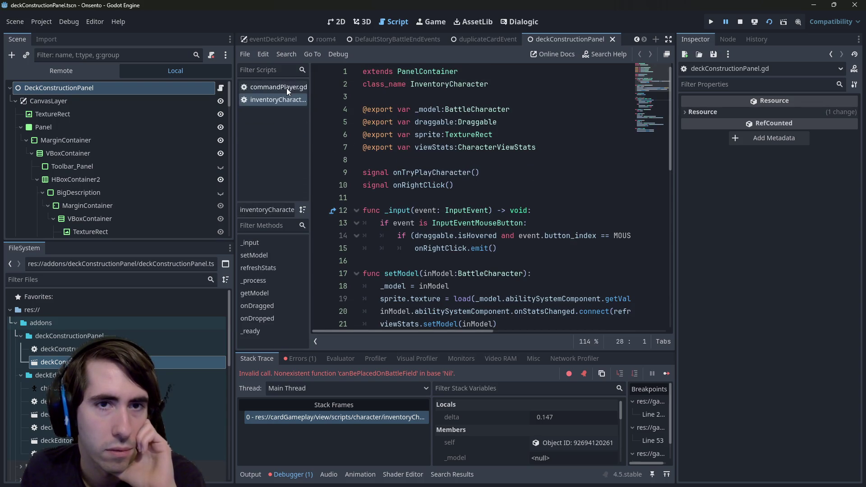
pyautogui.middleClick(286, 88)
pyautogui.middleClick(286, 88)
pyautogui.click(221, 88)
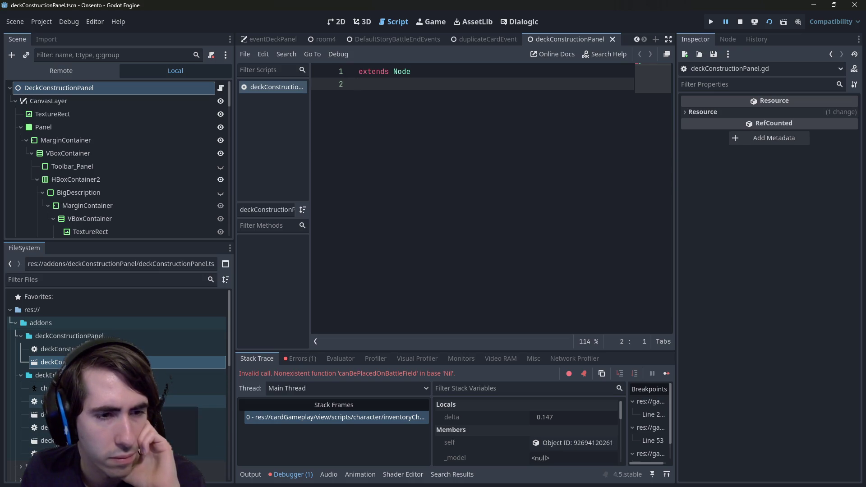
# Open deckEditorPanel.gd for reference and look over its addDeckCard function
pyautogui.doubleClick(135, 427)
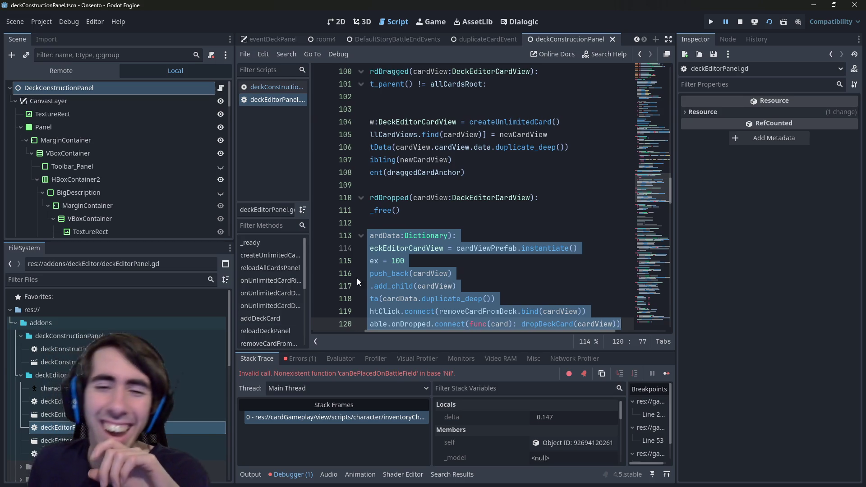
pyautogui.click(485, 230)
pyautogui.hotkey('shift', 'Home')
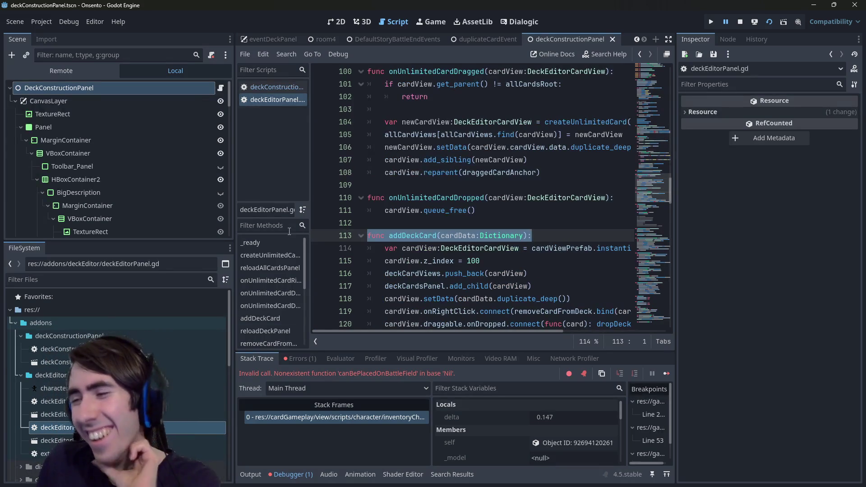
pyautogui.click(439, 223)
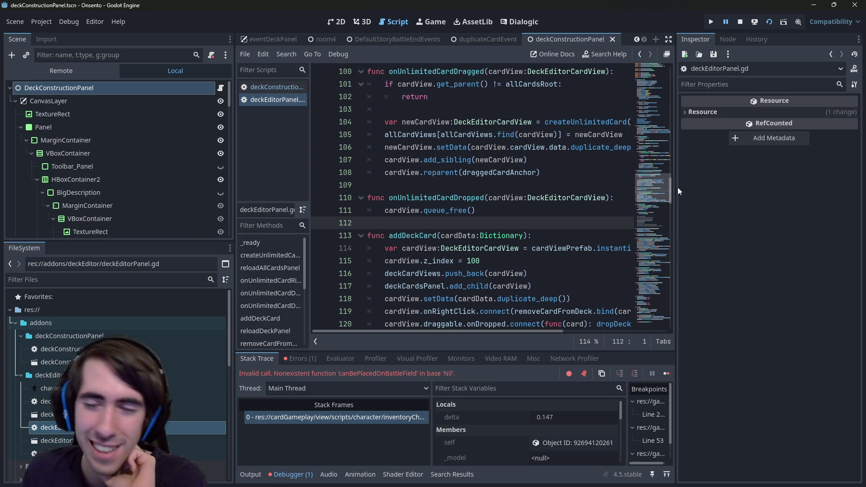
# Widen the code editor, hide the script list, and return to deckConstructionPanel.gd
pyautogui.moveTo(678, 187); pyautogui.dragTo(736, 187)
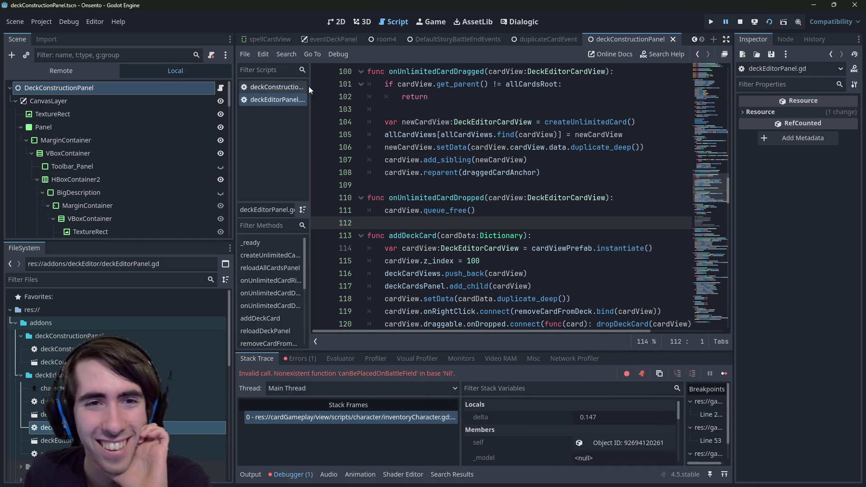
pyautogui.click(315, 341)
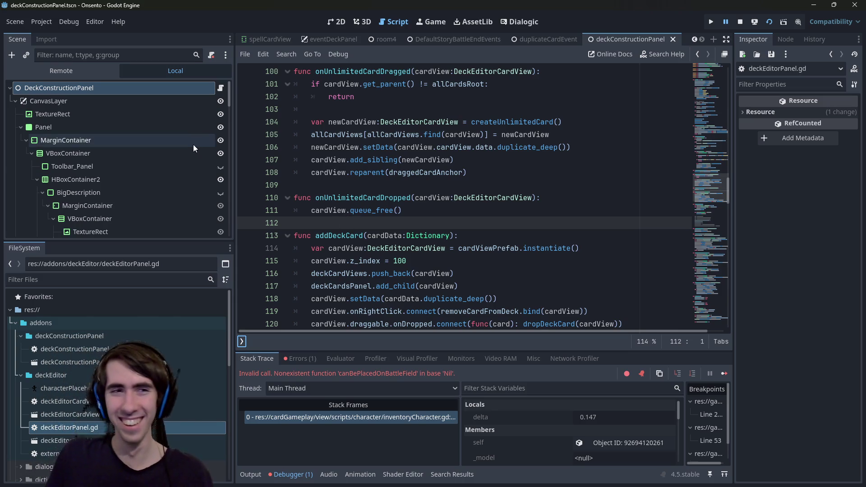
pyautogui.click(221, 88)
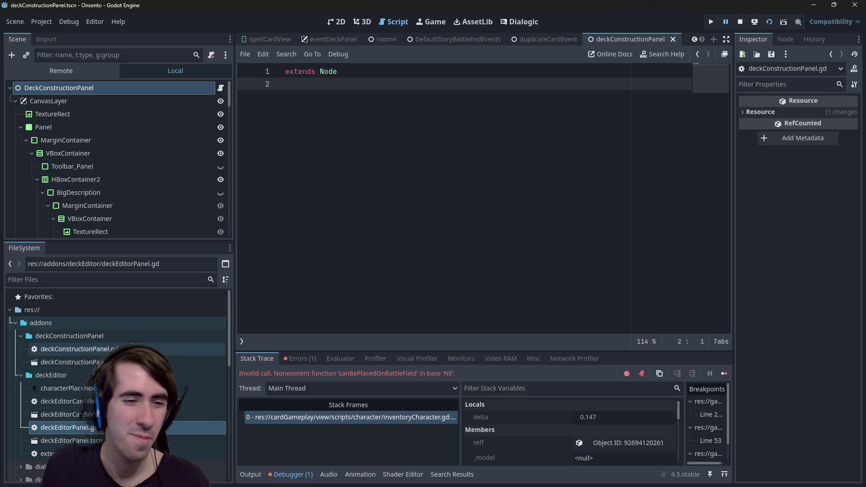
pyautogui.hotkey('alt', 'Left')
pyautogui.hotkey('alt', 'Right')
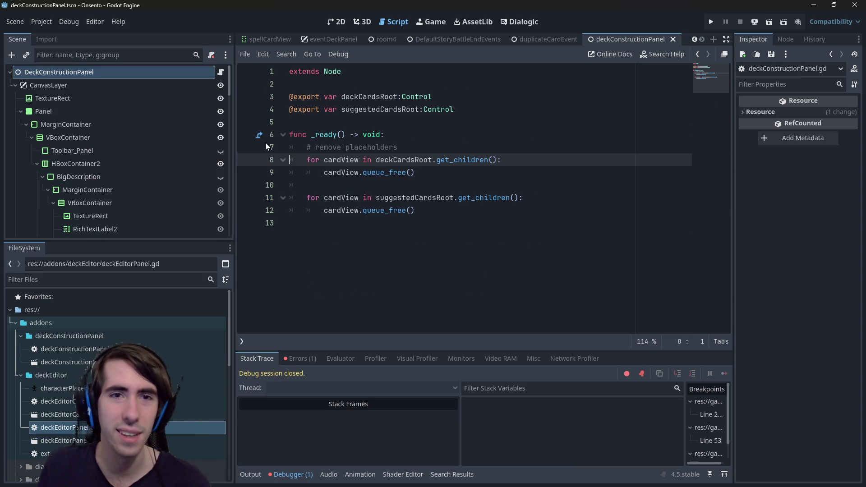
# Switch to the dungeonGraph scene tab and run it with F6
pyautogui.scroll(3, 334, 40)
pyautogui.scroll(6, 335, 39)
pyautogui.click(358, 39)
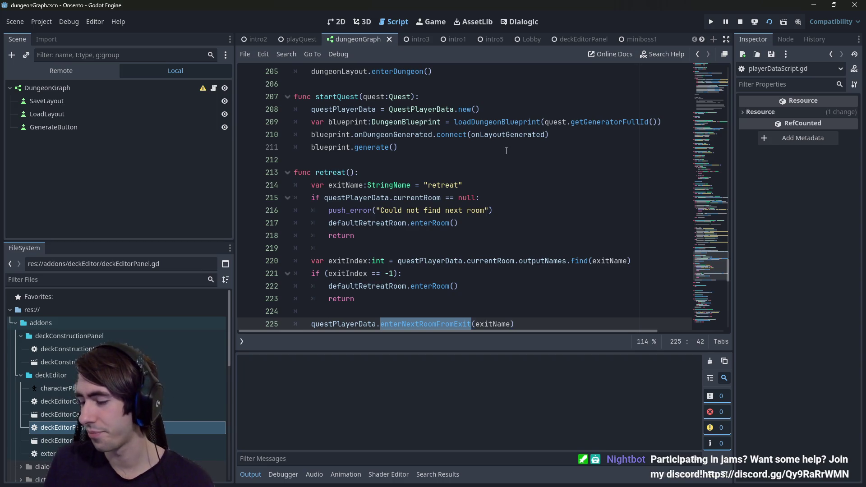
pyautogui.press('F6')
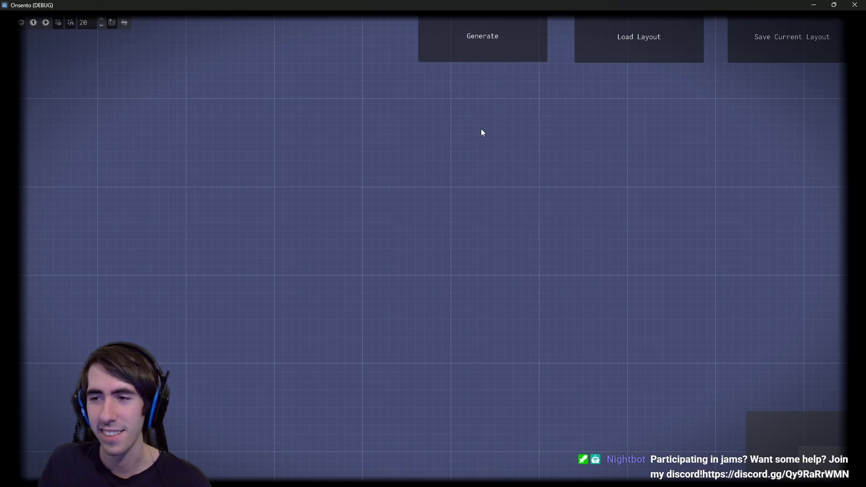
pyautogui.scroll(1, 400, 180)
# Generate a fresh dungeon graph and drag three room nodes into new positions
pyautogui.click(483, 43)
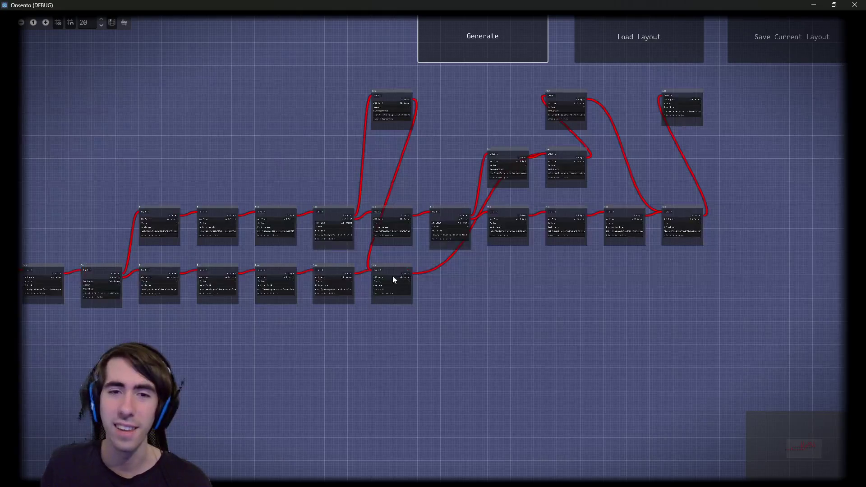
pyautogui.moveTo(396, 277)
pyautogui.mouseDown()
pyautogui.moveTo(475, 275)
pyautogui.moveTo(475, 83)
pyautogui.moveTo(488, 101)
pyautogui.mouseUp()
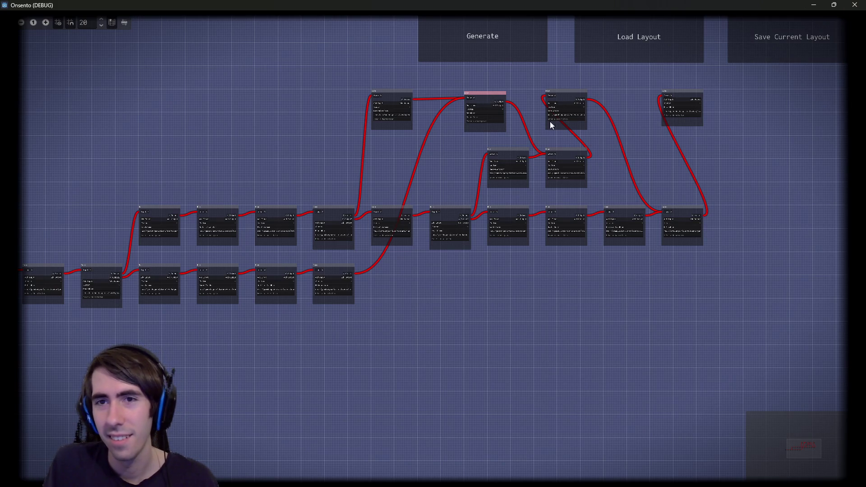
pyautogui.moveTo(576, 94); pyautogui.dragTo(643, 138)
pyautogui.moveTo(688, 104)
pyautogui.mouseDown()
pyautogui.moveTo(751, 174)
pyautogui.moveTo(760, 207)
pyautogui.mouseUp()
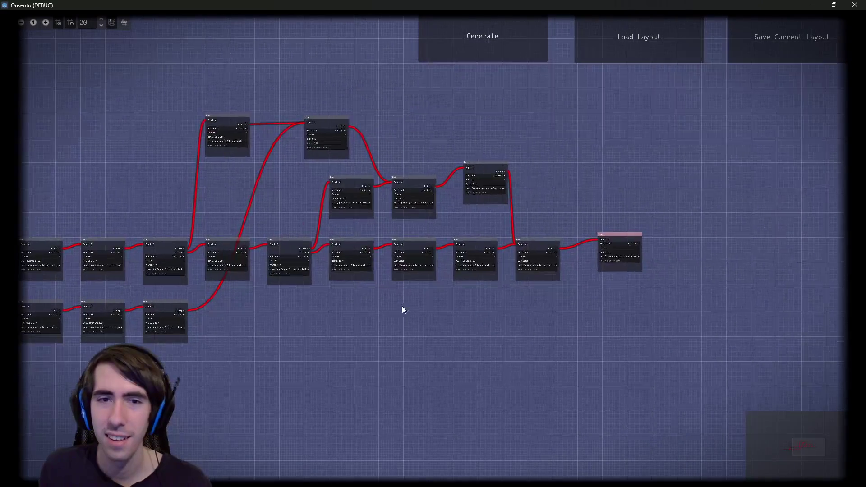
pyautogui.scroll(3, 419, 304)
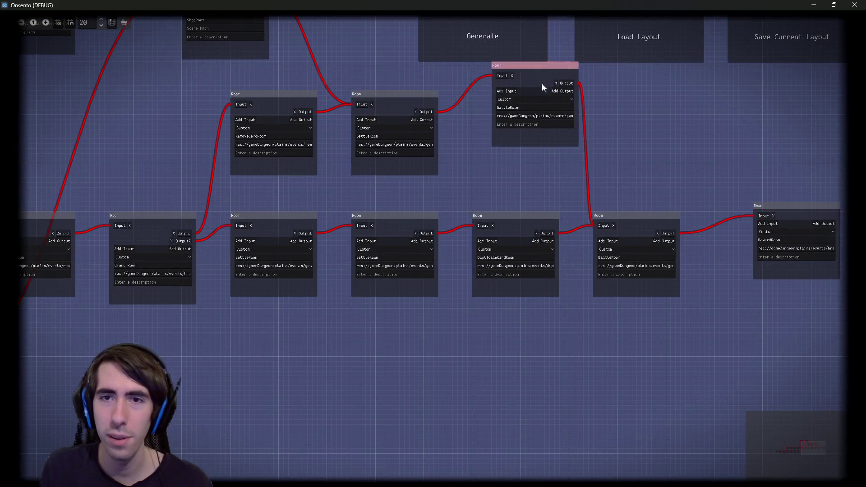
pyautogui.moveTo(542, 87); pyautogui.dragTo(553, 113)
pyautogui.moveTo(654, 333)
pyautogui.mouseDown()
pyautogui.moveTo(550, 332)
pyautogui.moveTo(213, 246)
pyautogui.mouseUp()
pyautogui.moveTo(109, 183); pyautogui.dragTo(165, 316)
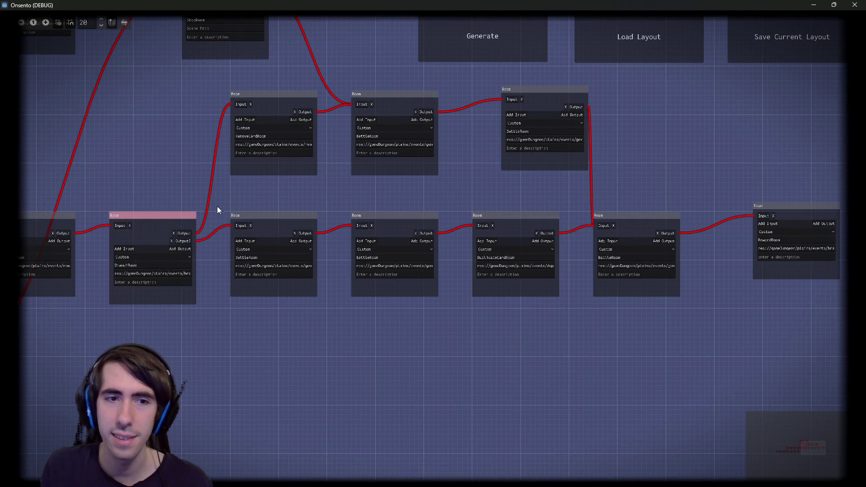
pyautogui.moveTo(224, 203); pyautogui.dragTo(664, 293)
pyautogui.moveTo(632, 176); pyautogui.dragTo(259, 102)
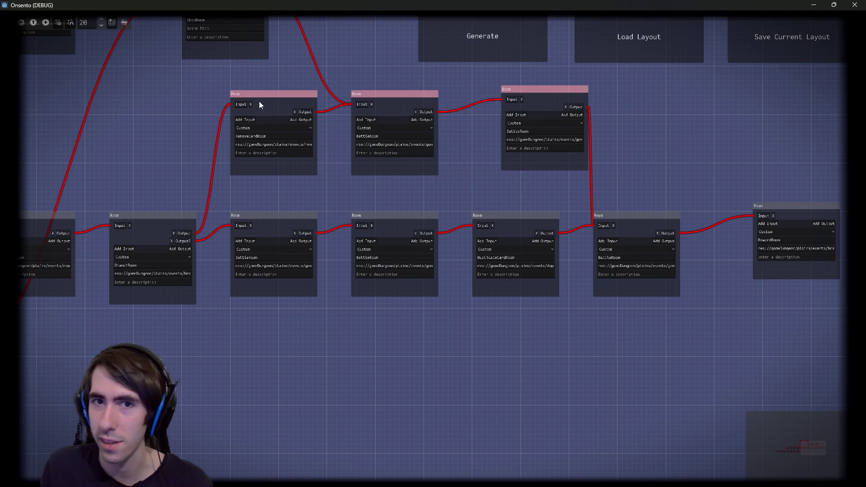
pyautogui.scroll(3, 410, 176)
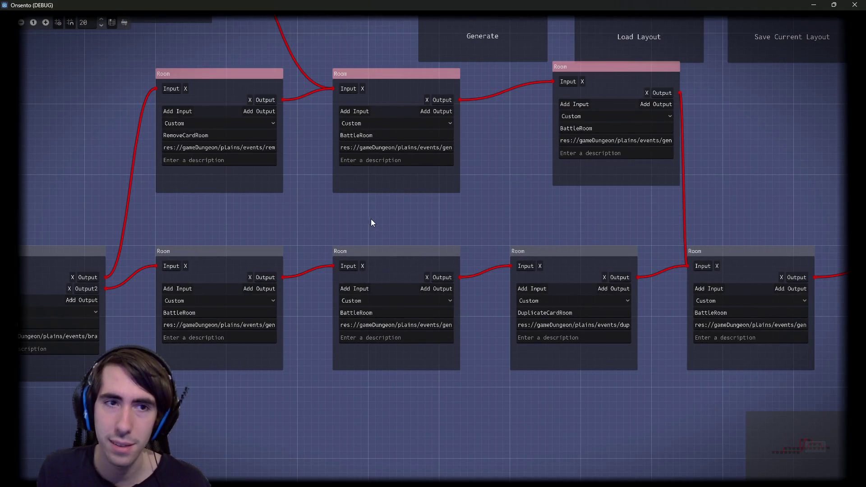
pyautogui.click(262, 221)
pyautogui.moveTo(187, 229); pyautogui.dragTo(280, 316)
pyautogui.moveTo(363, 225); pyautogui.dragTo(414, 346)
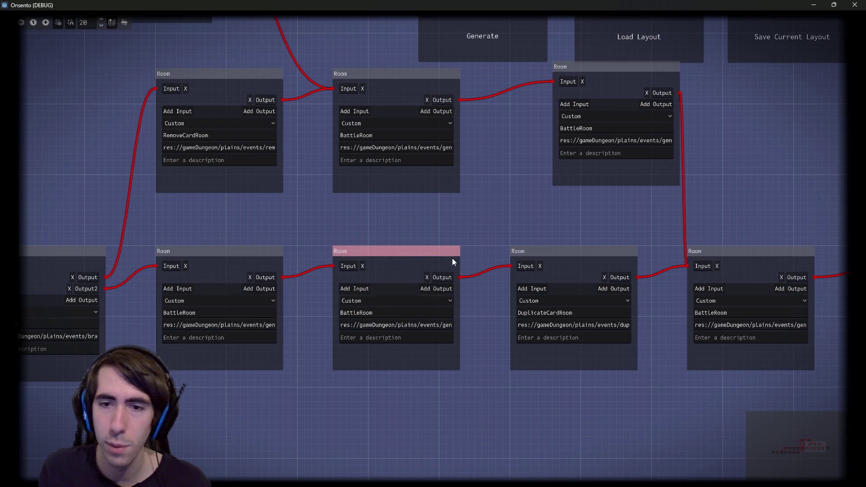
pyautogui.moveTo(453, 258)
pyautogui.mouseDown()
pyautogui.moveTo(302, 240)
pyautogui.moveTo(472, 364)
pyautogui.mouseUp()
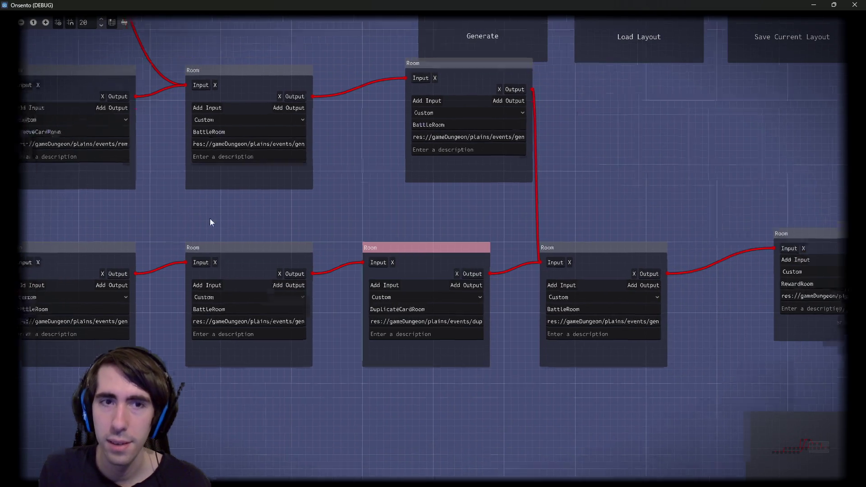
pyautogui.moveTo(210, 222)
pyautogui.mouseDown()
pyautogui.moveTo(295, 263)
pyautogui.moveTo(251, 170)
pyautogui.moveTo(234, 162)
pyautogui.mouseUp()
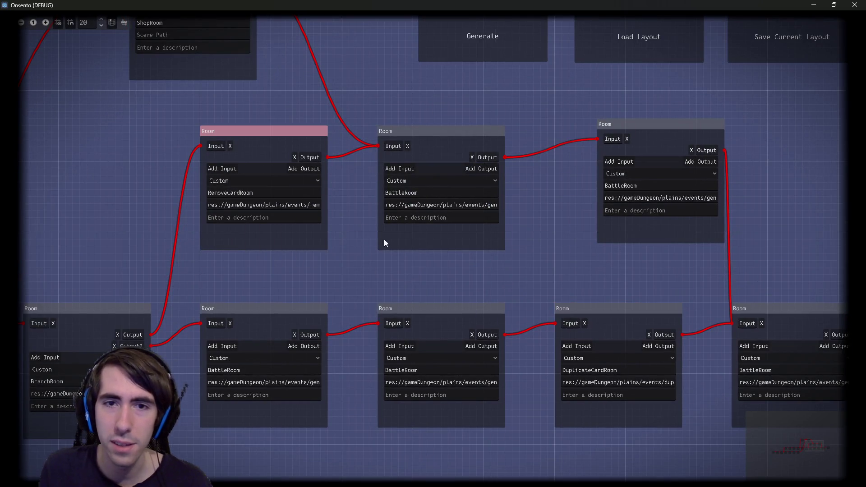
pyautogui.moveTo(427, 277); pyautogui.dragTo(446, 176)
pyautogui.moveTo(598, 264); pyautogui.dragTo(698, 169)
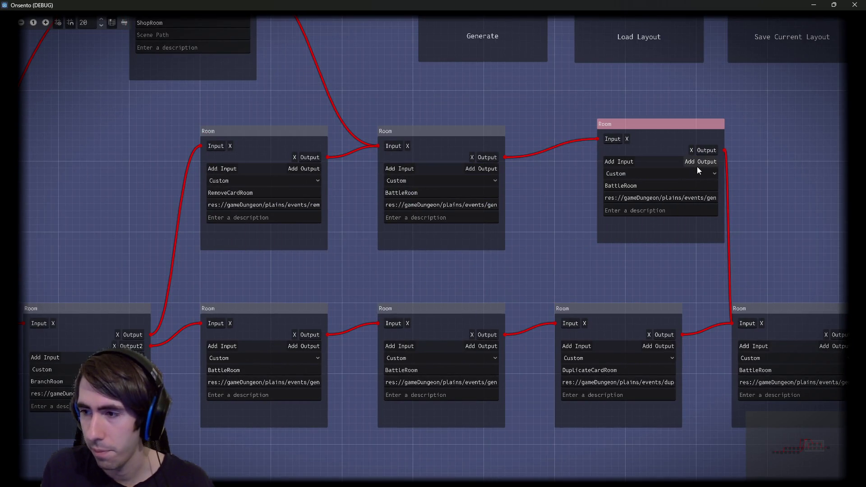
pyautogui.scroll(-2, 525, 282)
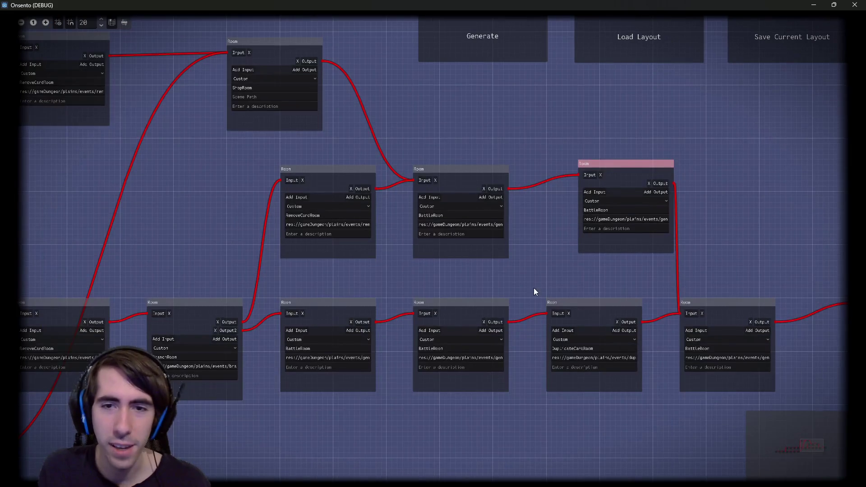
pyautogui.scroll(-1, 534, 292)
pyautogui.moveTo(200, 153); pyautogui.dragTo(562, 347)
pyautogui.moveTo(547, 398)
pyautogui.mouseDown()
pyautogui.moveTo(351, 191)
pyautogui.moveTo(267, 141)
pyautogui.mouseUp()
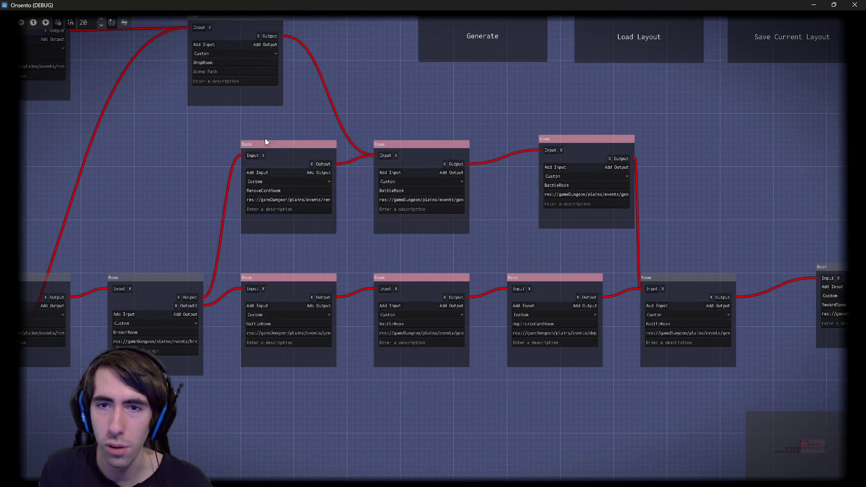
pyautogui.scroll(-1, 384, 390)
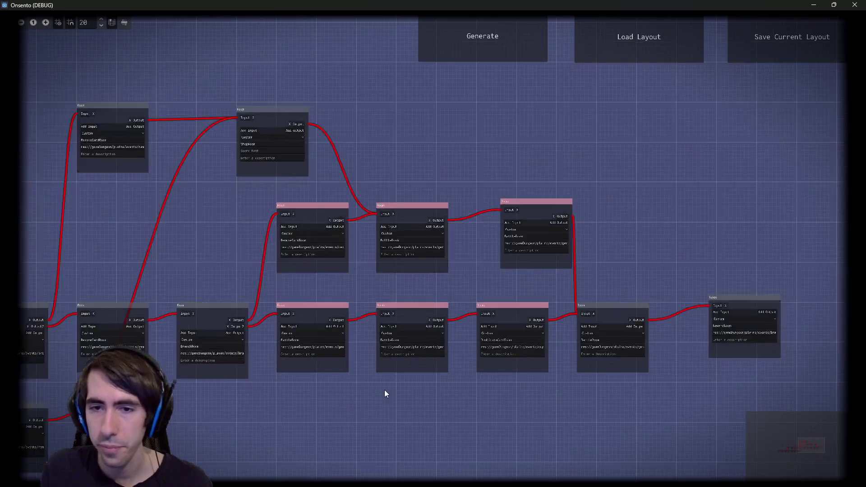
pyautogui.scroll(1, 395, 400)
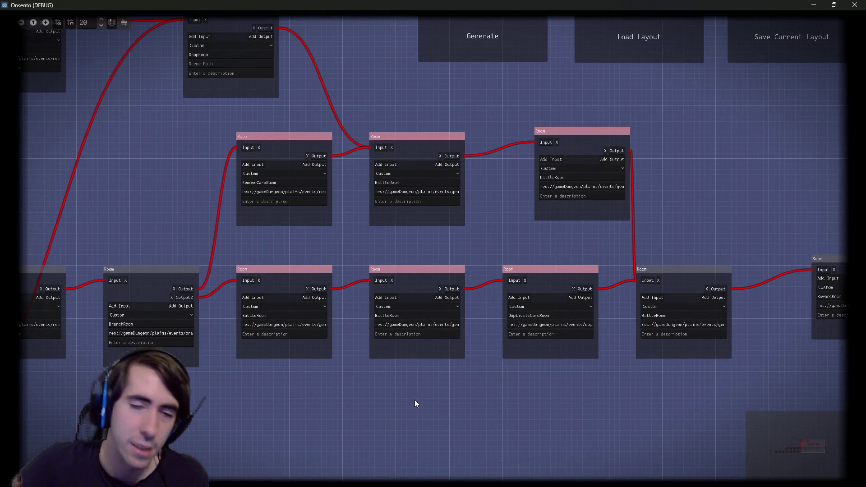
pyautogui.scroll(-2, 332, 399)
pyautogui.moveTo(234, 382); pyautogui.dragTo(328, 366)
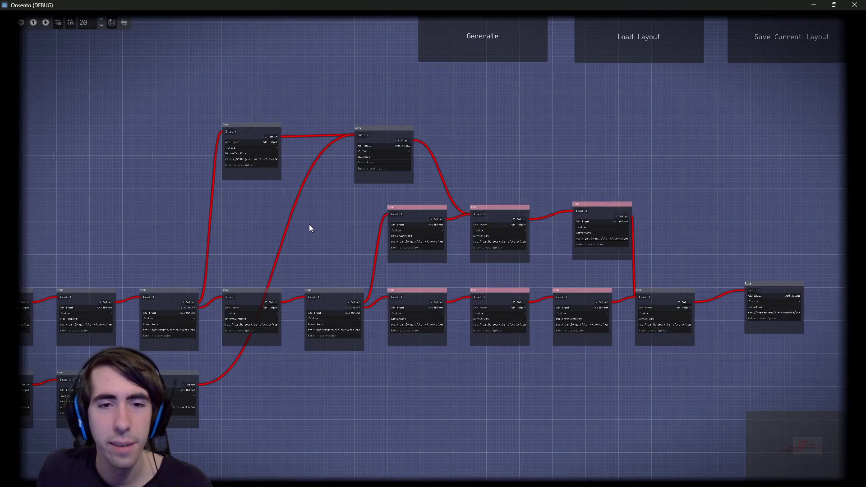
pyautogui.moveTo(310, 226)
pyautogui.mouseDown()
pyautogui.moveTo(381, 172)
pyautogui.moveTo(549, 166)
pyautogui.moveTo(315, 212)
pyautogui.moveTo(270, 240)
pyautogui.mouseUp()
pyautogui.scroll(2, 270, 239)
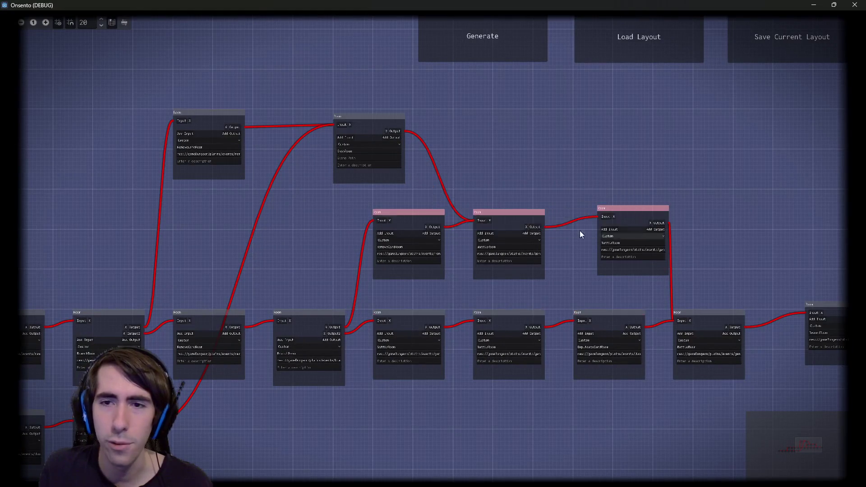
pyautogui.moveTo(439, 211); pyautogui.dragTo(478, 156)
pyautogui.scroll(1, 240, 261)
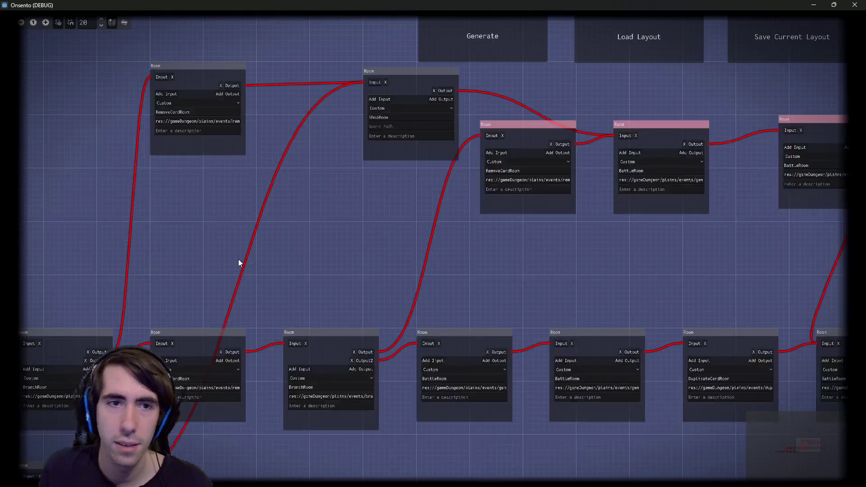
pyautogui.scroll(-1, 122, 277)
pyautogui.scroll(-1, 271, 212)
pyautogui.hscroll(-2, 135, 221)
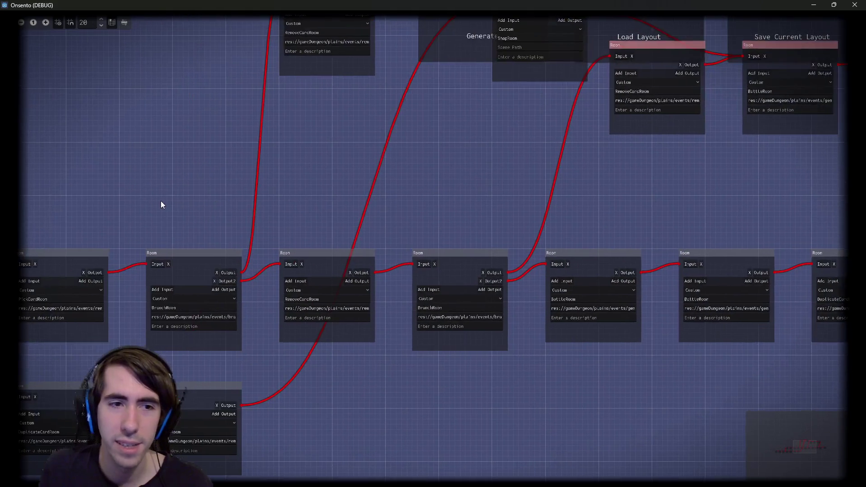
pyautogui.moveTo(161, 202); pyautogui.dragTo(225, 337)
pyautogui.hscroll(5, 234, 228)
pyautogui.moveTo(123, 236)
pyautogui.mouseDown()
pyautogui.moveTo(458, 300)
pyautogui.moveTo(575, 337)
pyautogui.moveTo(764, 345)
pyautogui.moveTo(663, 358)
pyautogui.mouseUp()
pyautogui.scroll(-1, 462, 387)
pyautogui.scroll(1, 411, 407)
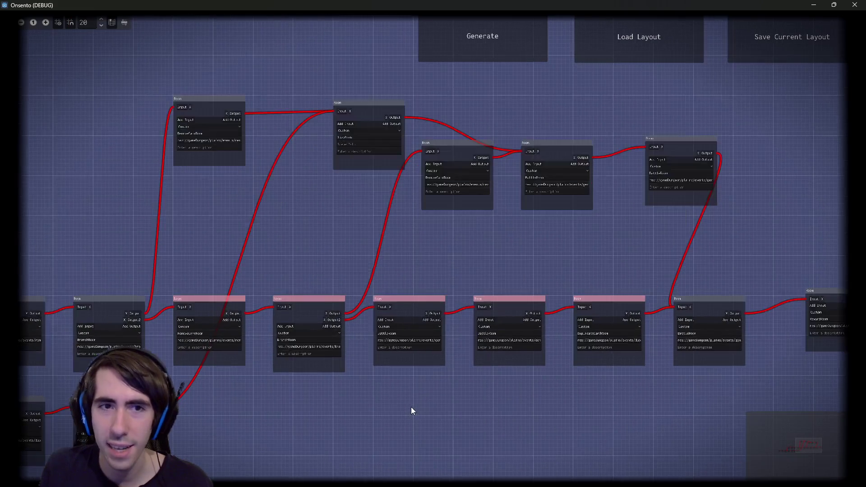
pyautogui.moveTo(190, 67); pyautogui.dragTo(696, 207)
pyautogui.scroll(3, 251, 166)
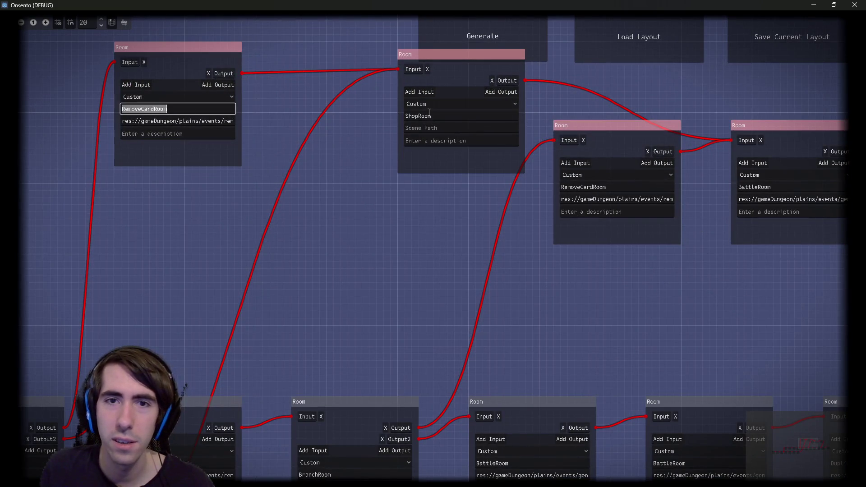
pyautogui.click(425, 116)
pyautogui.hscroll(5, 451, 244)
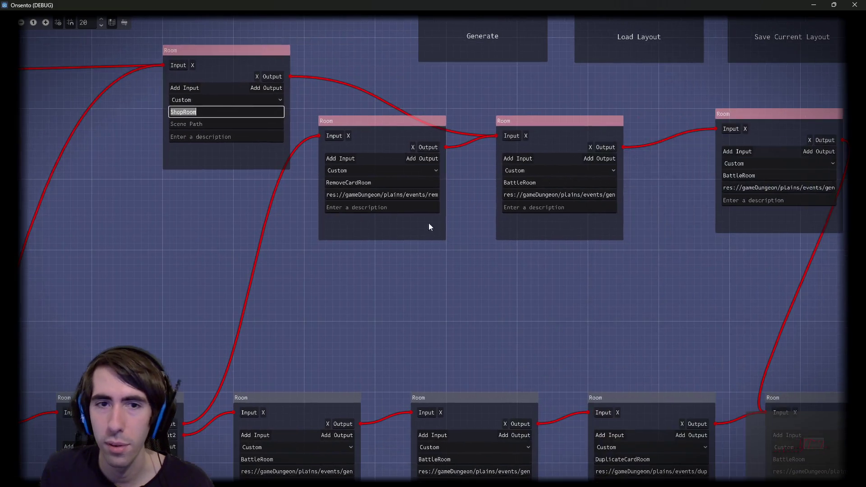
pyautogui.click(368, 180)
pyautogui.hscroll(3, 478, 304)
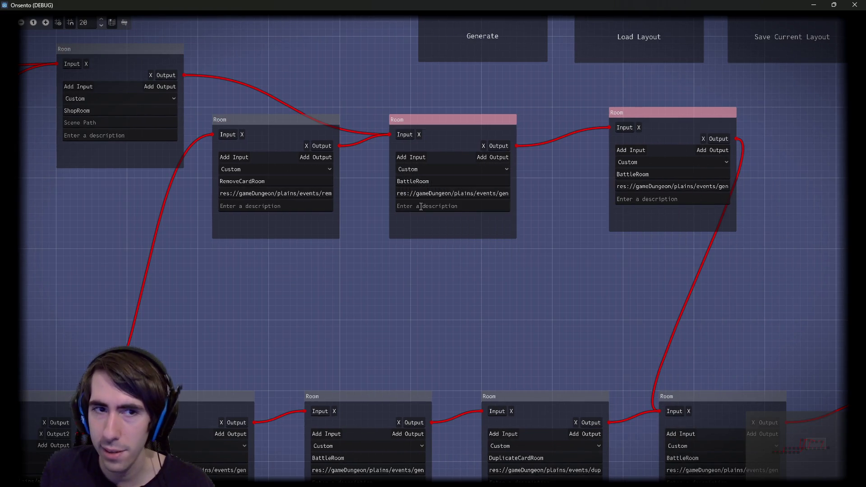
pyautogui.hscroll(-5, 265, 292)
pyautogui.scroll(-4, 611, 283)
pyautogui.hscroll(2, 612, 283)
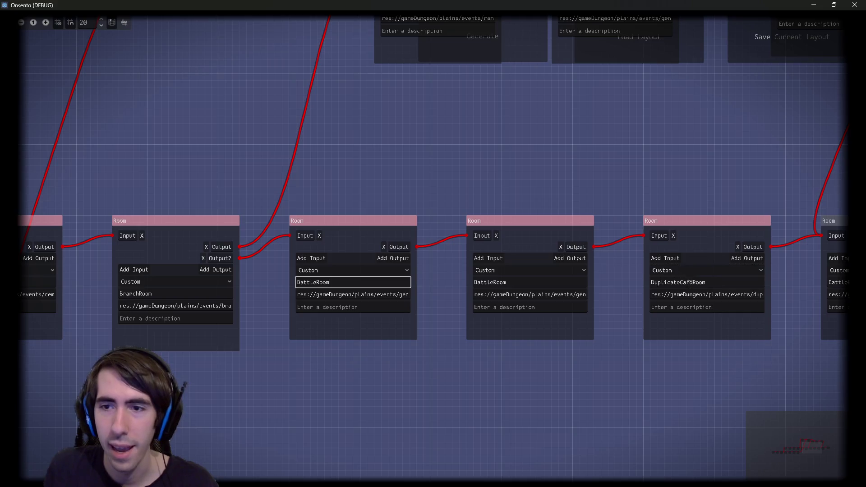
pyautogui.hscroll(-2, 406, 289)
pyautogui.scroll(-2, 415, 322)
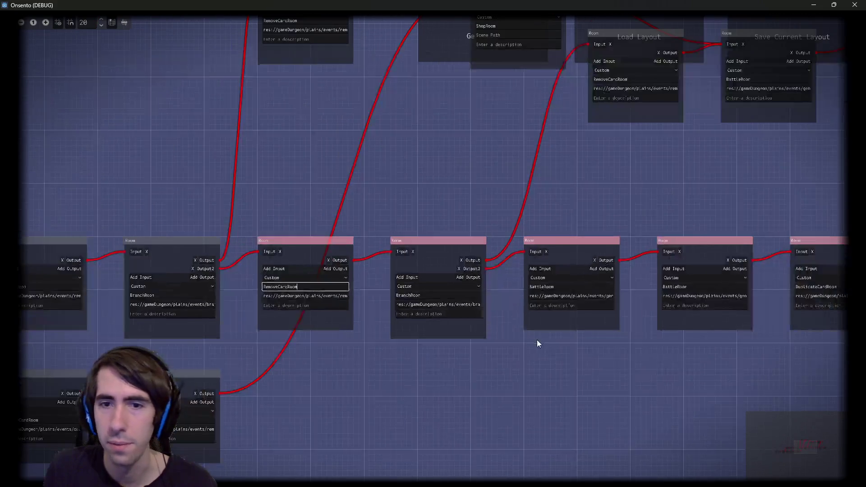
pyautogui.hscroll(6, 537, 340)
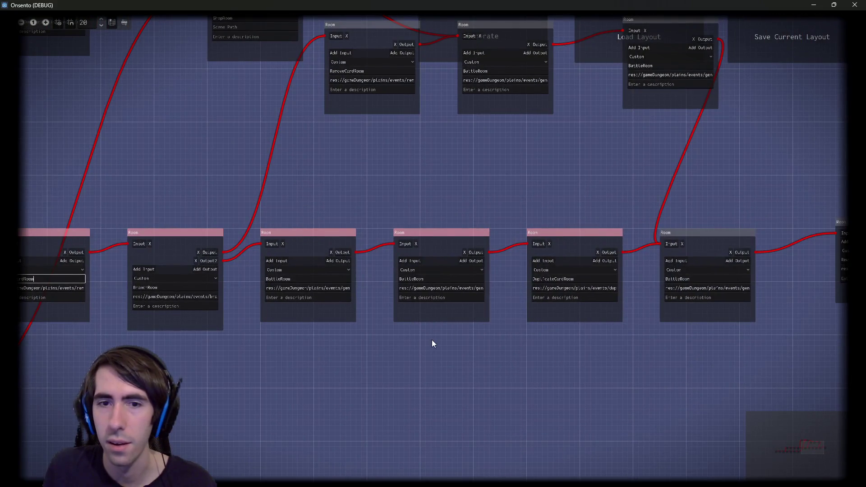
pyautogui.scroll(-1, 432, 340)
pyautogui.scroll(2, 210, 135)
pyautogui.scroll(1, 210, 136)
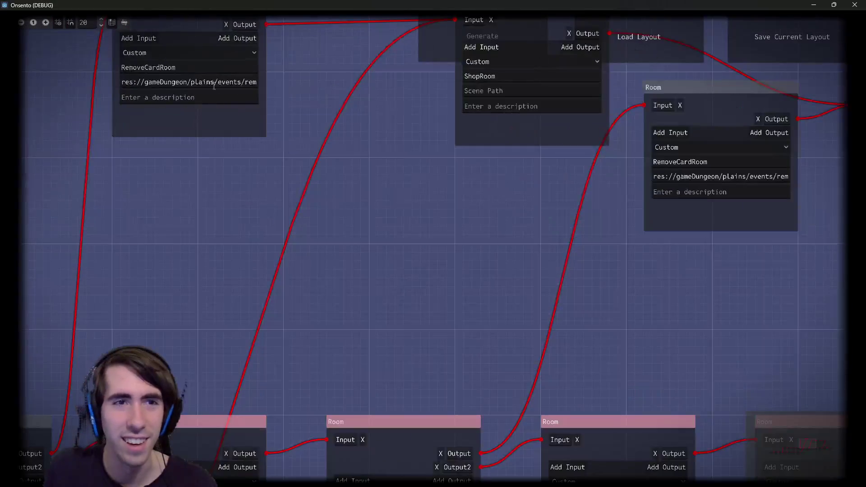
pyautogui.click(212, 68)
pyautogui.click(497, 75)
pyautogui.hscroll(5, 510, 255)
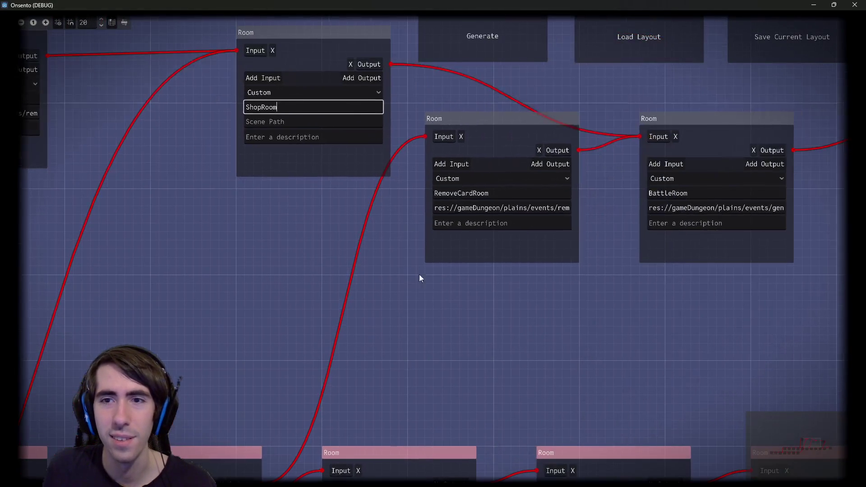
pyautogui.hscroll(6, 304, 267)
pyautogui.scroll(-5, 548, 284)
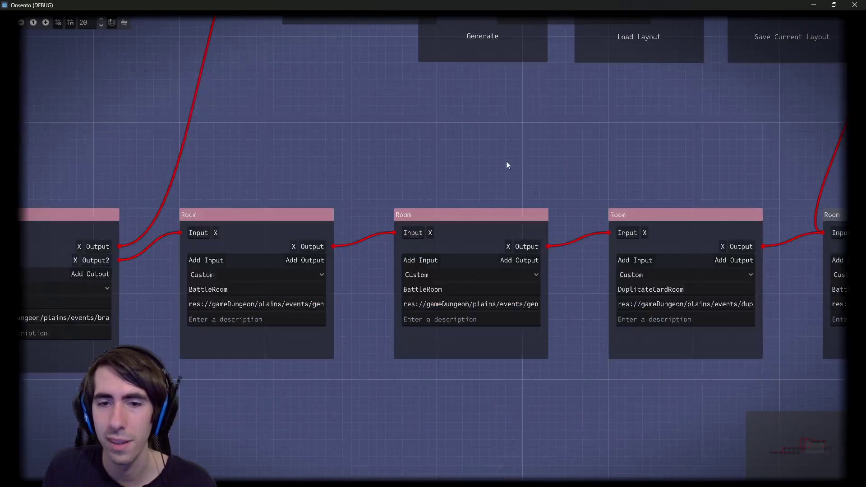
pyautogui.click(240, 289)
pyautogui.scroll(-1, 593, 343)
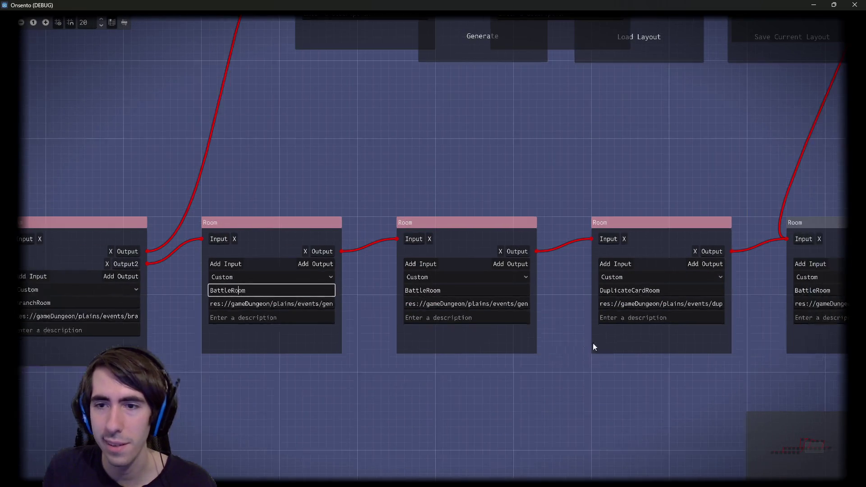
pyautogui.hscroll(2, 607, 402)
pyautogui.hscroll(-5, 249, 373)
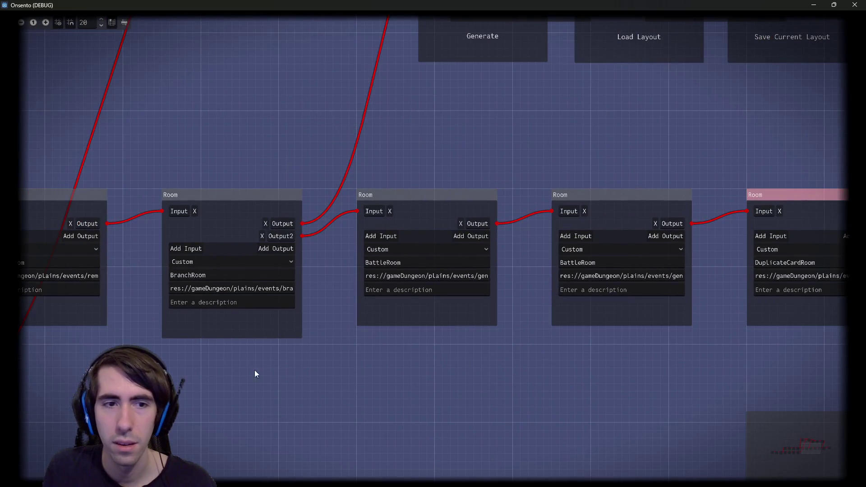
pyautogui.hscroll(-3, 254, 370)
pyautogui.scroll(-1, 318, 366)
pyautogui.click(133, 224)
pyautogui.hscroll(-1, 165, 281)
pyautogui.scroll(1, 166, 281)
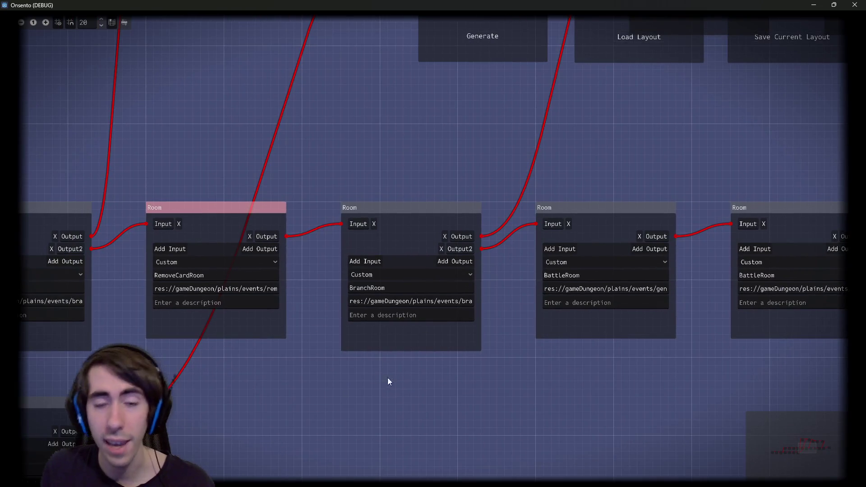
pyautogui.click(413, 223)
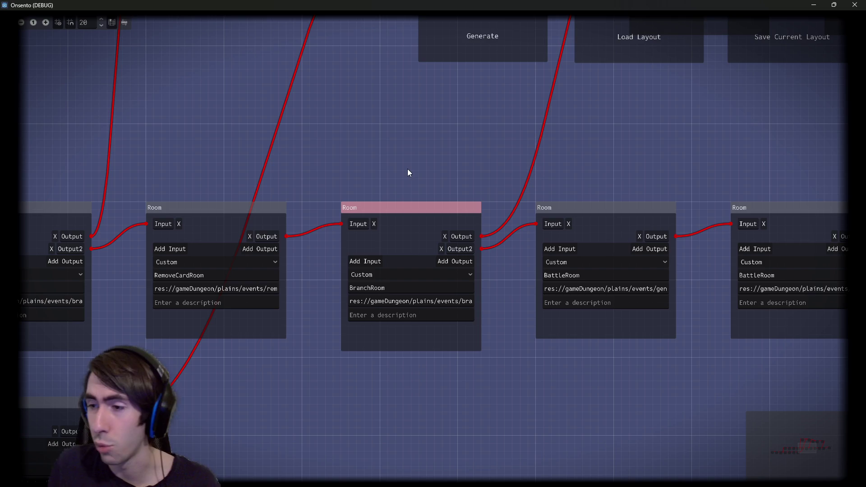
pyautogui.scroll(-3, 405, 169)
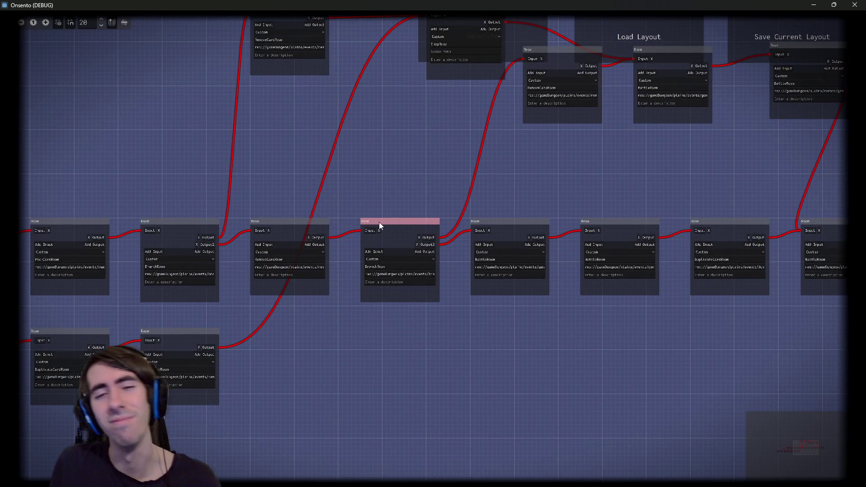
pyautogui.moveTo(553, 358)
pyautogui.mouseDown()
pyautogui.moveTo(458, 385)
pyautogui.moveTo(489, 386)
pyautogui.moveTo(379, 369)
pyautogui.moveTo(420, 408)
pyautogui.mouseUp()
pyautogui.scroll(2, 443, 271)
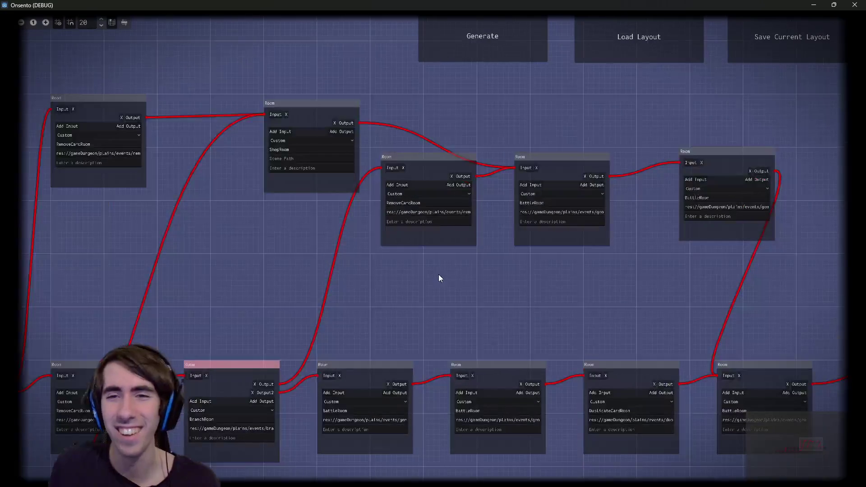
pyautogui.click(429, 168)
# Move the RemoveCardRoom and top-left rooms down, then select the four top-row rooms
pyautogui.moveTo(429, 168); pyautogui.dragTo(399, 253)
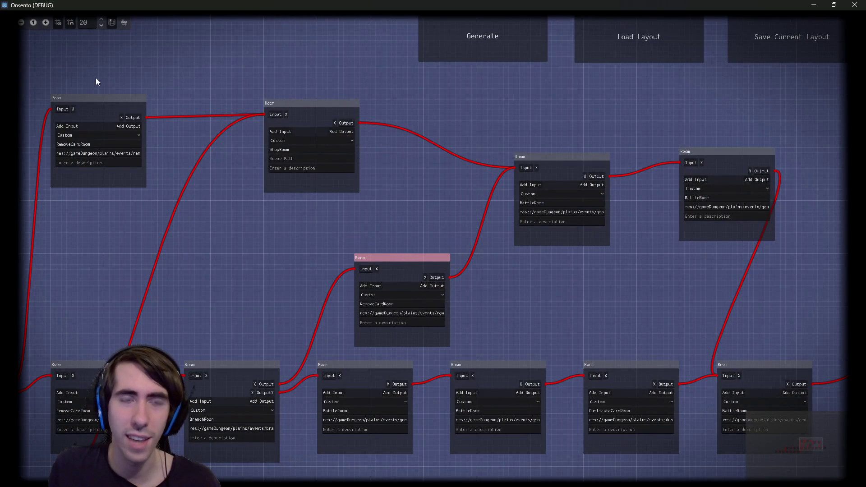
pyautogui.moveTo(101, 69); pyautogui.dragTo(315, 162)
pyautogui.moveTo(322, 120); pyautogui.dragTo(380, 164)
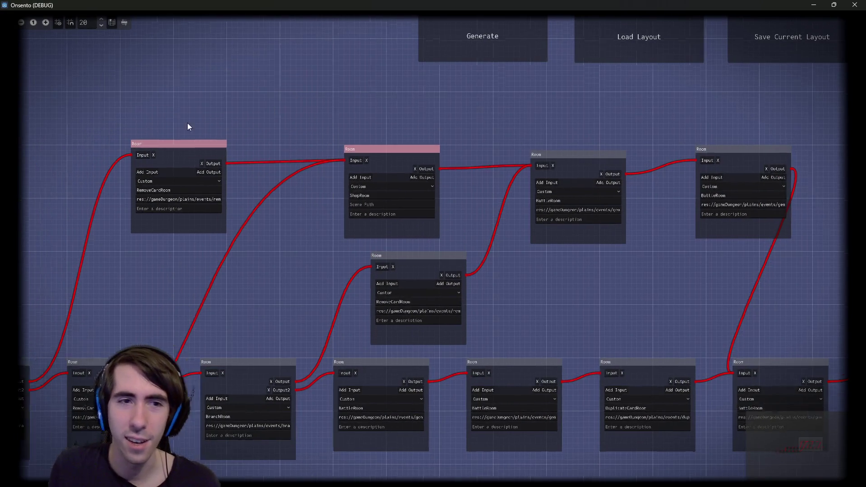
pyautogui.moveTo(188, 122); pyautogui.dragTo(337, 107)
pyautogui.moveTo(201, 131); pyautogui.dragTo(847, 187)
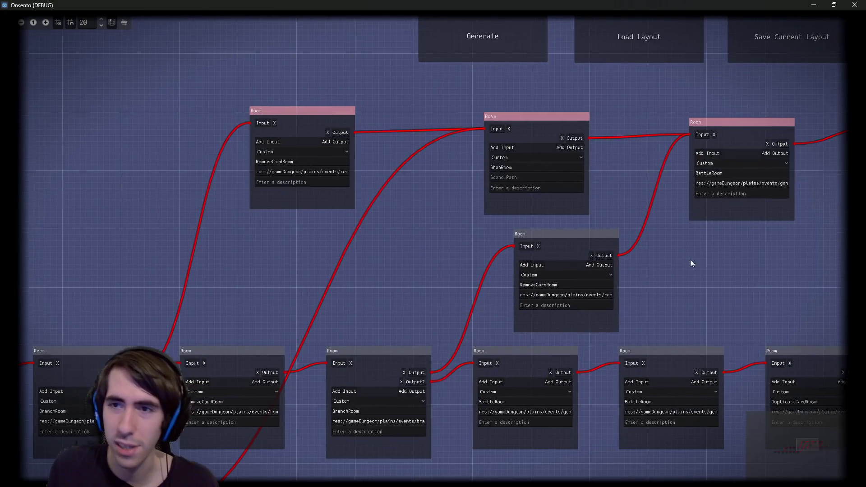
pyautogui.scroll(-1, 690, 261)
pyautogui.moveTo(176, 102); pyautogui.dragTo(716, 210)
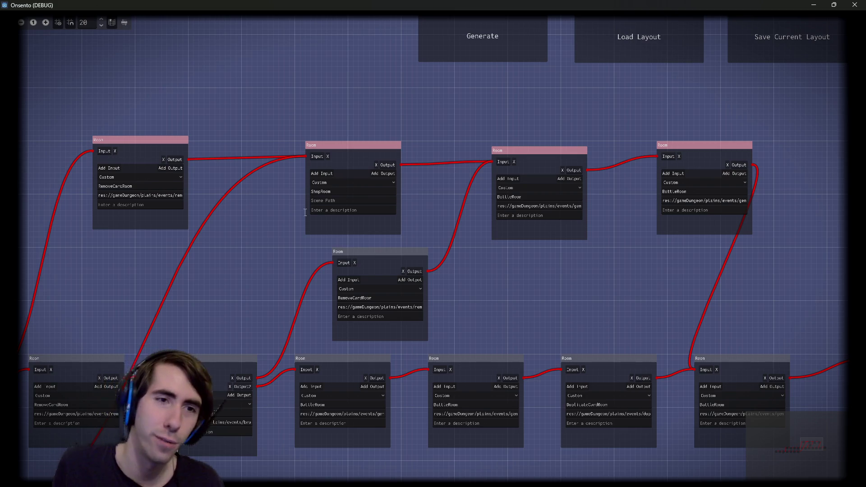
pyautogui.scroll(2, 234, 199)
pyautogui.hscroll(5, 597, 218)
pyautogui.hscroll(-6, 630, 291)
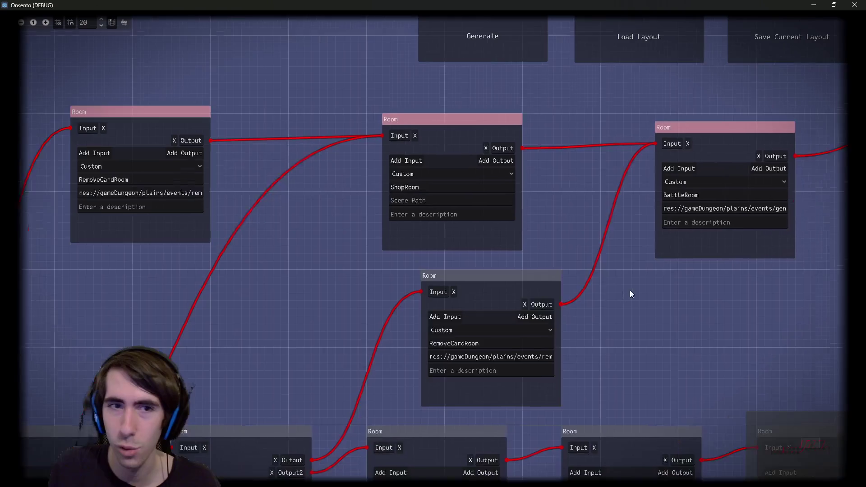
pyautogui.scroll(-5, 247, 258)
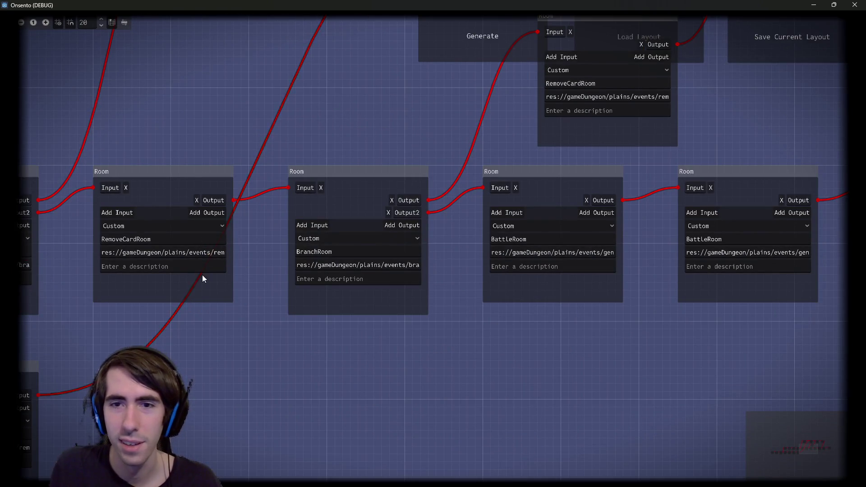
pyautogui.hscroll(5, 451, 386)
pyautogui.click(732, 321)
pyautogui.hscroll(-6, 302, 335)
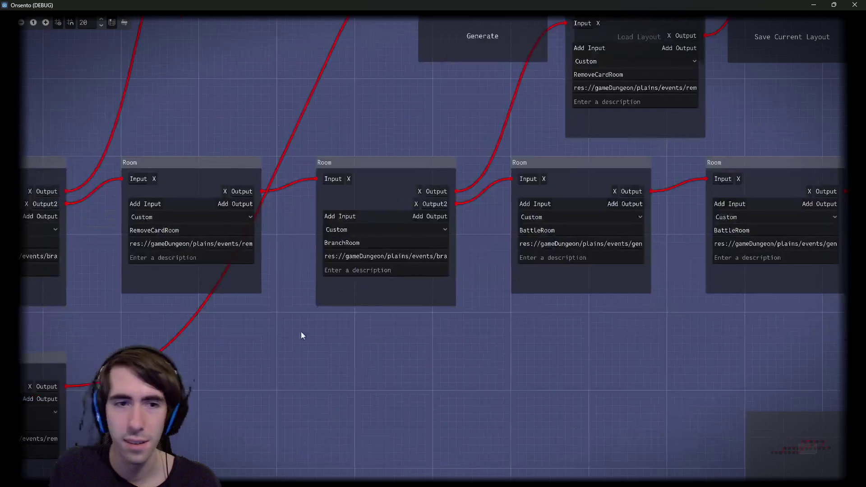
pyautogui.click(200, 220)
pyautogui.hscroll(5, 460, 375)
# Shift the lower-row rooms down and move four middle rooms up into a new top row
pyautogui.moveTo(470, 337); pyautogui.dragTo(659, 264)
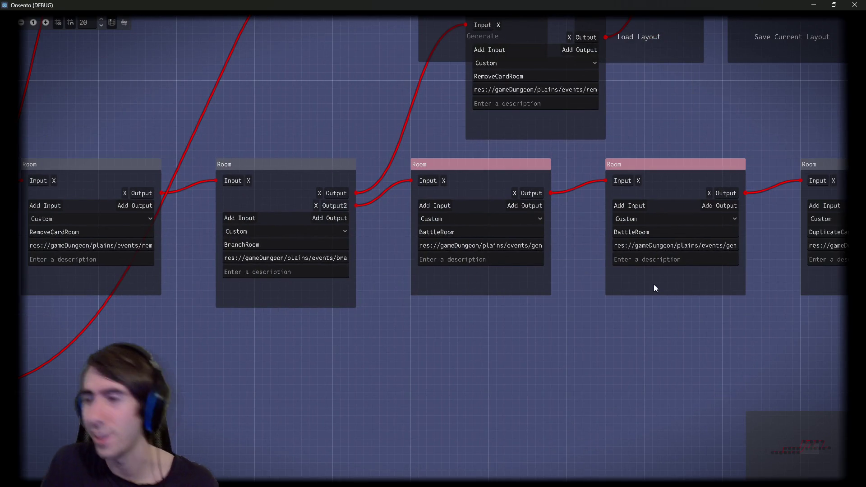
pyautogui.scroll(-5, 655, 288)
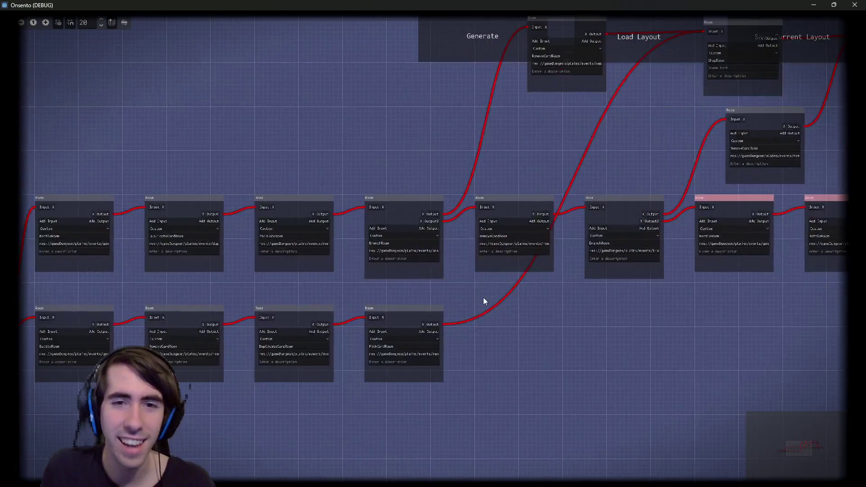
pyautogui.scroll(-3, 484, 297)
pyautogui.scroll(3, 490, 353)
pyautogui.moveTo(573, 335)
pyautogui.mouseDown()
pyautogui.moveTo(315, 261)
pyautogui.moveTo(242, 257)
pyautogui.mouseUp()
pyautogui.moveTo(513, 257); pyautogui.dragTo(526, 276)
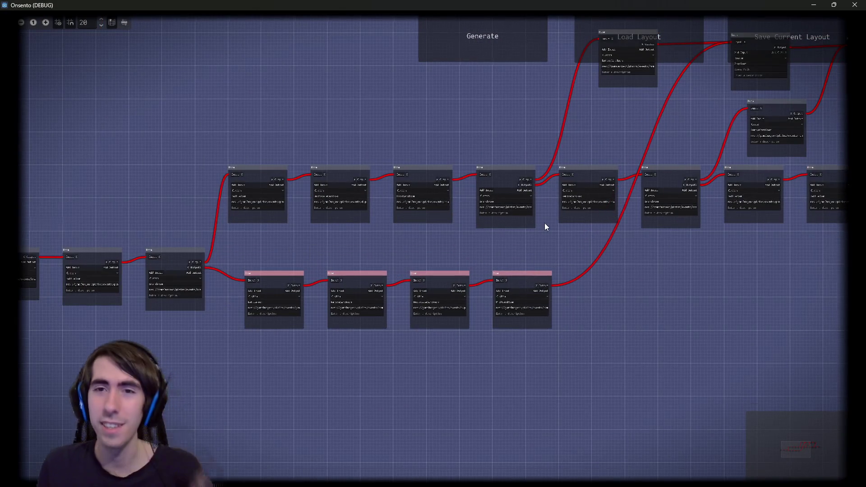
pyautogui.scroll(3, 503, 228)
pyautogui.moveTo(502, 229); pyautogui.dragTo(240, 280)
pyautogui.moveTo(576, 242); pyautogui.dragTo(563, 239)
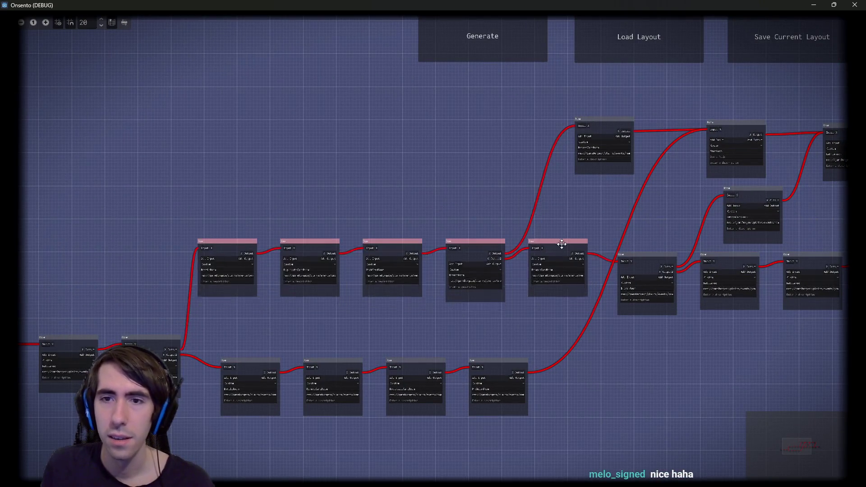
pyautogui.click(242, 216)
pyautogui.moveTo(190, 225)
pyautogui.mouseDown()
pyautogui.moveTo(495, 279)
pyautogui.moveTo(514, 124)
pyautogui.mouseUp()
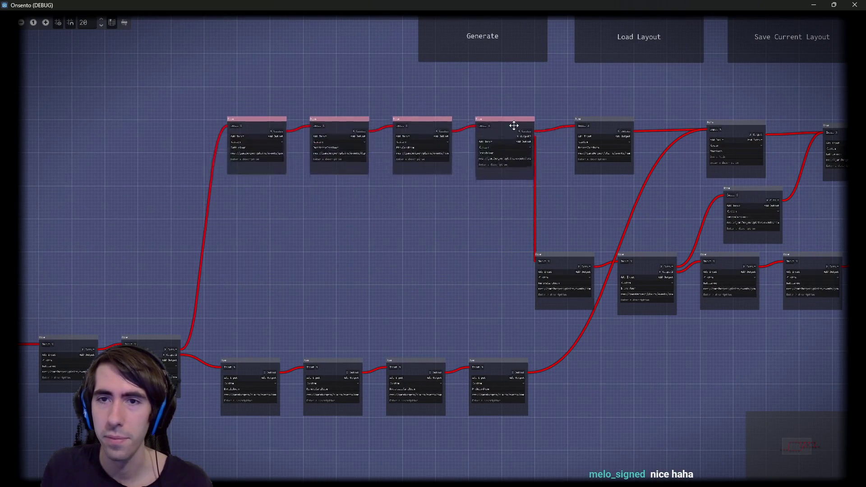
# Nudge the top-right room and select the RemoveCardRoom, DuplicateCardRoom and PickCardRoom nodes
pyautogui.moveTo(227, 320); pyautogui.dragTo(446, 407)
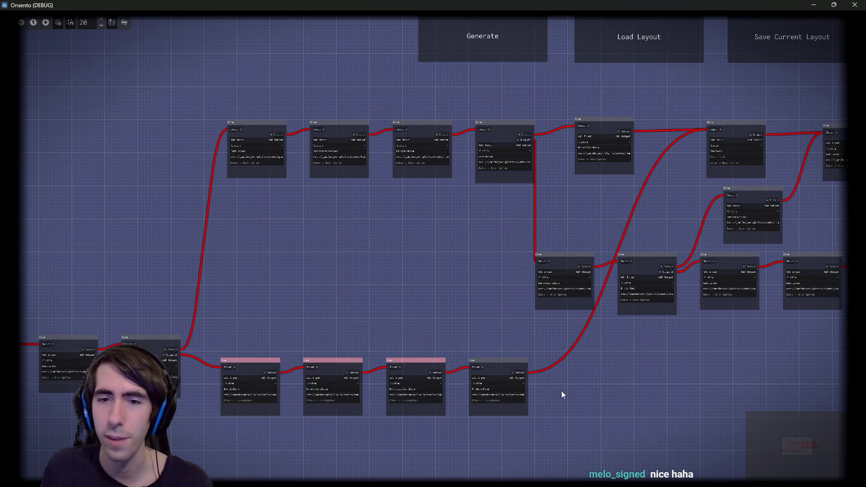
pyautogui.moveTo(734, 125)
pyautogui.mouseDown()
pyautogui.moveTo(749, 140)
pyautogui.moveTo(741, 125)
pyautogui.mouseUp()
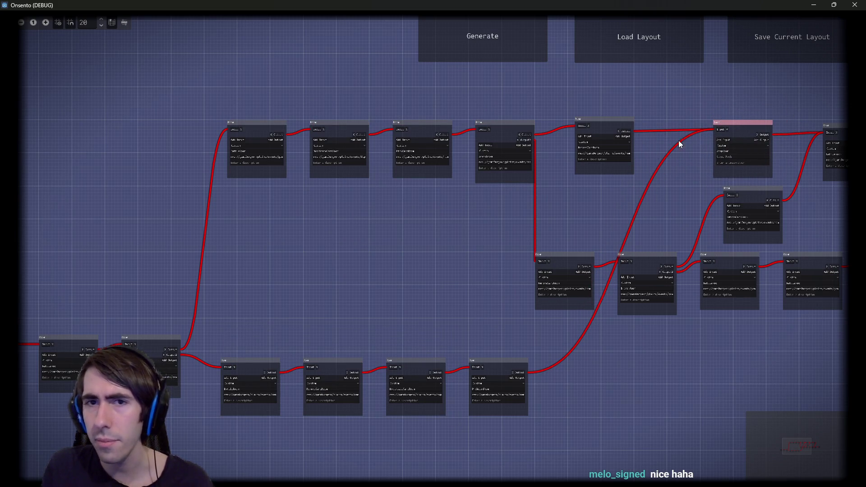
pyautogui.scroll(5, 325, 449)
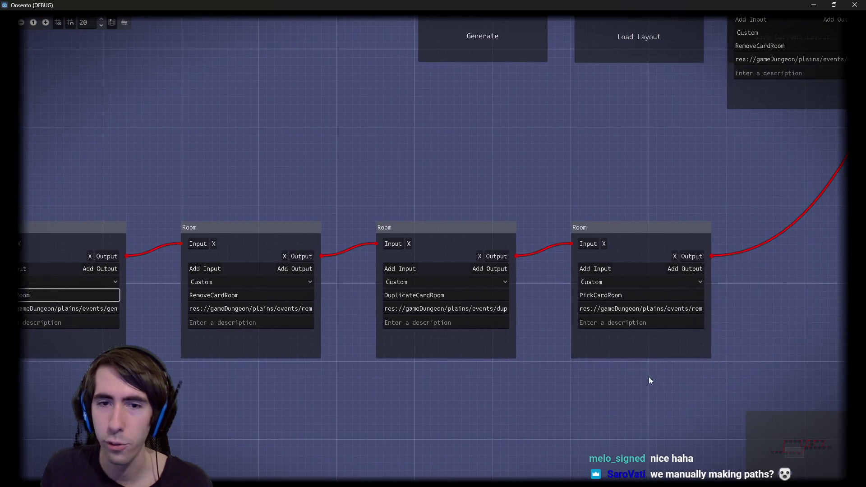
pyautogui.moveTo(655, 384); pyautogui.dragTo(269, 253)
pyautogui.scroll(-1, 406, 133)
pyautogui.scroll(-3, 397, 271)
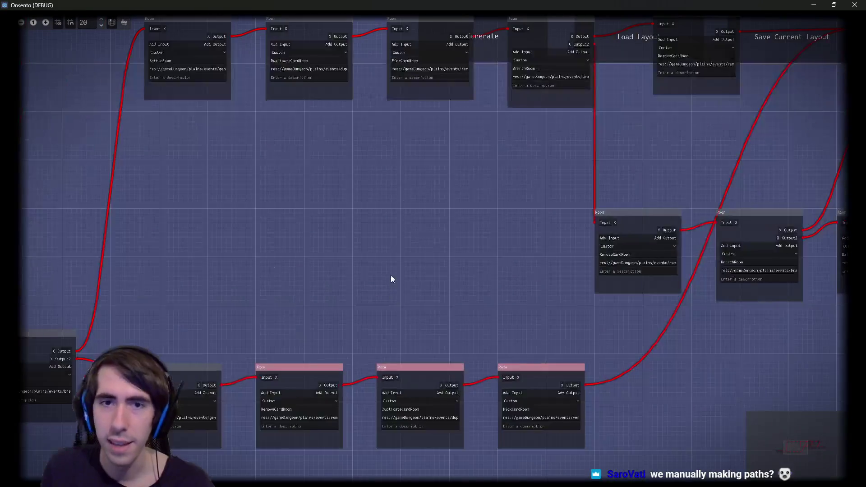
pyautogui.scroll(3, 339, 211)
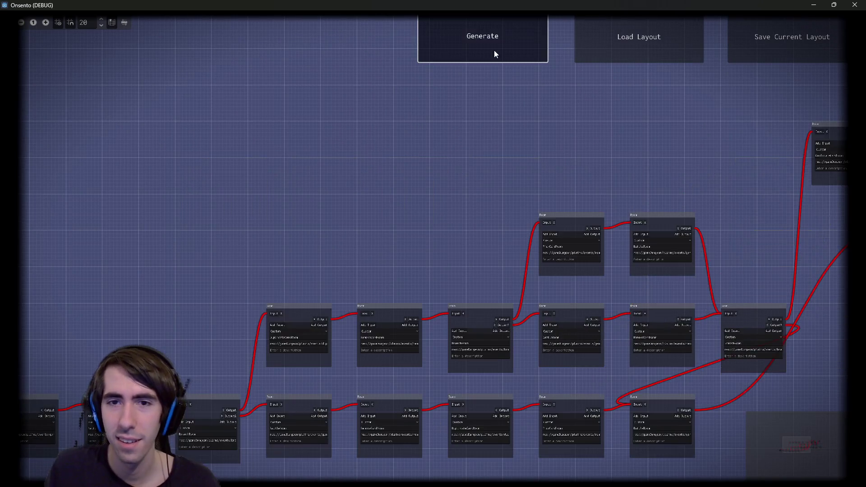
# Regenerate the dungeon room graph three times for a new layout
pyautogui.click(494, 53)
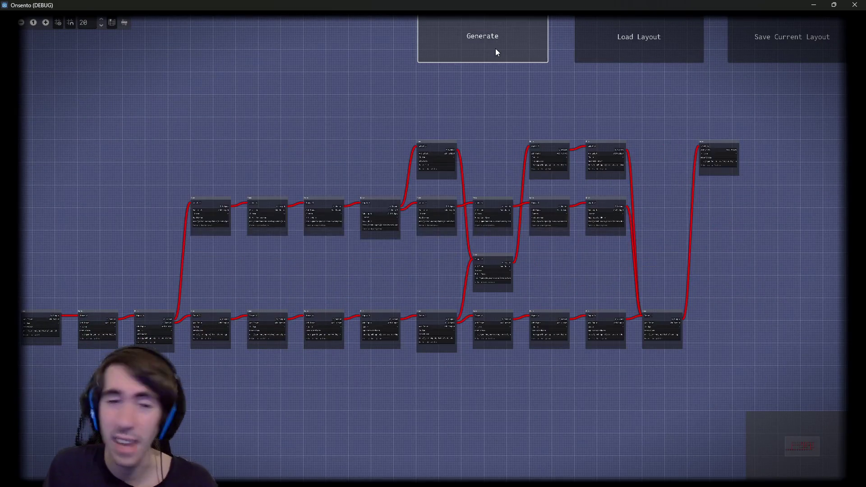
pyautogui.click(496, 50)
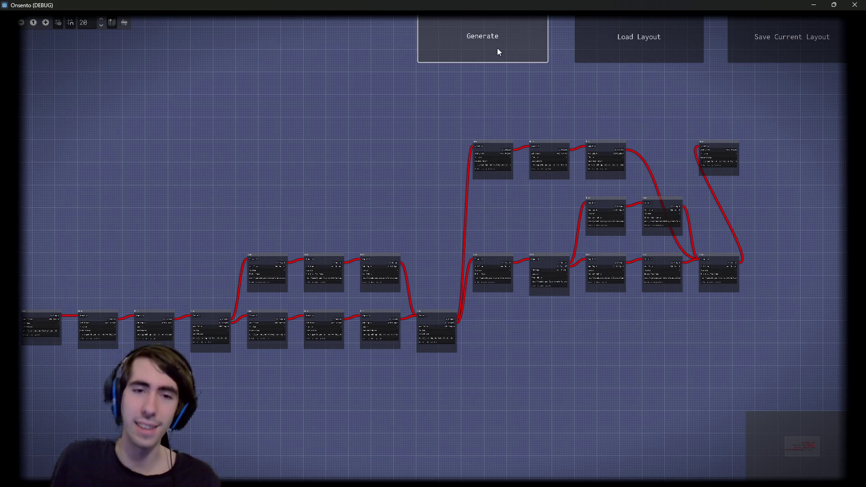
pyautogui.click(497, 48)
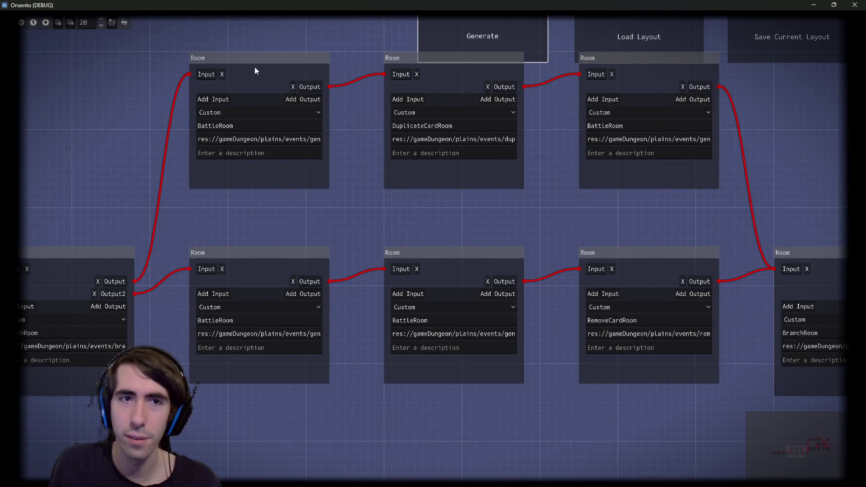
# Select the BattleRoom, DuplicateCardRoom and RemoveCardRoom nodes to inspect the new layout
pyautogui.click(255, 68)
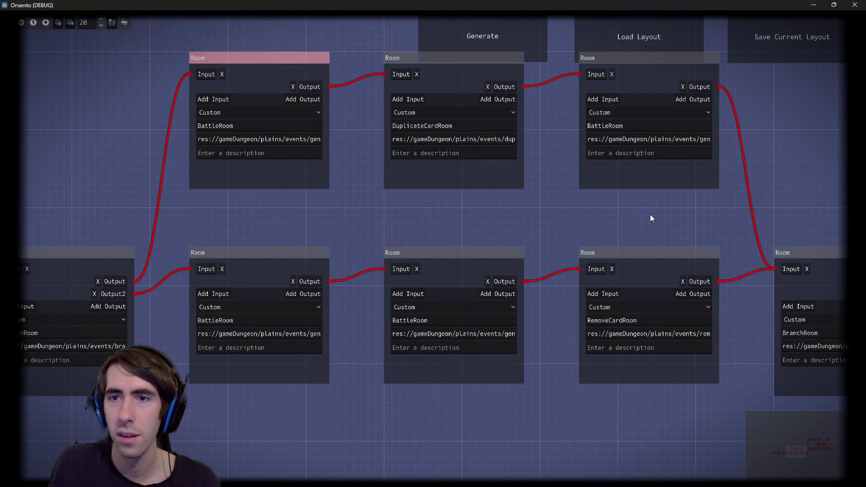
pyautogui.click(598, 57)
pyautogui.moveTo(253, 229)
pyautogui.mouseDown()
pyautogui.moveTo(321, 340)
pyautogui.moveTo(436, 349)
pyautogui.mouseUp()
pyautogui.moveTo(517, 212); pyautogui.dragTo(460, 108)
pyautogui.click(653, 256)
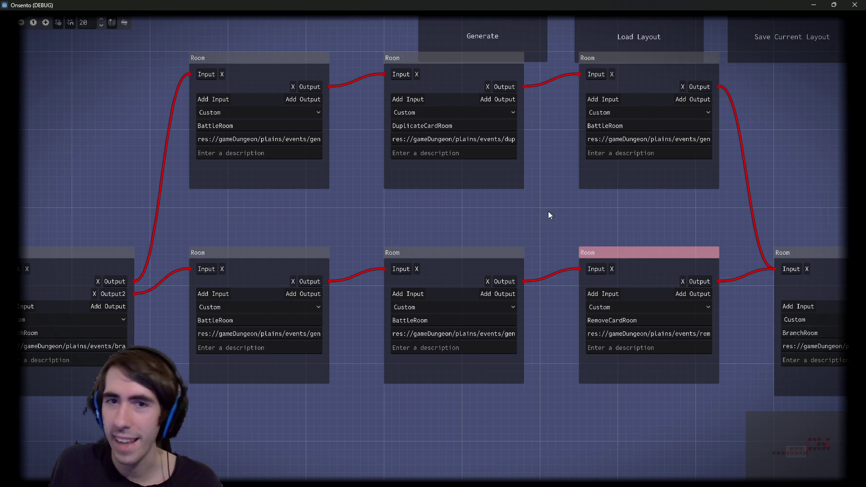
pyautogui.moveTo(520, 232); pyautogui.dragTo(447, 89)
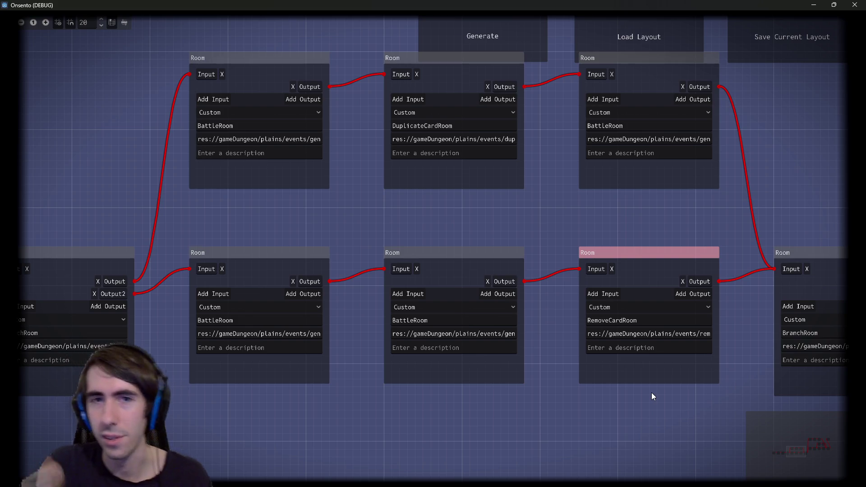
pyautogui.hscroll(4, 609, 397)
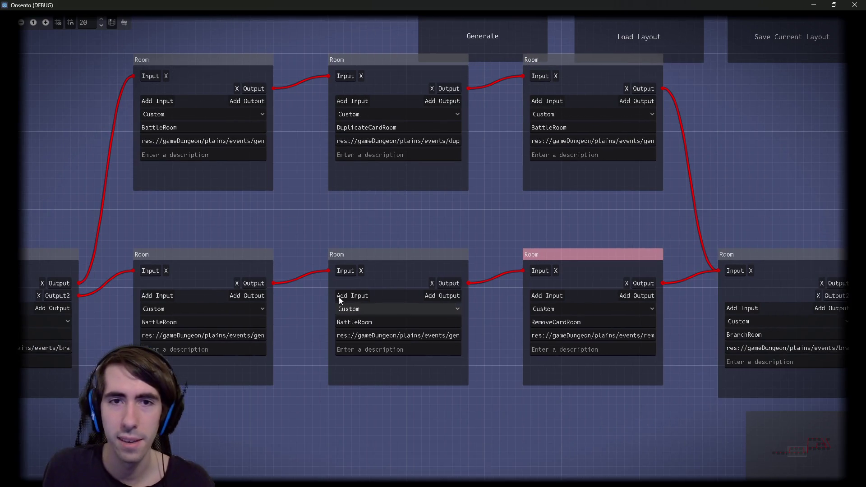
pyautogui.moveTo(433, 205); pyautogui.dragTo(387, 113)
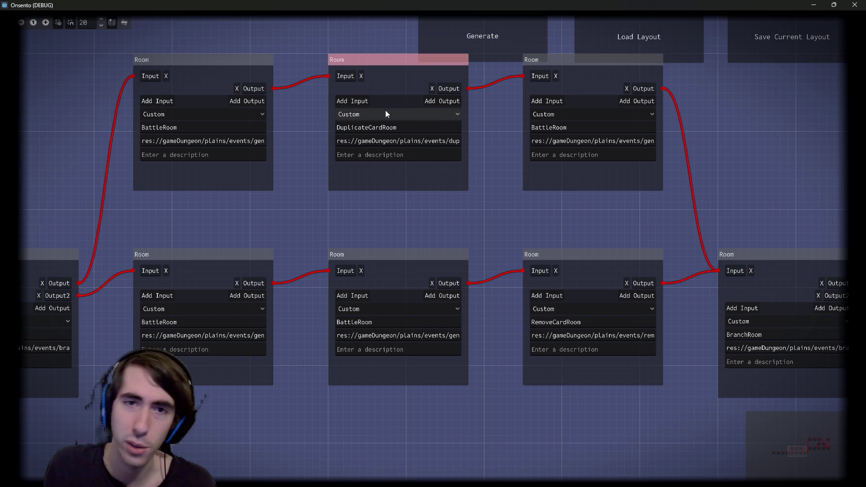
pyautogui.moveTo(570, 222); pyautogui.dragTo(585, 363)
pyautogui.scroll(-2, 523, 414)
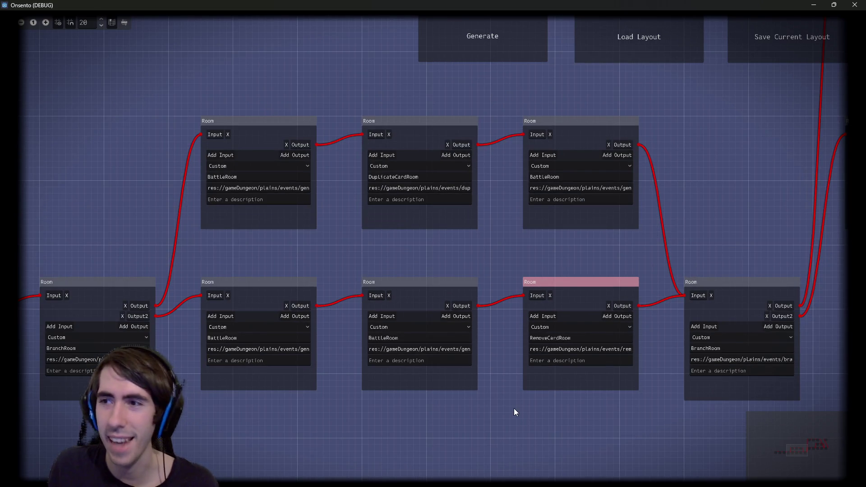
pyautogui.moveTo(609, 278)
pyautogui.mouseDown()
pyautogui.moveTo(560, 253)
pyautogui.moveTo(708, 253)
pyautogui.moveTo(599, 245)
pyautogui.mouseUp()
pyautogui.scroll(-1, 595, 254)
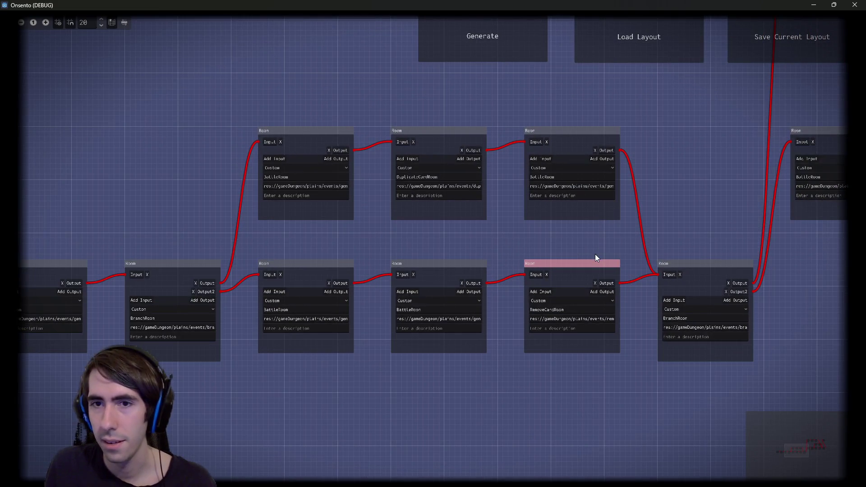
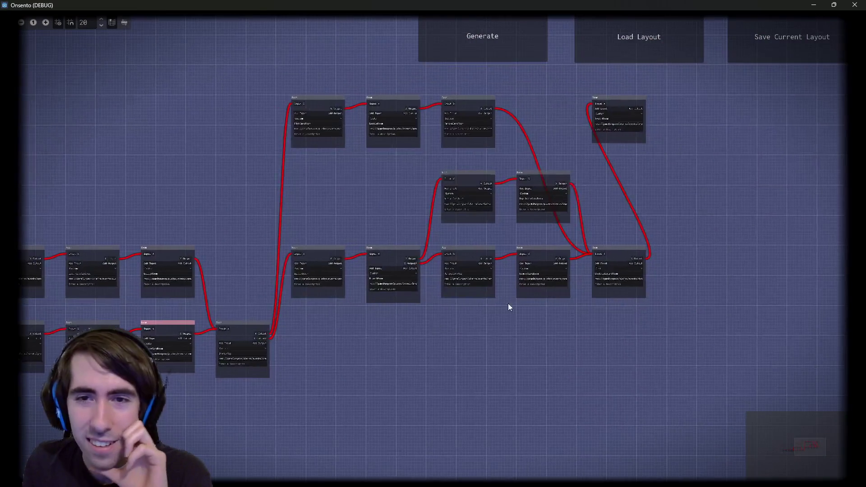
# Move the DuplicateCardRoom node up and right, then select the top and bottom room pairs
pyautogui.moveTo(607, 252)
pyautogui.mouseDown()
pyautogui.moveTo(712, 228)
pyautogui.moveTo(721, 169)
pyautogui.mouseUp()
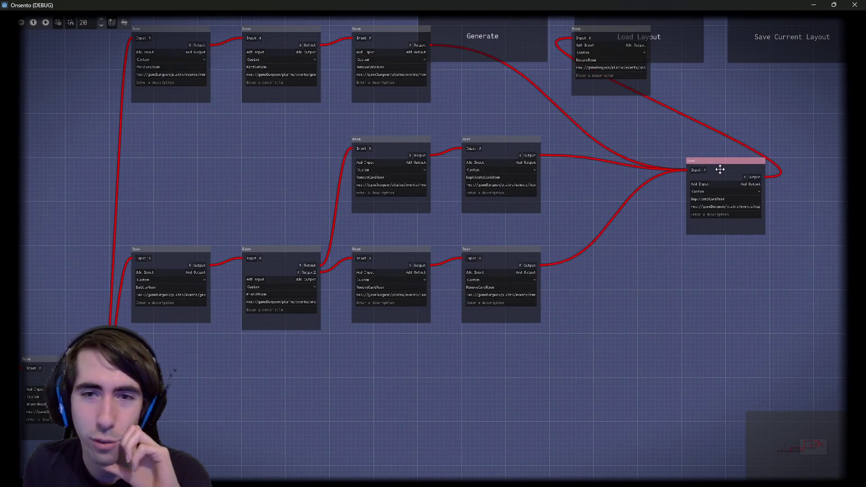
pyautogui.scroll(2, 436, 351)
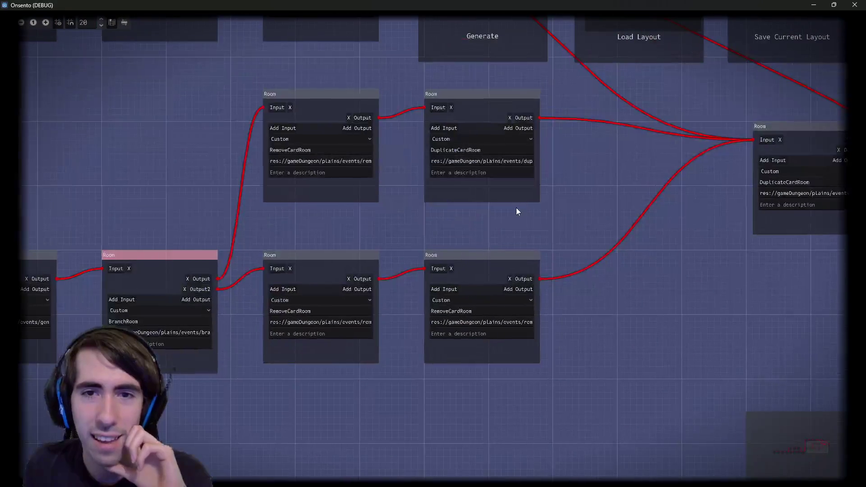
pyautogui.moveTo(516, 211); pyautogui.dragTo(314, 151)
pyautogui.moveTo(315, 233)
pyautogui.mouseDown()
pyautogui.moveTo(475, 331)
pyautogui.moveTo(500, 369)
pyautogui.mouseUp()
pyautogui.moveTo(491, 221)
pyautogui.mouseDown()
pyautogui.moveTo(482, 222)
pyautogui.moveTo(454, 90)
pyautogui.mouseUp()
pyautogui.doubleClick(451, 150)
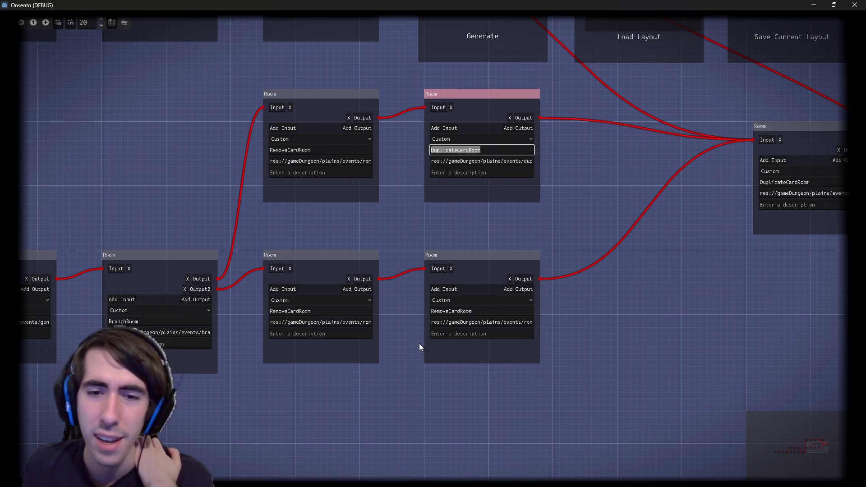
pyautogui.doubleClick(455, 311)
# Pan the graph, then box-select two room nodes and reposition them together
pyautogui.scroll(-2, 449, 324)
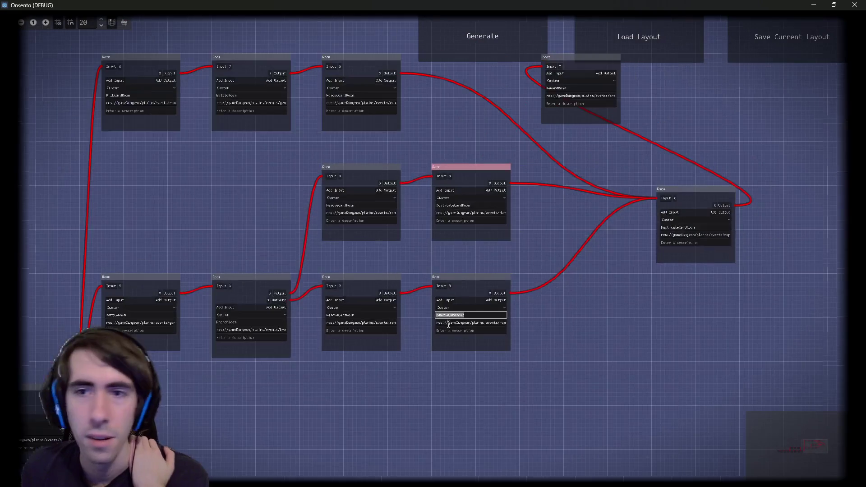
pyautogui.hscroll(-3, 383, 194)
pyautogui.scroll(-1, 288, 185)
pyautogui.hscroll(-3, 156, 232)
pyautogui.scroll(-1, 156, 233)
pyautogui.moveTo(263, 231)
pyautogui.mouseDown()
pyautogui.moveTo(348, 453)
pyautogui.moveTo(343, 433)
pyautogui.mouseUp()
pyautogui.moveTo(286, 310)
pyautogui.mouseDown()
pyautogui.moveTo(300, 120)
pyautogui.moveTo(290, 215)
pyautogui.mouseUp()
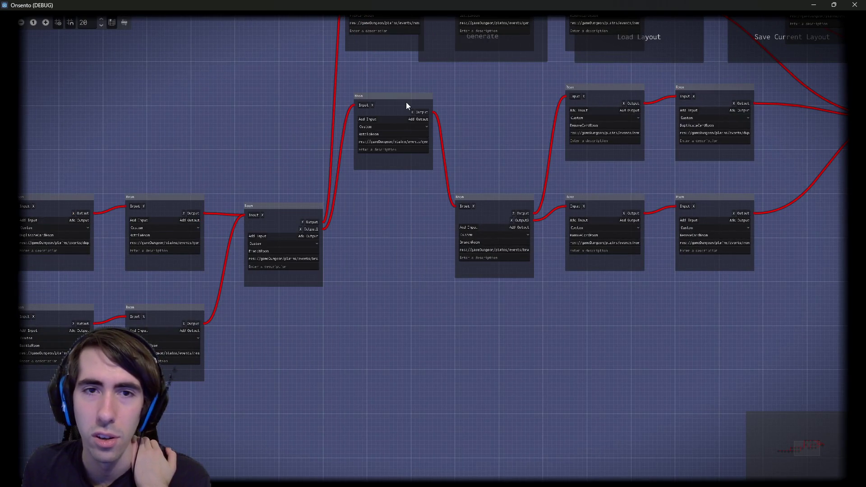
# Swap BattleRoom and BranchRoom positions, shift DuplicateCardRoom left, and move RewardRoom to the far right
pyautogui.moveTo(397, 96); pyautogui.dragTo(397, 234)
pyautogui.moveTo(289, 214)
pyautogui.mouseDown()
pyautogui.moveTo(302, 118)
pyautogui.moveTo(294, 95)
pyautogui.mouseUp()
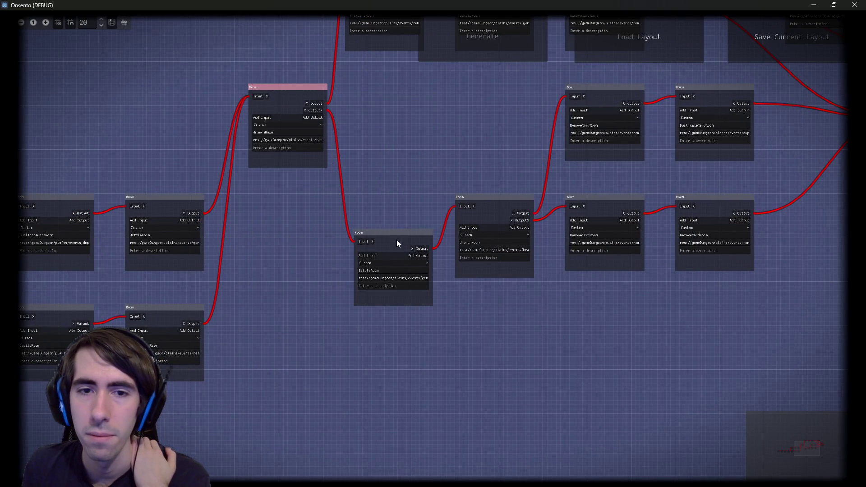
pyautogui.moveTo(397, 243); pyautogui.dragTo(398, 192)
pyautogui.moveTo(467, 175); pyautogui.dragTo(290, 316)
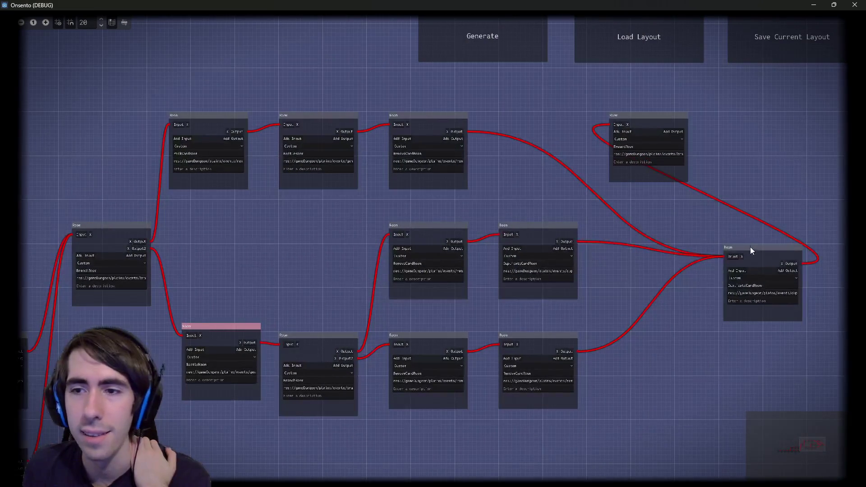
pyautogui.moveTo(752, 251)
pyautogui.mouseDown()
pyautogui.moveTo(714, 261)
pyautogui.moveTo(686, 249)
pyautogui.mouseUp()
pyautogui.moveTo(667, 119); pyautogui.dragTo(851, 113)
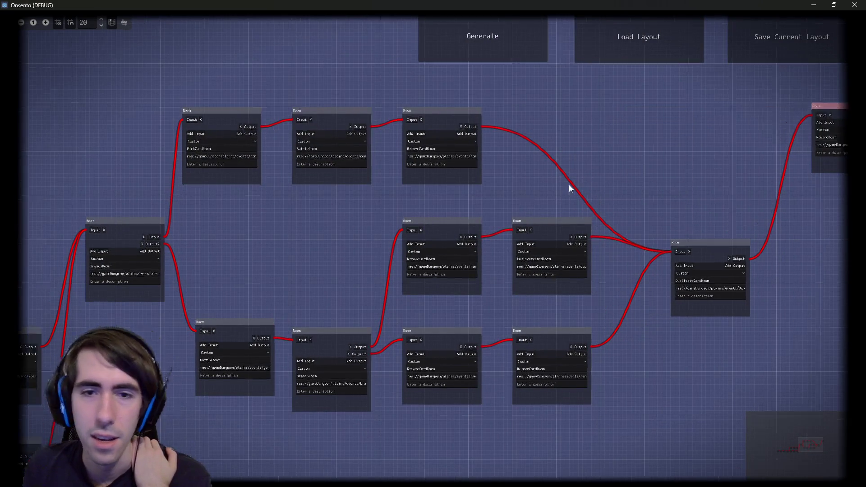
# Check PickCardRoom, RemoveCardRoom and BattleRoom, then box-select the four card-editing rooms
pyautogui.scroll(3, 389, 126)
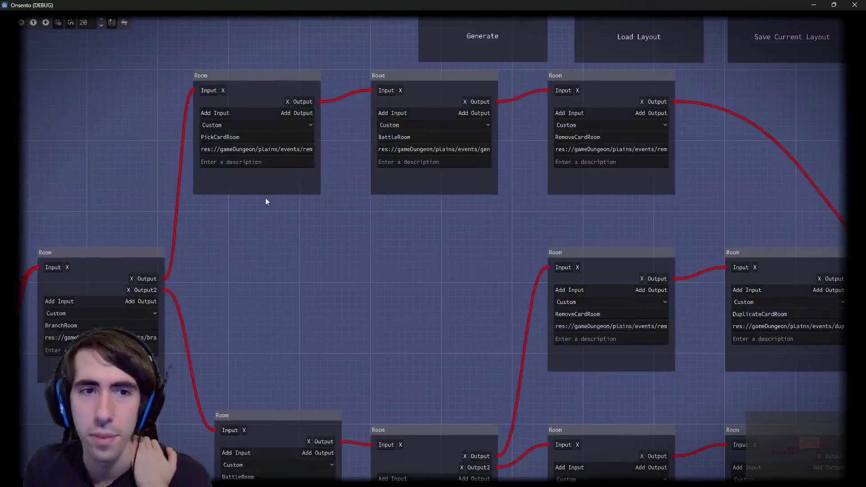
pyautogui.click(266, 198)
pyautogui.click(581, 111)
pyautogui.click(435, 176)
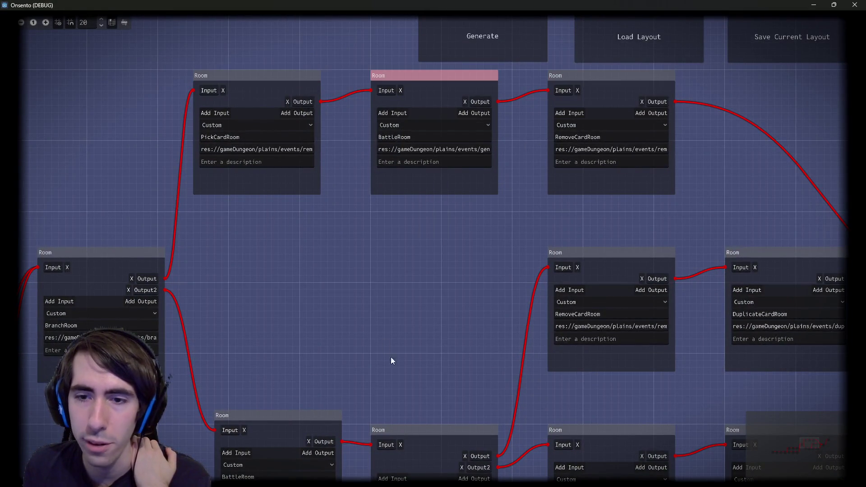
pyautogui.moveTo(390, 361)
pyautogui.mouseDown()
pyautogui.moveTo(405, 164)
pyautogui.moveTo(291, 208)
pyautogui.mouseUp()
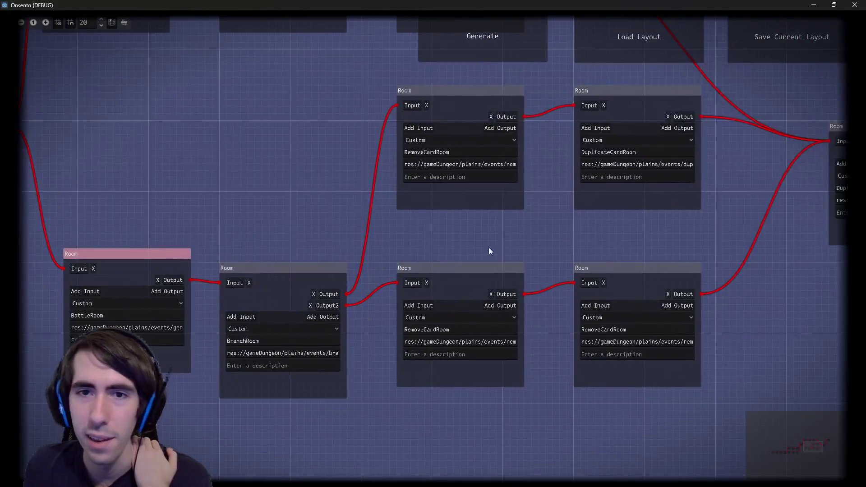
pyautogui.moveTo(686, 420); pyautogui.dragTo(394, 105)
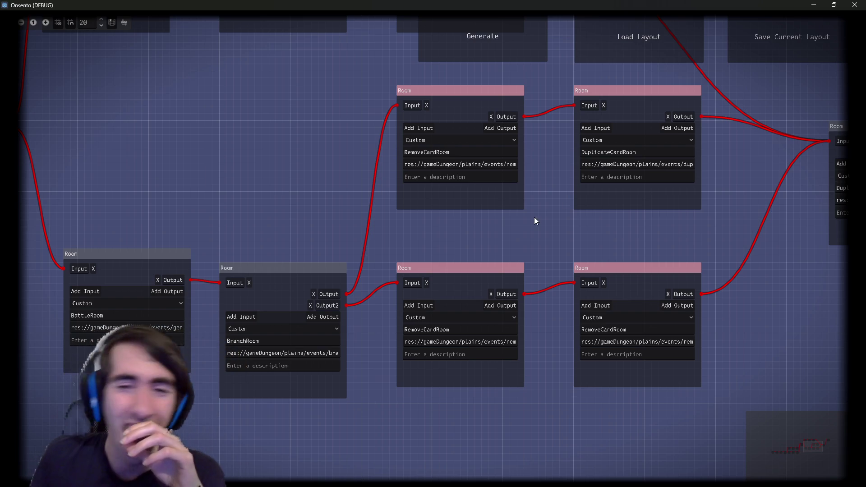
# Zoom out, generate three new dungeon layouts, and close the debug game window
pyautogui.scroll(-3, 428, 239)
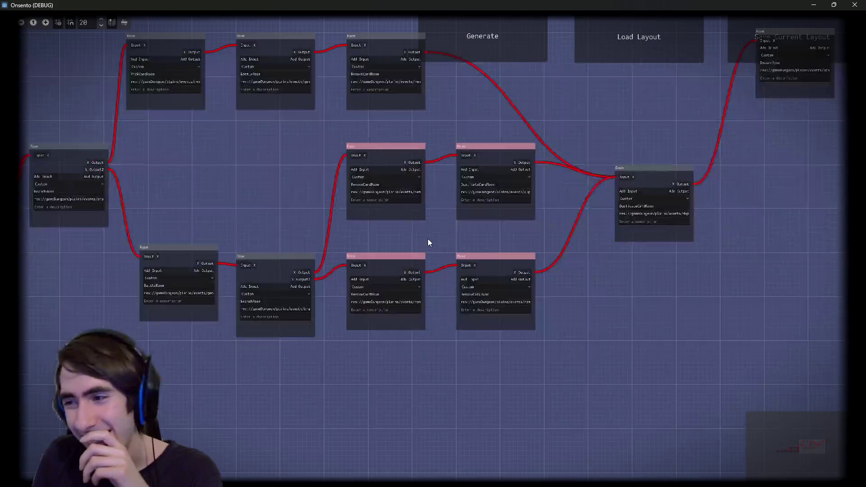
pyautogui.scroll(-3, 428, 239)
pyautogui.scroll(-4, 379, 373)
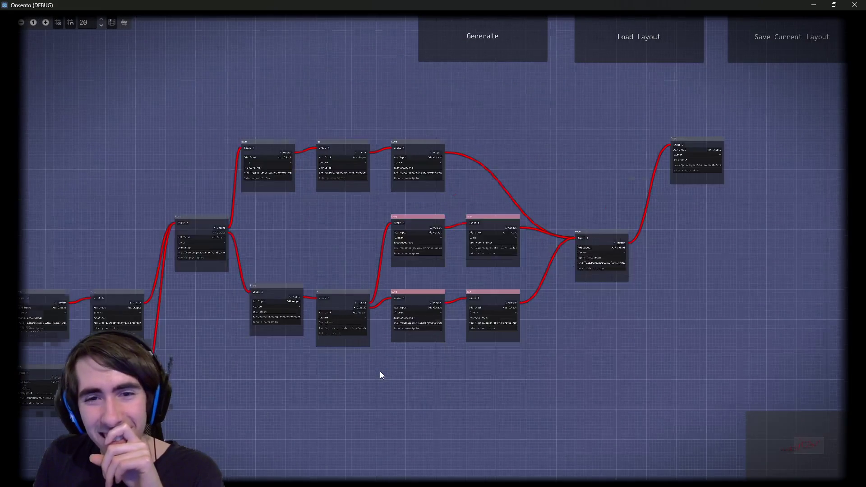
pyautogui.click(488, 53)
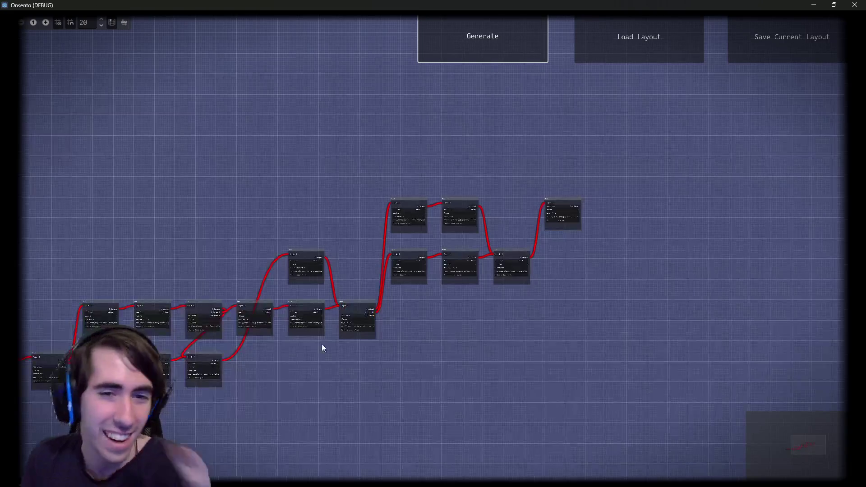
pyautogui.click(470, 54)
pyautogui.click(467, 53)
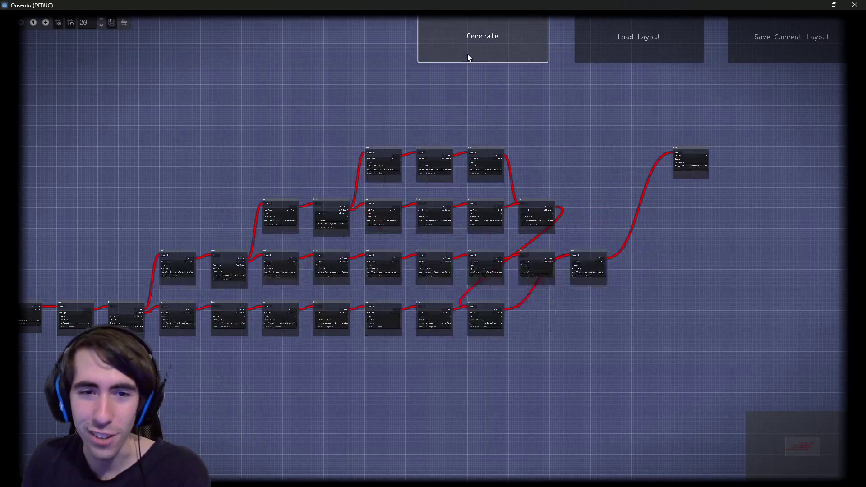
pyautogui.click(855, 4)
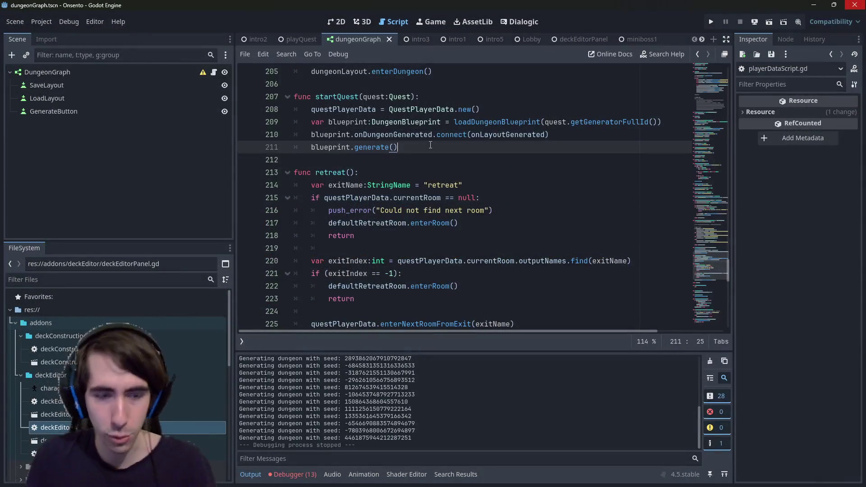
# Search Quick Open for 'dungeongenerat' without opening anything, then expand and collapse cardGameplay
pyautogui.hotkey('shift', 'alt', 'o')
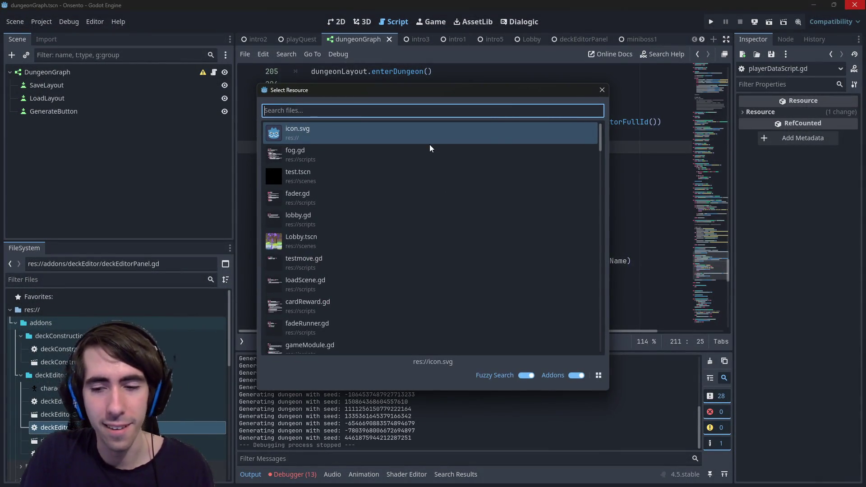
pyautogui.write('dungeon')
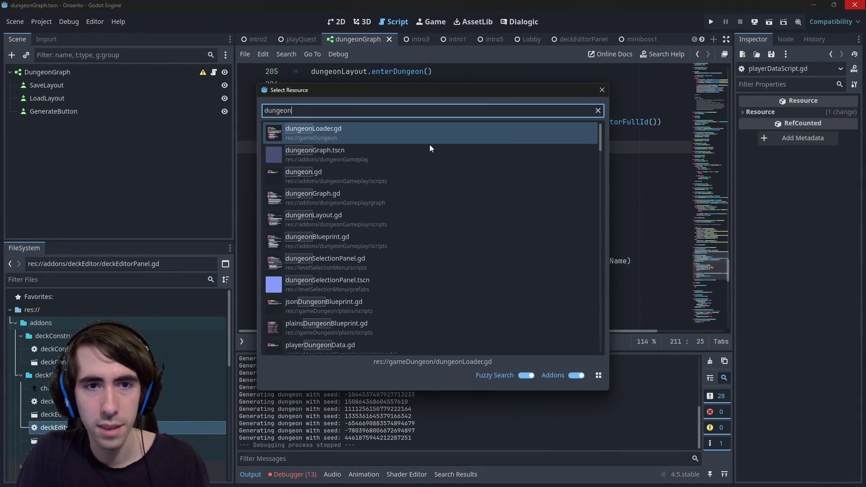
pyautogui.write('generat')
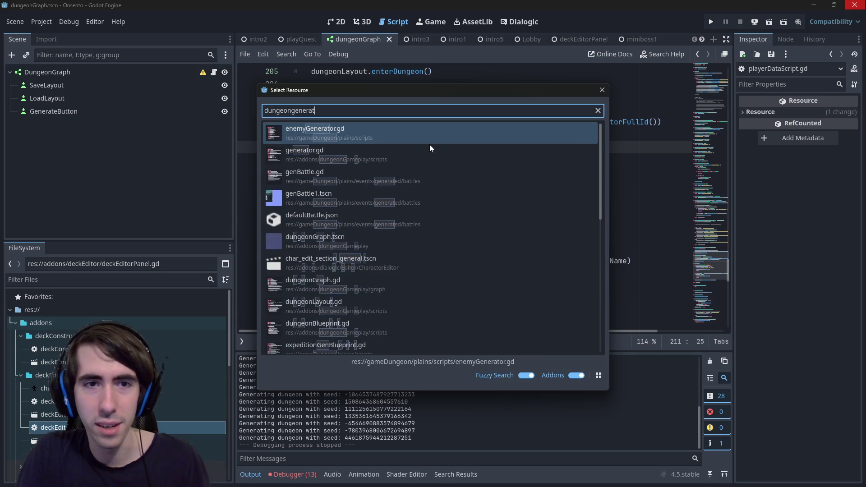
pyautogui.press('Escape')
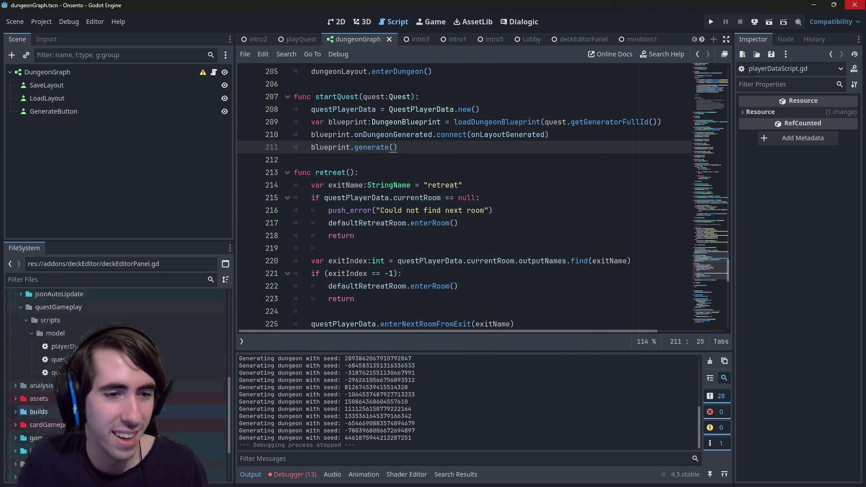
pyautogui.doubleClick(52, 356)
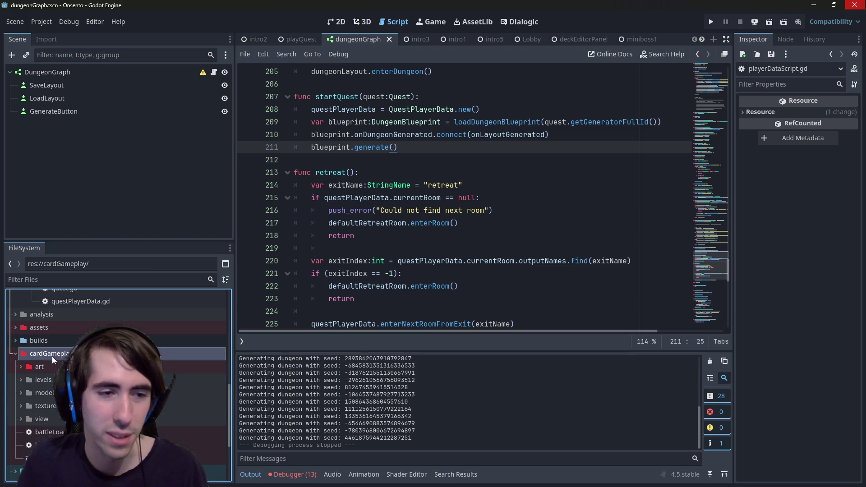
pyautogui.scroll(-2, 56, 358)
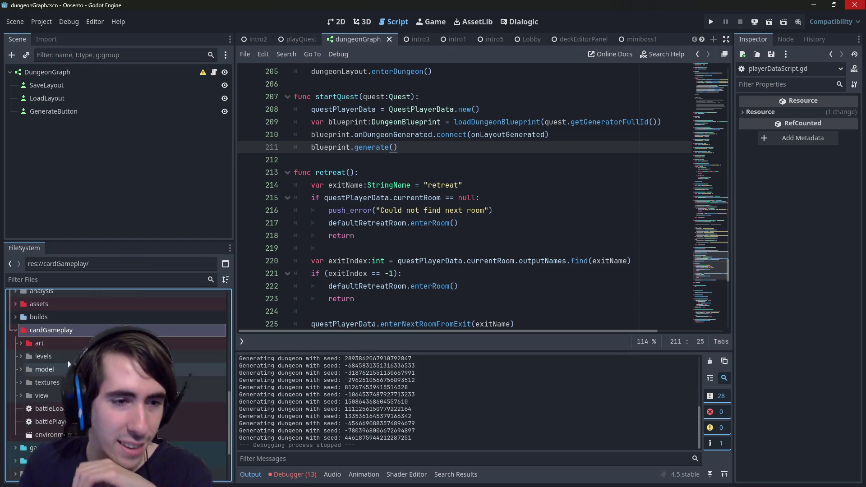
pyautogui.scroll(-2, 56, 364)
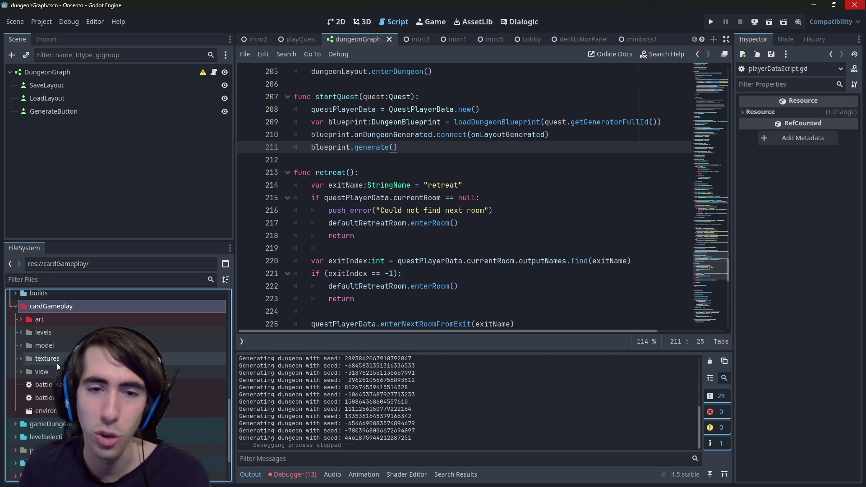
pyautogui.doubleClick(60, 307)
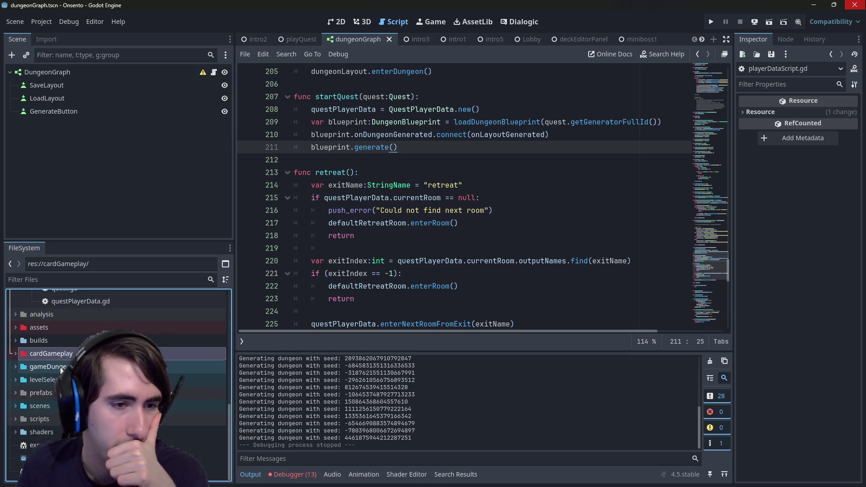
# Expand gameDungeon and plains in FileSystem down to the duplicateCardEvent folder
pyautogui.click(45, 367)
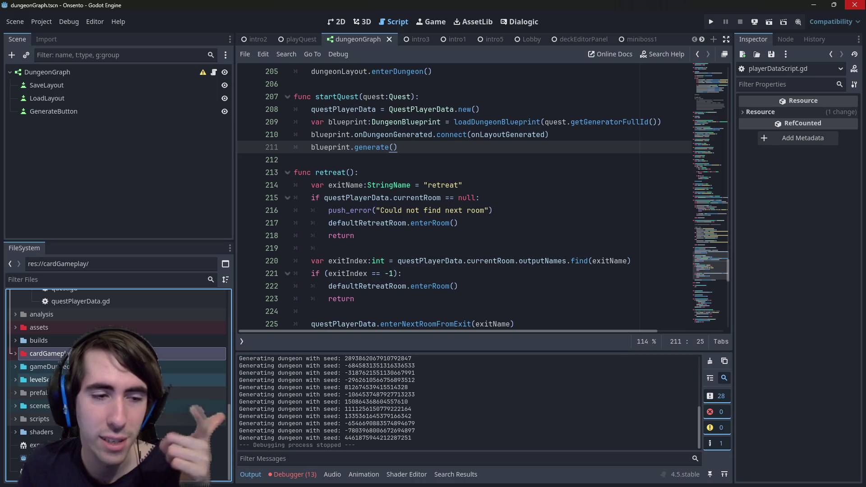
pyautogui.doubleClick(45, 367)
pyautogui.scroll(-4, 45, 383)
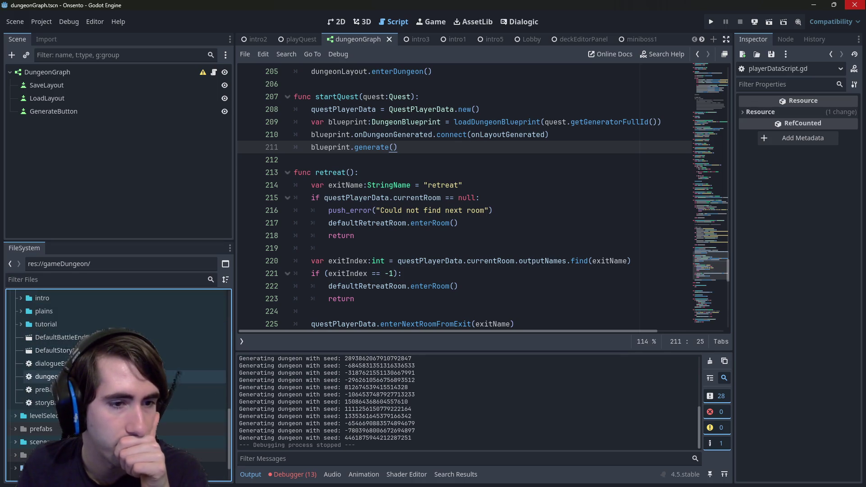
pyautogui.scroll(2, 74, 321)
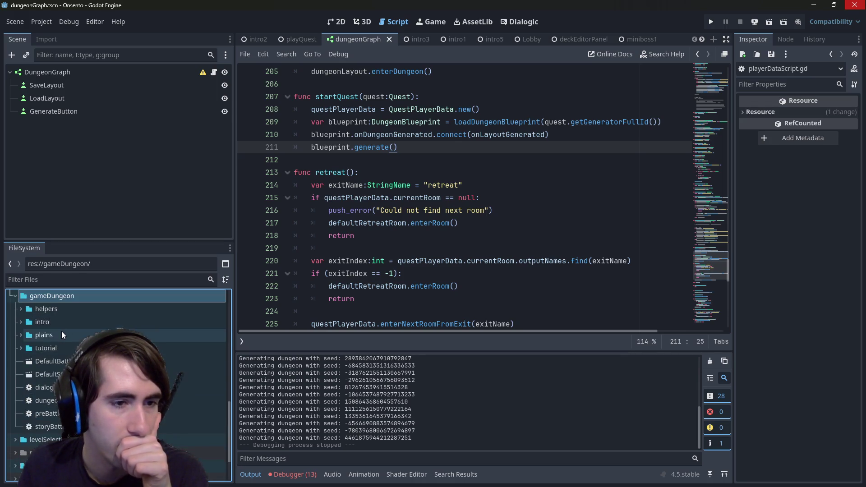
pyautogui.doubleClick(59, 335)
pyautogui.scroll(-2, 58, 334)
pyautogui.doubleClick(63, 368)
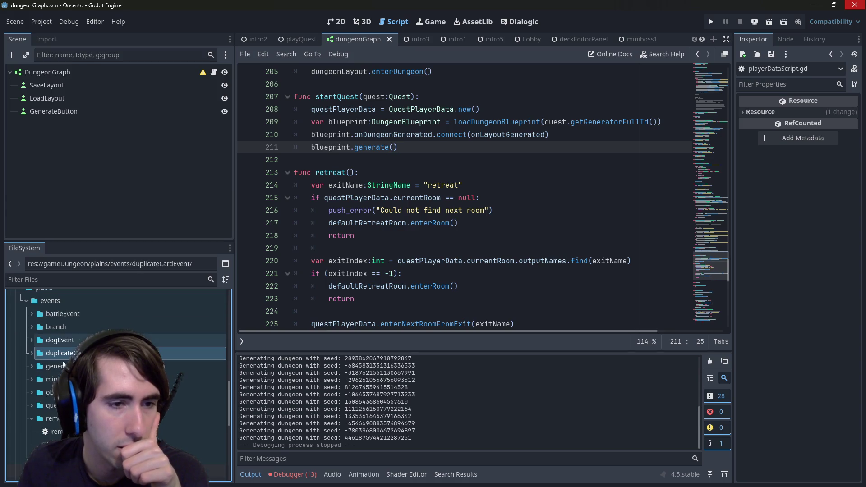
pyautogui.scroll(-5, 118, 384)
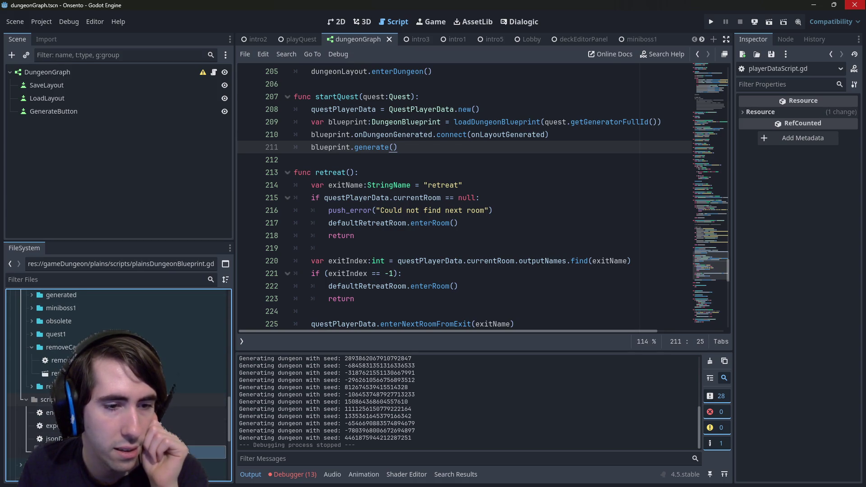
# Open expeditionGenBlueprint.gd at the branch index code near line 428 and run the current scene
pyautogui.doubleClick(52, 426)
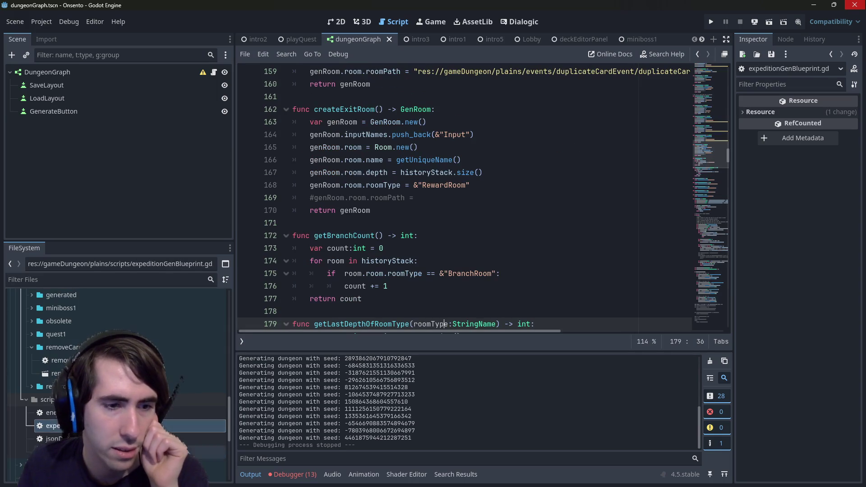
pyautogui.doubleClick(52, 451)
pyautogui.scroll(5, 399, 281)
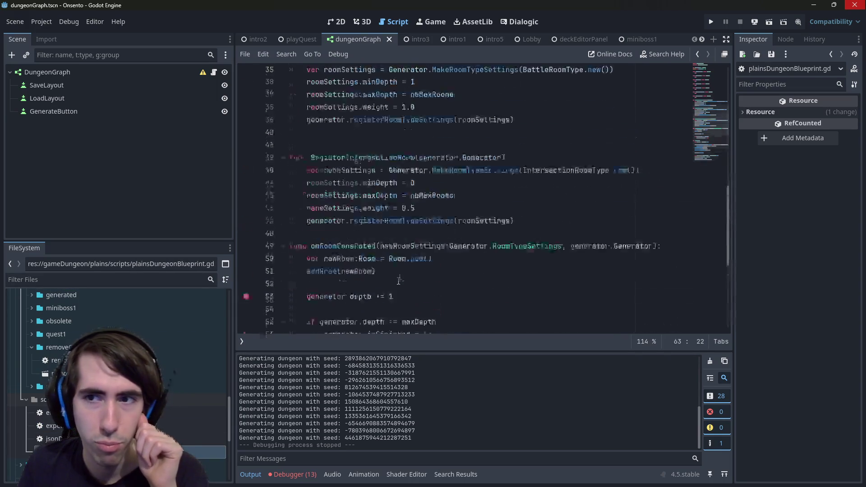
pyautogui.doubleClick(52, 426)
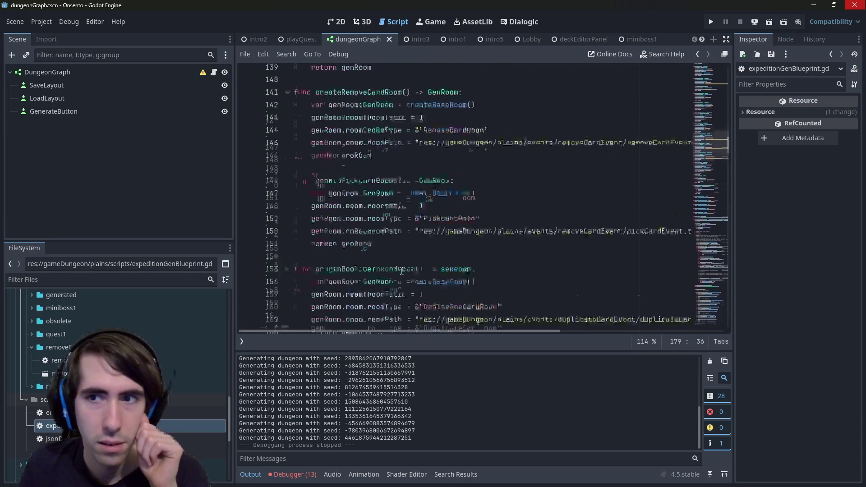
pyautogui.scroll(-13, 401, 271)
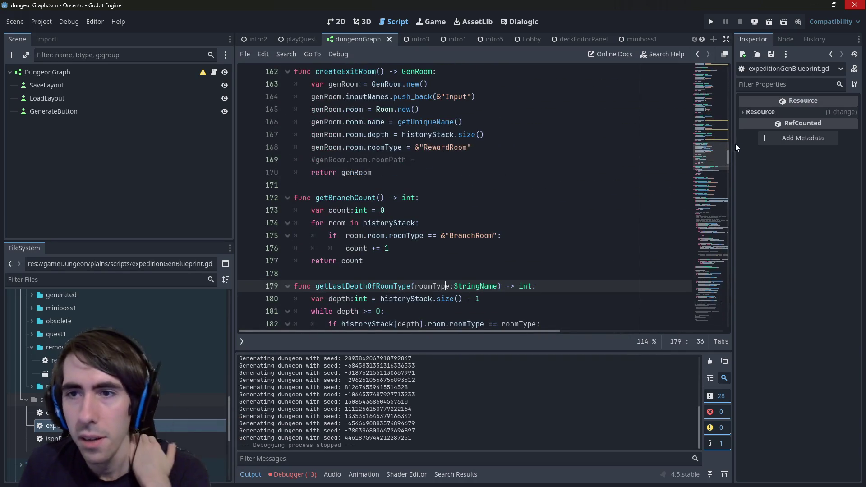
pyautogui.moveTo(711, 154); pyautogui.dragTo(699, 280)
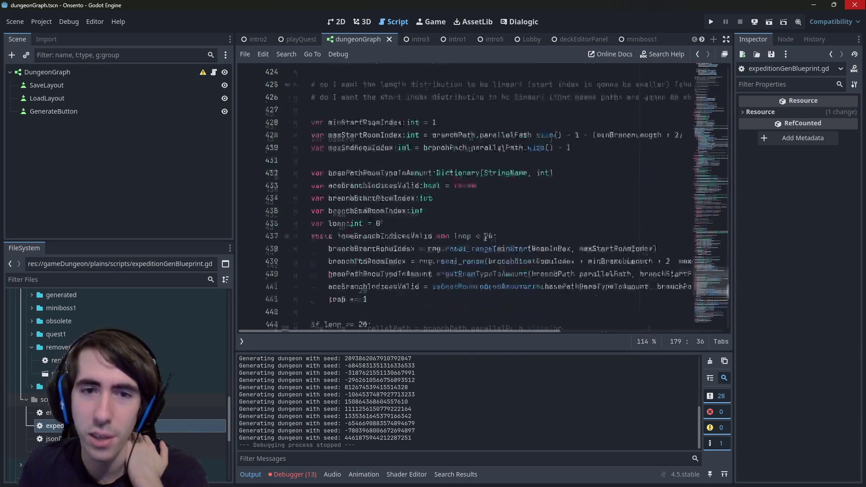
pyautogui.click(771, 23)
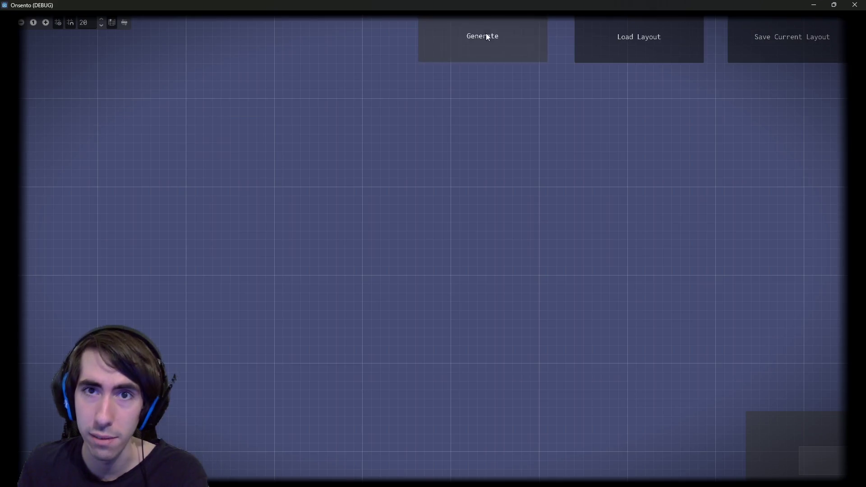
# Generate a dungeon graph, pan to later rooms, and select BranchRoom, PickCardRoom and BattleRoom nodes
pyautogui.click(486, 33)
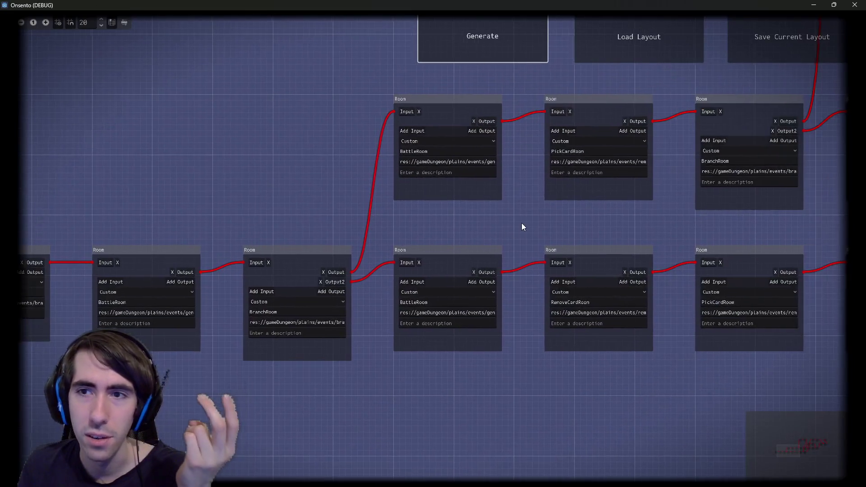
pyautogui.moveTo(522, 226); pyautogui.dragTo(352, 251)
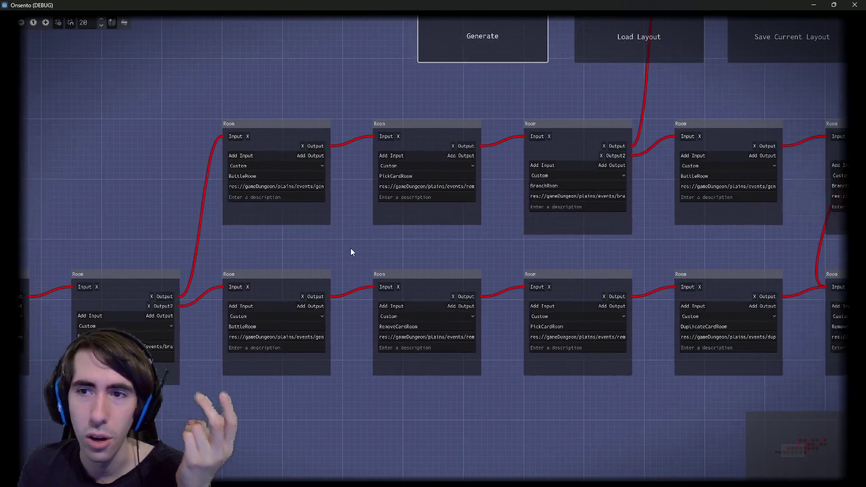
pyautogui.moveTo(547, 243); pyautogui.dragTo(464, 293)
pyautogui.moveTo(238, 98); pyautogui.dragTo(584, 266)
pyautogui.moveTo(159, 221); pyautogui.dragTo(172, 288)
pyautogui.moveTo(567, 88); pyautogui.dragTo(572, 183)
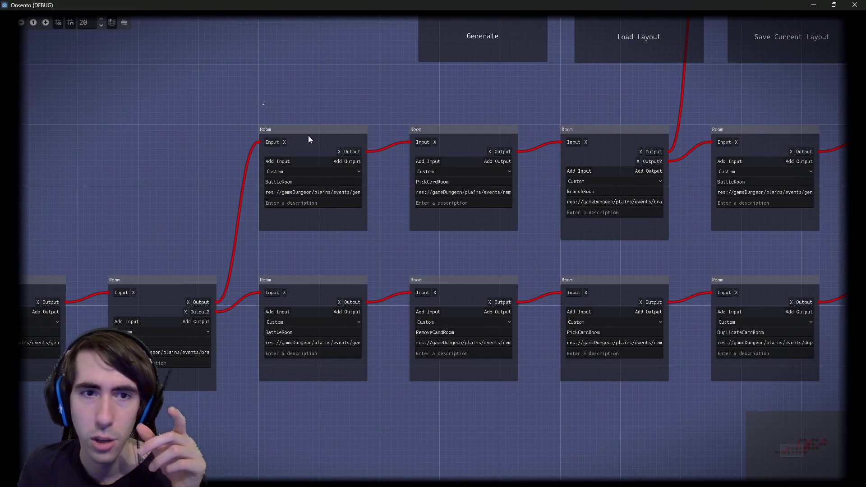
pyautogui.moveTo(309, 139)
pyautogui.mouseDown()
pyautogui.moveTo(473, 229)
pyautogui.moveTo(490, 253)
pyautogui.moveTo(519, 177)
pyautogui.moveTo(476, 193)
pyautogui.moveTo(463, 297)
pyautogui.moveTo(465, 277)
pyautogui.mouseUp()
# Zoom in on the second BranchRoom node, then close the game
pyautogui.scroll(-3, 481, 285)
pyautogui.scroll(2, 465, 276)
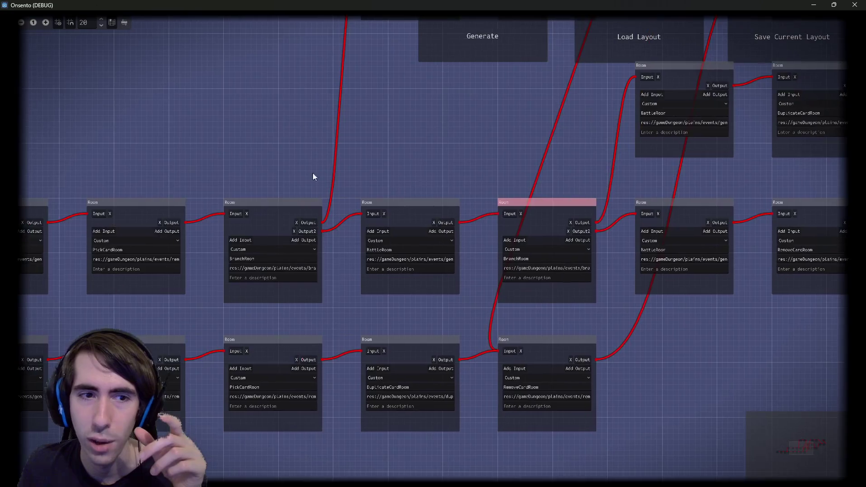
pyautogui.moveTo(286, 162); pyautogui.dragTo(245, 270)
pyautogui.scroll(2, 404, 242)
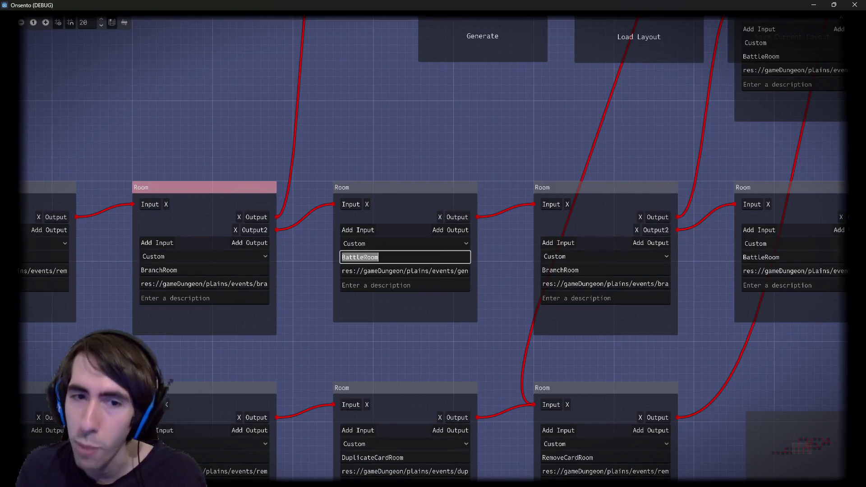
pyautogui.scroll(-2, 439, 135)
pyautogui.click(856, 4)
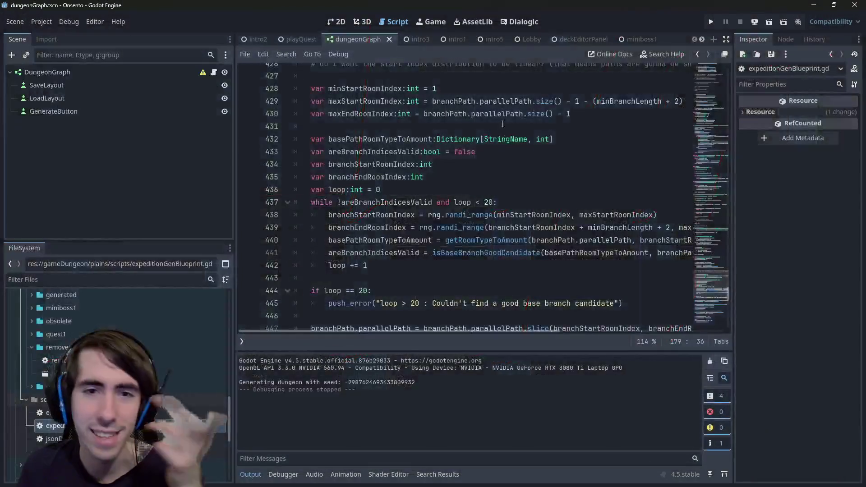
# Comment out the last two generateBranch calls with Ctrl+K and rerun the scene
pyautogui.scroll(-5, 478, 275)
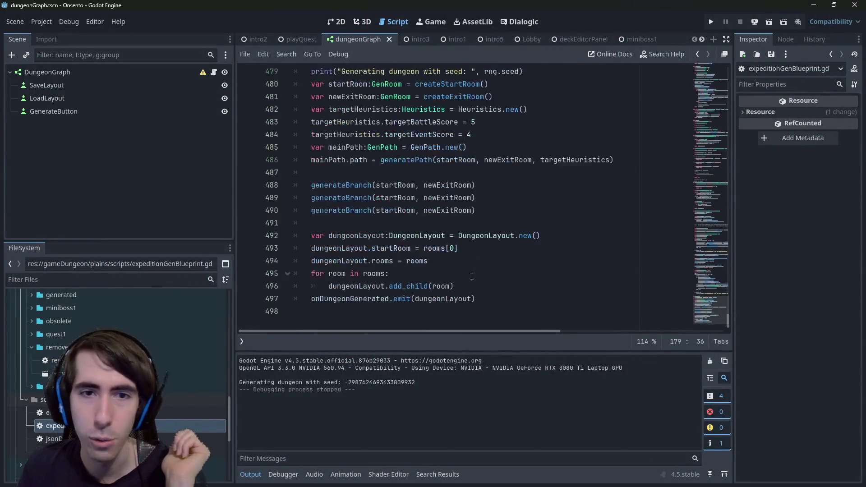
pyautogui.moveTo(482, 210)
pyautogui.mouseDown()
pyautogui.moveTo(361, 212)
pyautogui.moveTo(238, 198)
pyautogui.mouseUp()
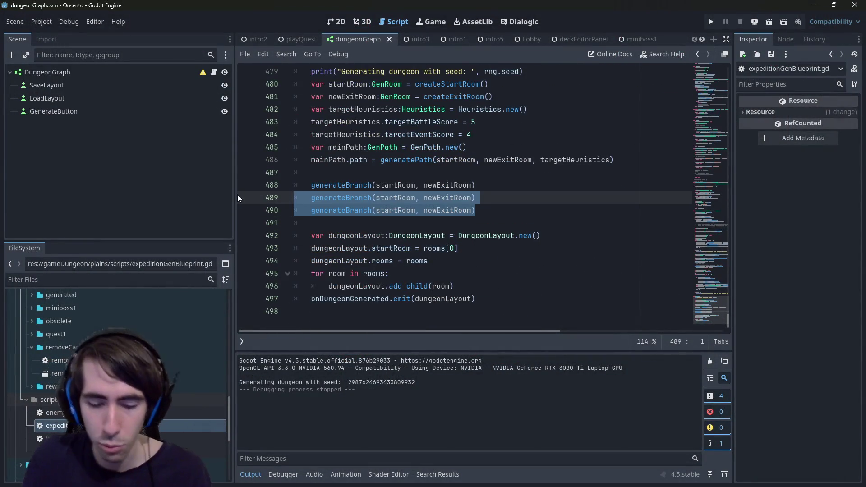
pyautogui.hotkey('ctrl', 'k')
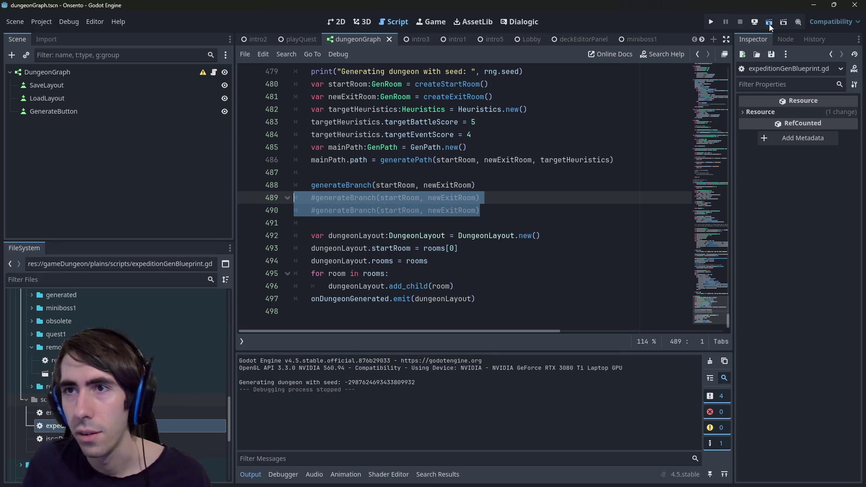
pyautogui.click(770, 24)
pyautogui.moveTo(478, 185); pyautogui.dragTo(209, 195)
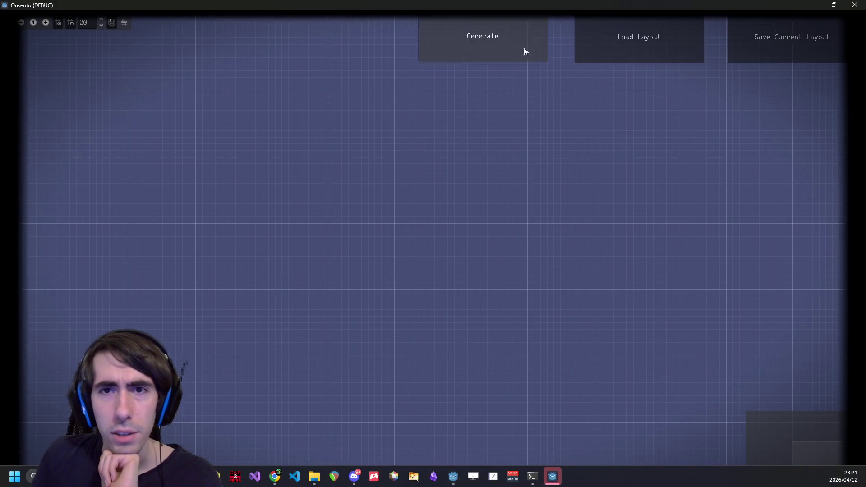
# Generate four single-branch room graphs, viewing the whole chain, then close the game
pyautogui.click(524, 48)
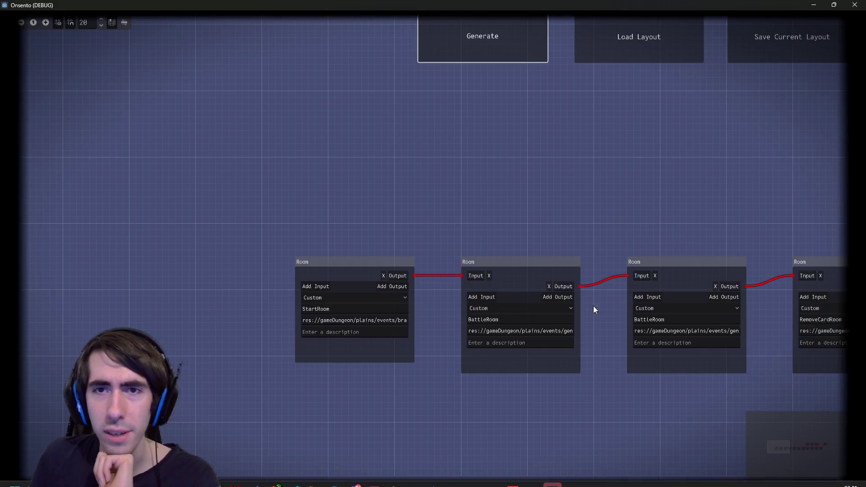
pyautogui.scroll(-4, 214, 258)
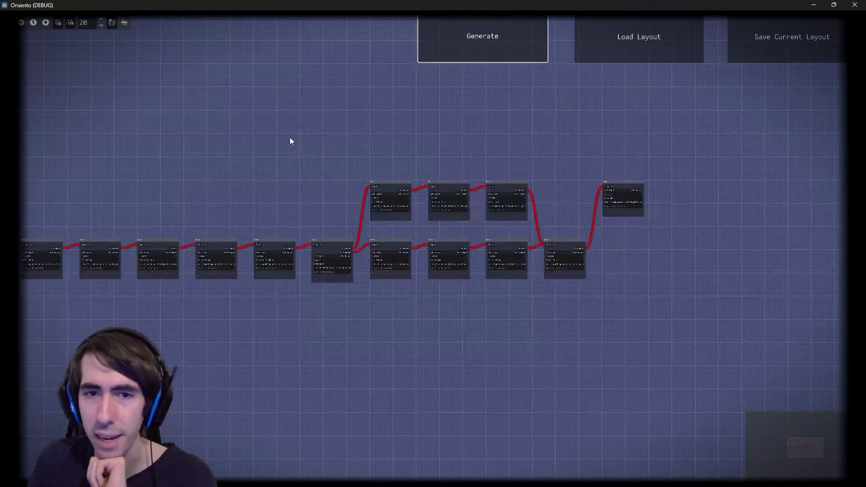
pyautogui.moveTo(291, 138); pyautogui.dragTo(535, 305)
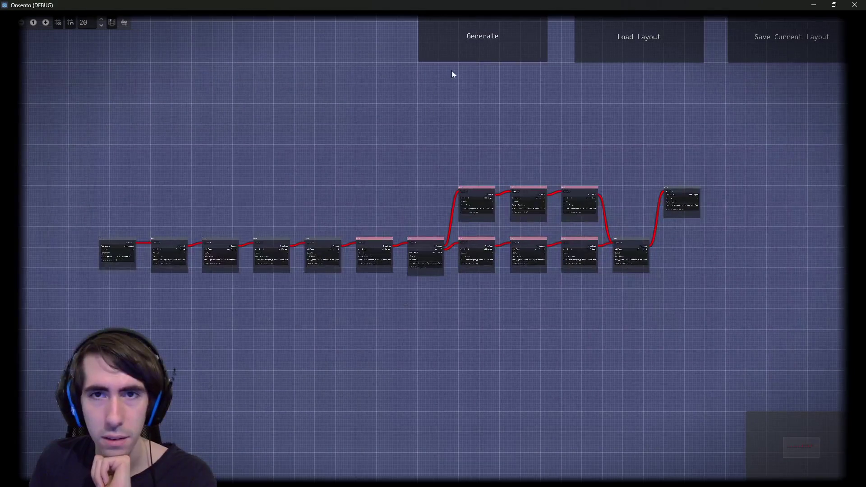
pyautogui.click(485, 39)
pyautogui.click(484, 39)
pyautogui.click(484, 39)
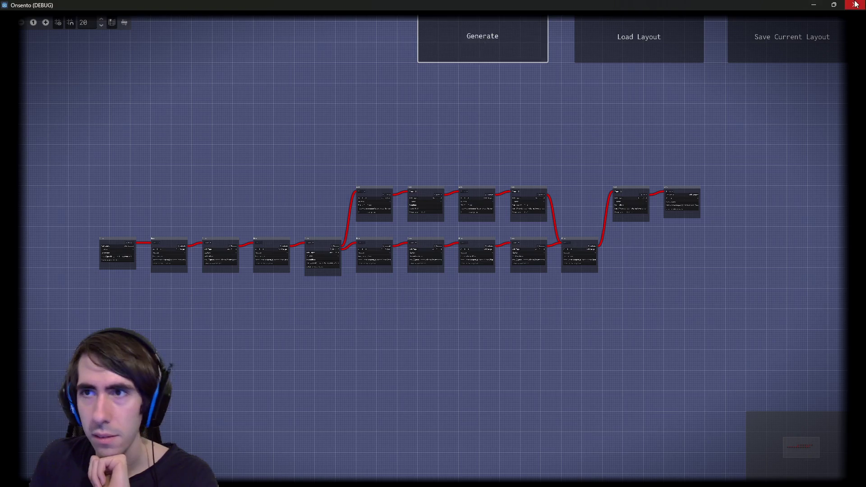
pyautogui.click(855, 4)
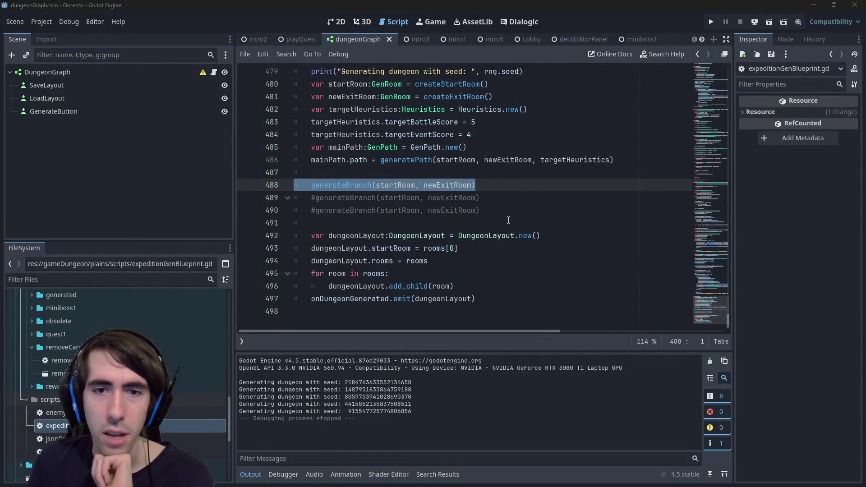
# Uncomment the generateBranch calls, duplicate them to nine, and fix the indentation of the extra lines
pyautogui.moveTo(509, 221); pyautogui.dragTo(255, 197)
pyautogui.hotkey('ctrl', 'k')
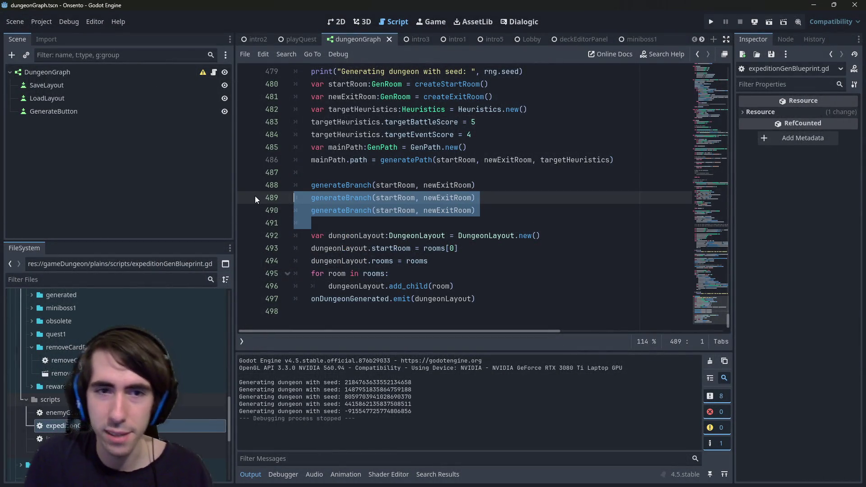
pyautogui.hotkey('ctrl', 'shift', 'd')
pyautogui.hotkey('ctrl', 'shift', 'd')
pyautogui.hotkey('ctrl', 'shift', 'd')
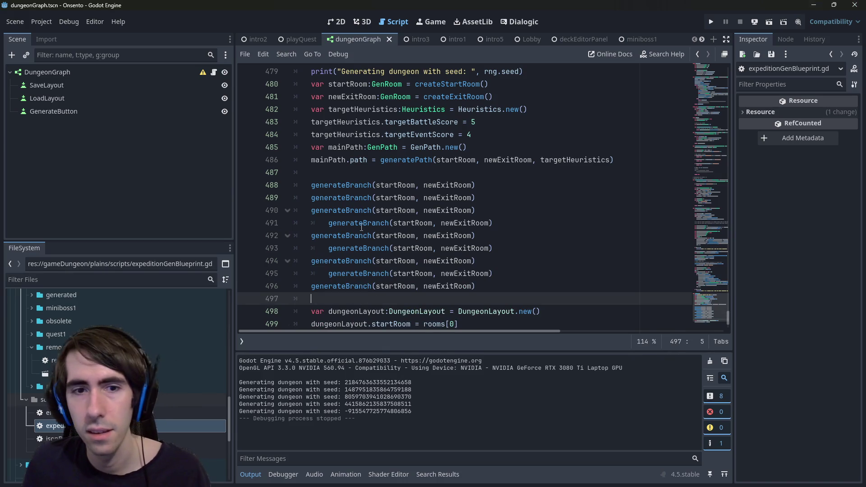
pyautogui.click(323, 220)
pyautogui.click(329, 248)
pyautogui.press('BackSpace')
pyautogui.click(329, 273)
pyautogui.press('BackSpace')
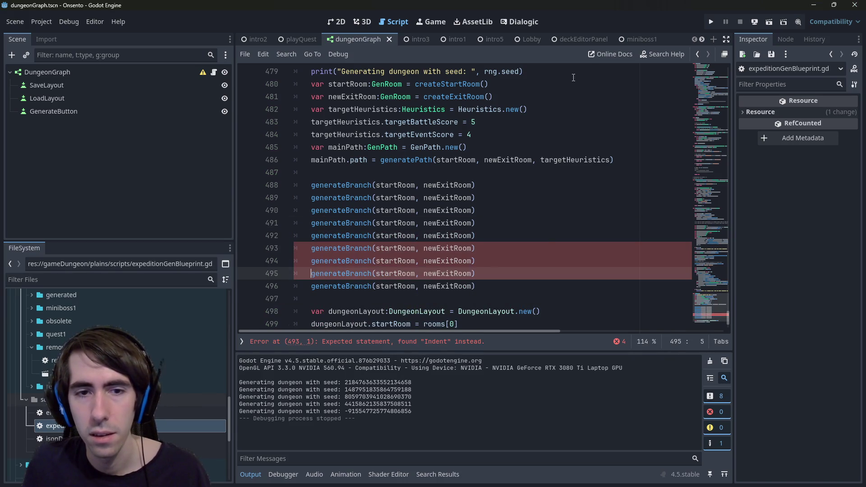
# Run the scene with nine generateBranch calls and bring the game window forward
pyautogui.click(772, 23)
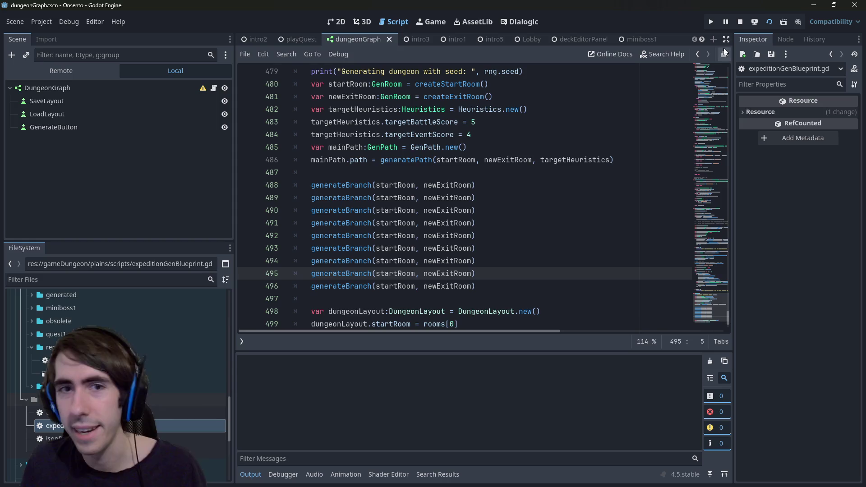
pyautogui.moveTo(473, 134); pyautogui.dragTo(311, 109)
pyautogui.click(497, 160)
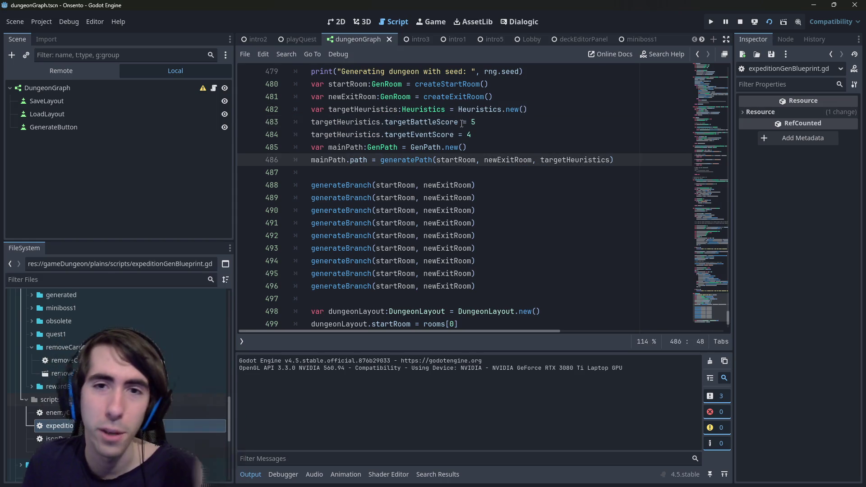
pyautogui.click(557, 480)
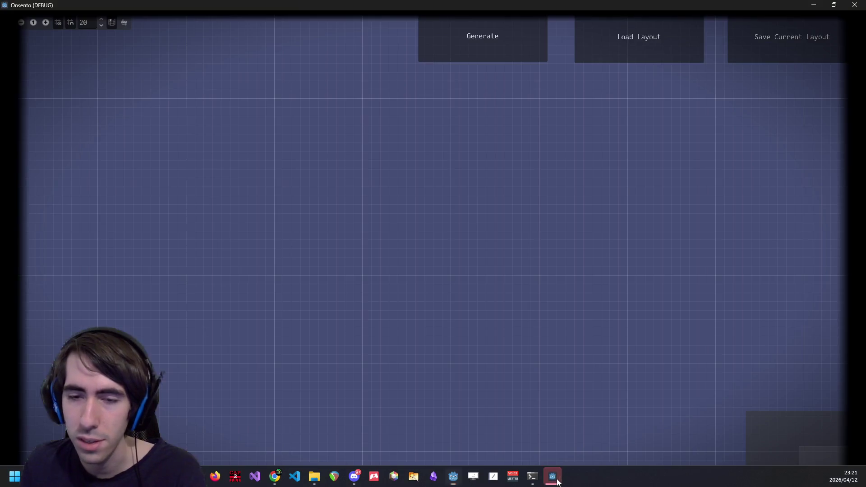
# Generate a new dungeon graph and spread several room nodes further right
pyautogui.click(516, 41)
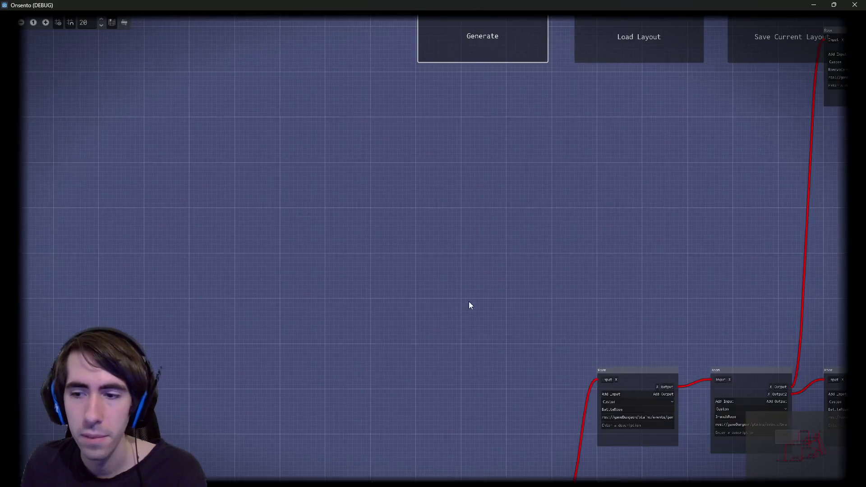
pyautogui.scroll(-1, 735, 261)
pyautogui.scroll(-5, 527, 236)
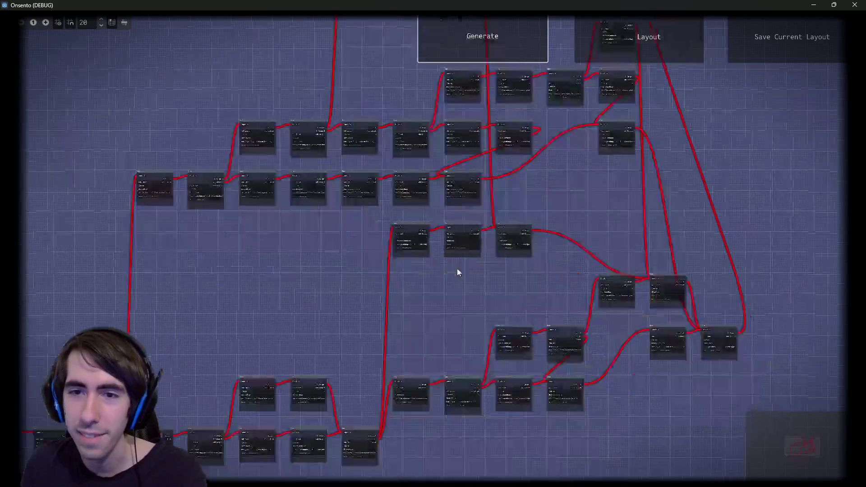
pyautogui.moveTo(447, 233); pyautogui.dragTo(507, 288)
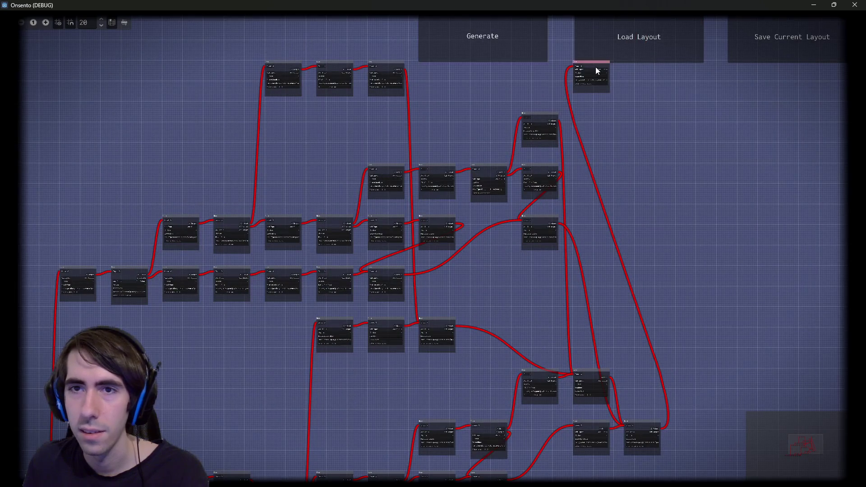
pyautogui.moveTo(596, 68); pyautogui.dragTo(833, 215)
pyautogui.moveTo(383, 228)
pyautogui.mouseDown()
pyautogui.moveTo(507, 248)
pyautogui.moveTo(478, 223)
pyautogui.mouseUp()
pyautogui.moveTo(539, 176); pyautogui.dragTo(607, 185)
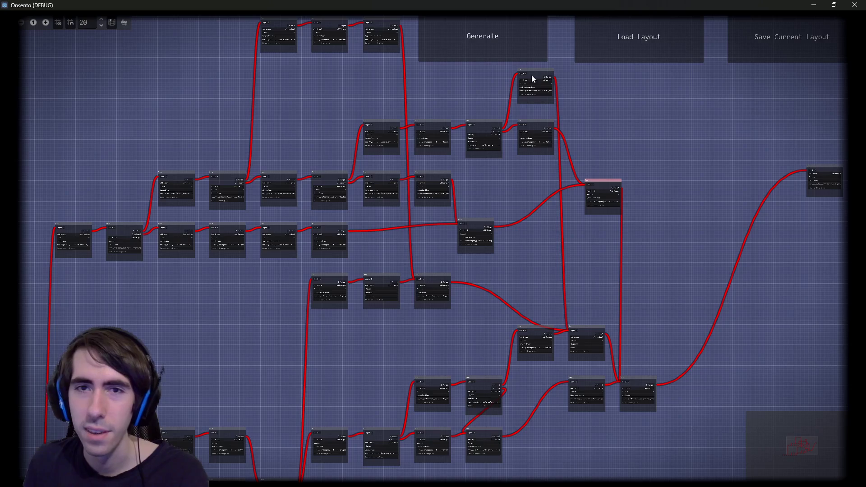
# Pan across the densely branched dungeon graph to inspect its rooms
pyautogui.scroll(-3, 419, 188)
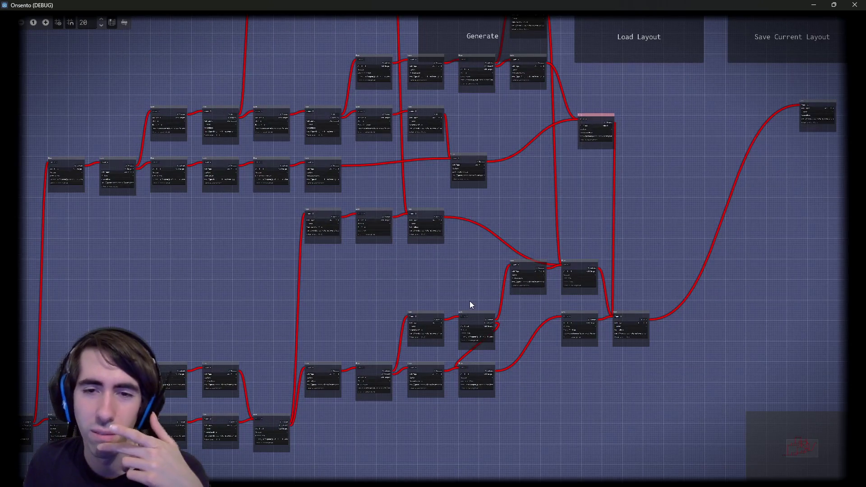
pyautogui.moveTo(350, 300); pyautogui.dragTo(528, 296)
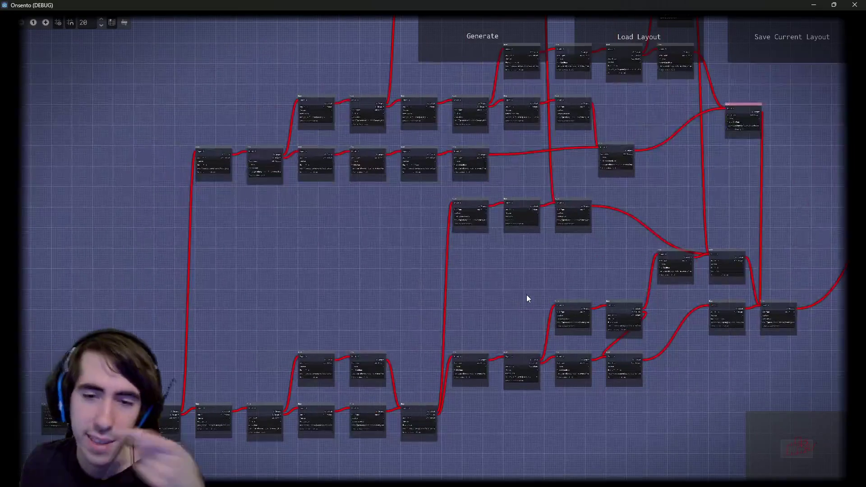
pyautogui.hscroll(5, 590, 252)
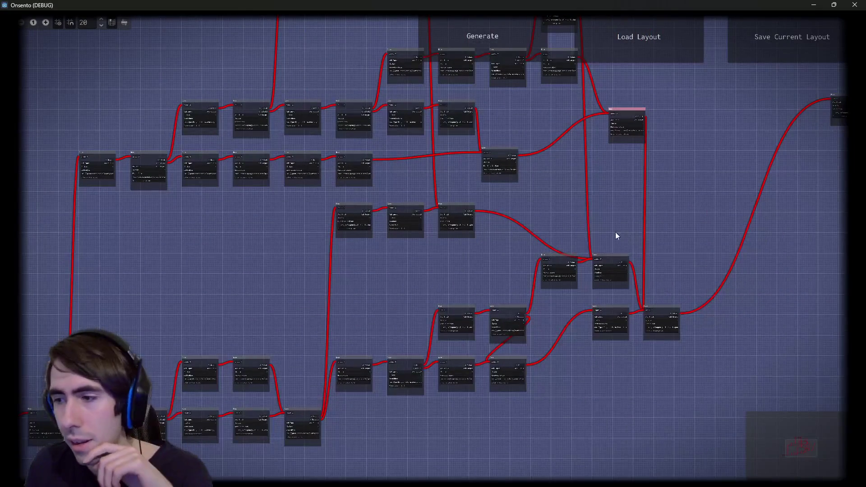
pyautogui.hscroll(-9, 521, 254)
pyautogui.scroll(4, 500, 234)
pyautogui.hscroll(5, 499, 234)
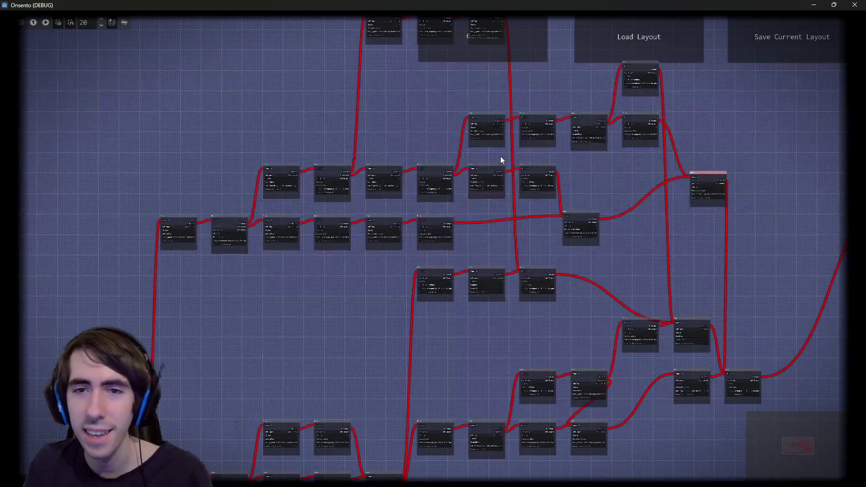
pyautogui.click(473, 185)
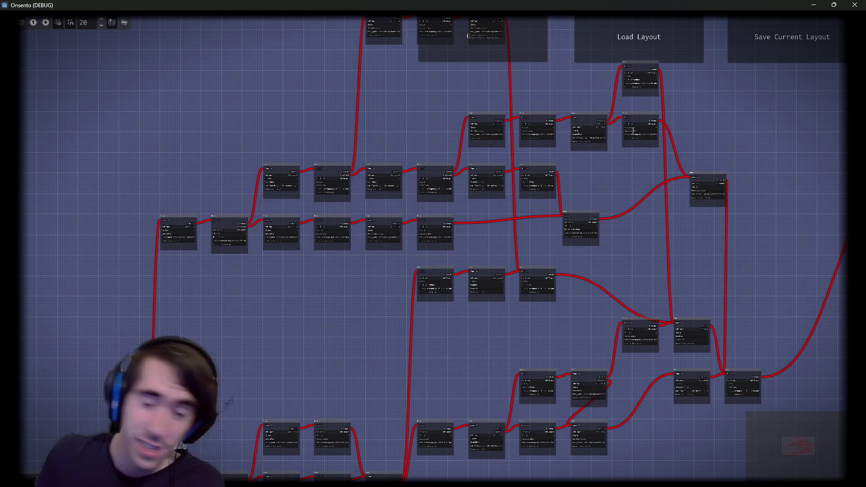
pyautogui.moveTo(679, 274)
pyautogui.mouseDown()
pyautogui.moveTo(435, 277)
pyautogui.moveTo(503, 227)
pyautogui.mouseUp()
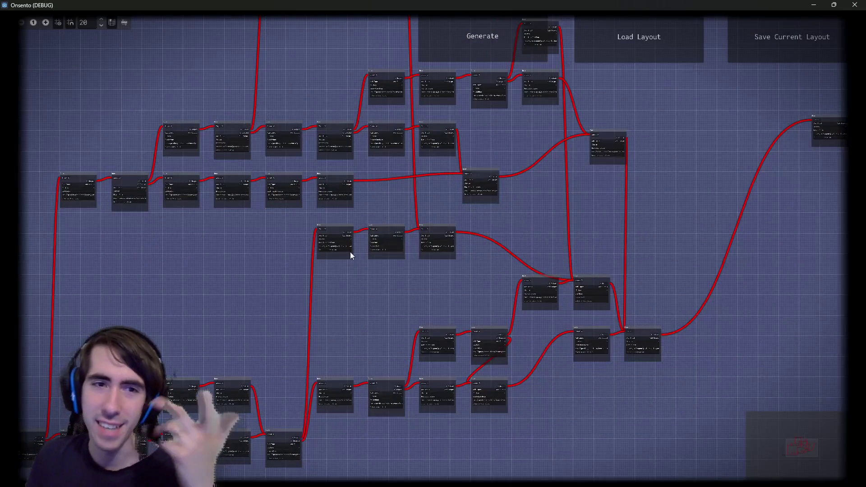
pyautogui.moveTo(350, 251); pyautogui.dragTo(507, 191)
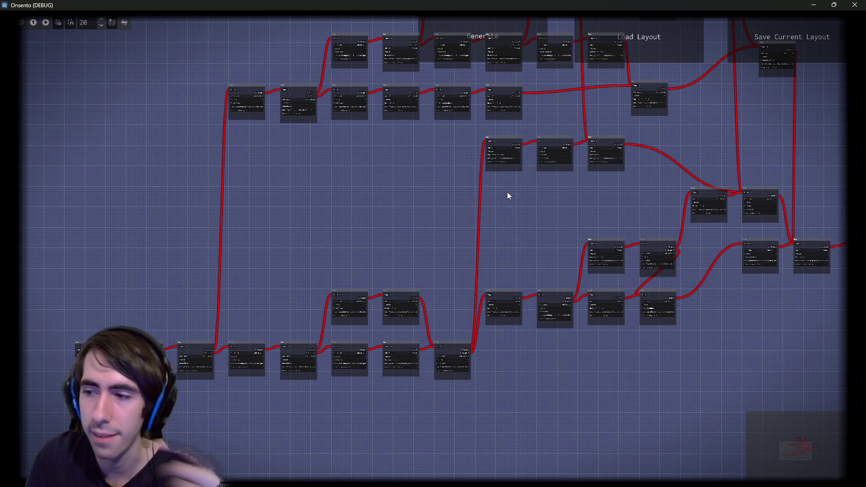
pyautogui.moveTo(507, 192); pyautogui.dragTo(465, 203)
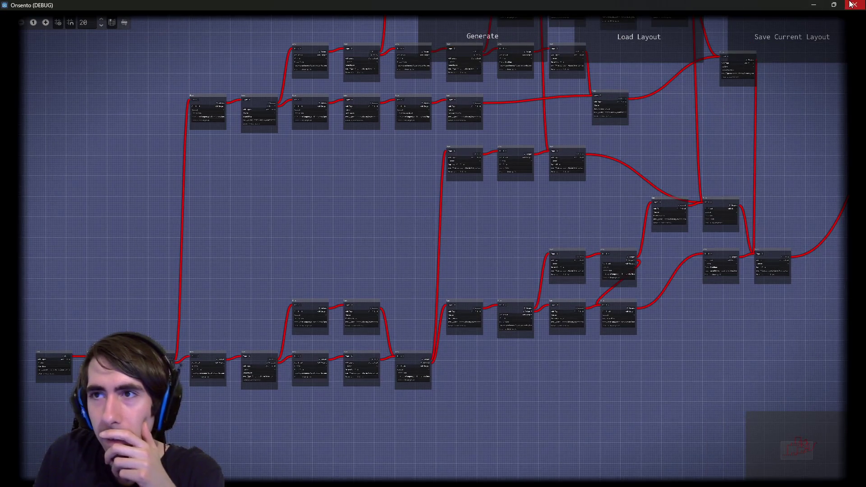
# Close the running game and place the caret on the targetBattleScore line
pyautogui.click(852, 4)
pyautogui.scroll(2, 498, 198)
pyautogui.click(497, 198)
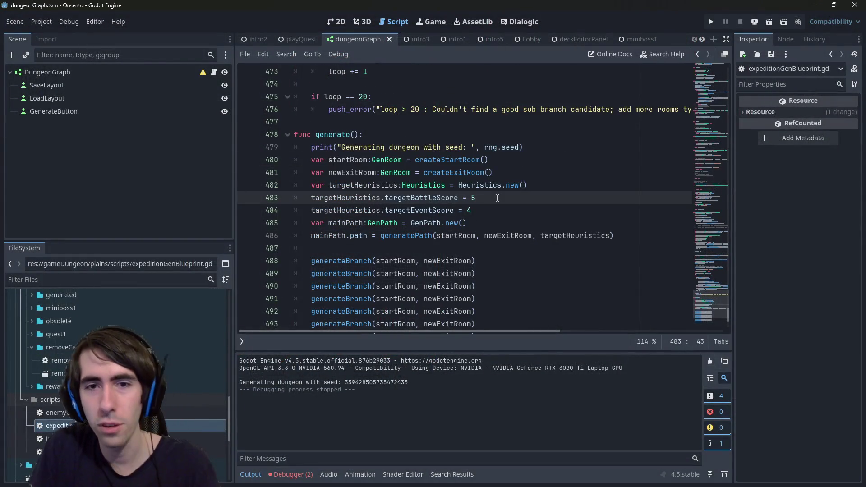
# Change lines 483–484 to targetBattleScore = 10 and targetEventScore = 7, then save and run with F6
pyautogui.press('Down')
pyautogui.press('Up')
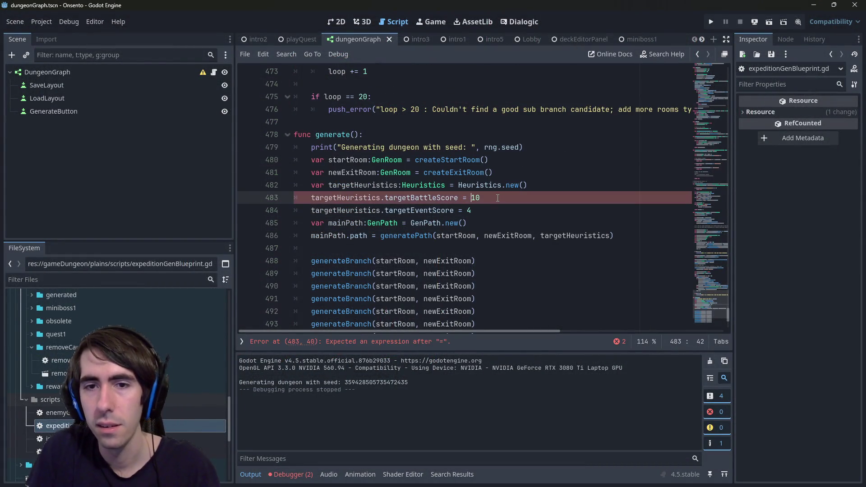
pyautogui.press('Left')
pyautogui.press('Left')
pyautogui.press('BackSpace')
pyautogui.press('Down')
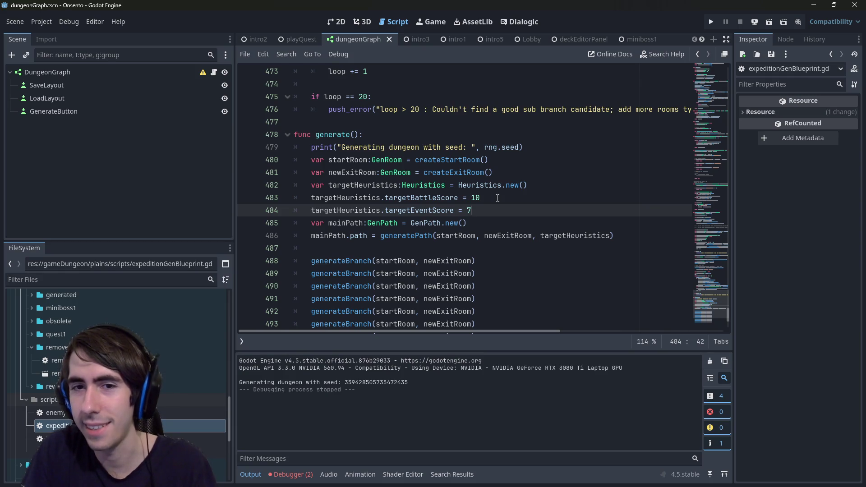
pyautogui.press('F6')
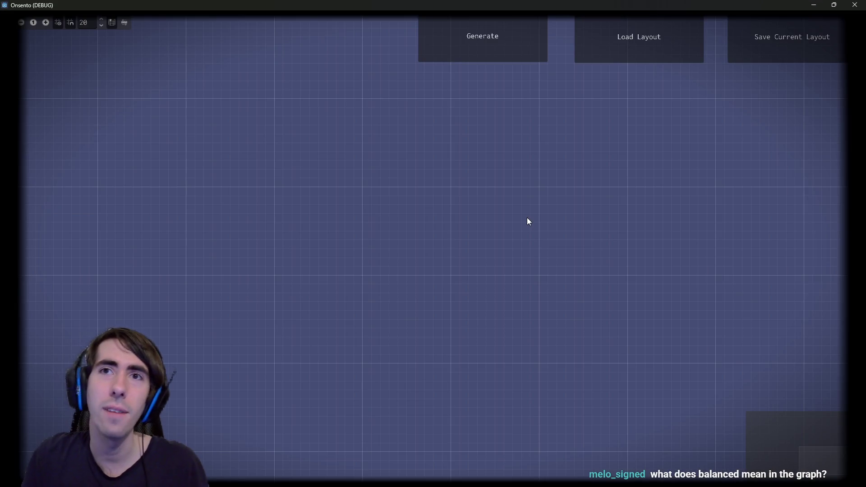
# Pan the running game's canvas and drag room nodes to lay out the generated dungeon graph
pyautogui.scroll(-3, 542, 190)
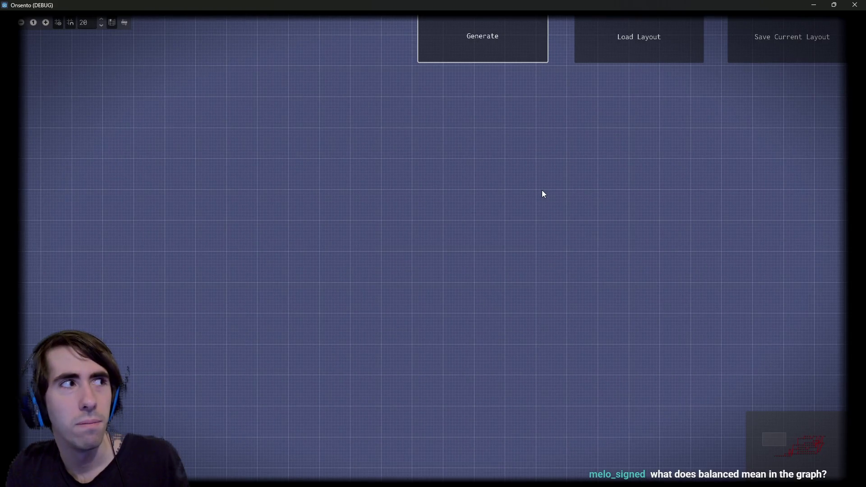
pyautogui.moveTo(542, 190)
pyautogui.mouseDown()
pyautogui.moveTo(526, 204)
pyautogui.moveTo(183, 196)
pyautogui.moveTo(308, 180)
pyautogui.mouseUp()
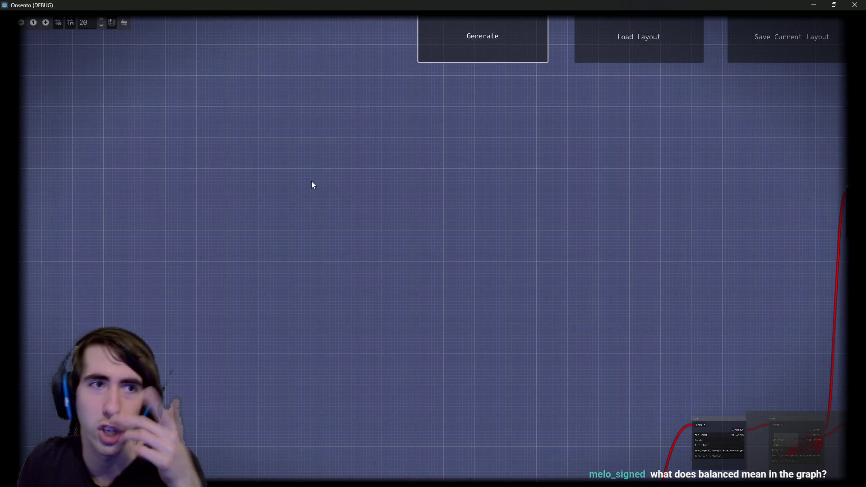
pyautogui.moveTo(576, 310); pyautogui.dragTo(463, 186)
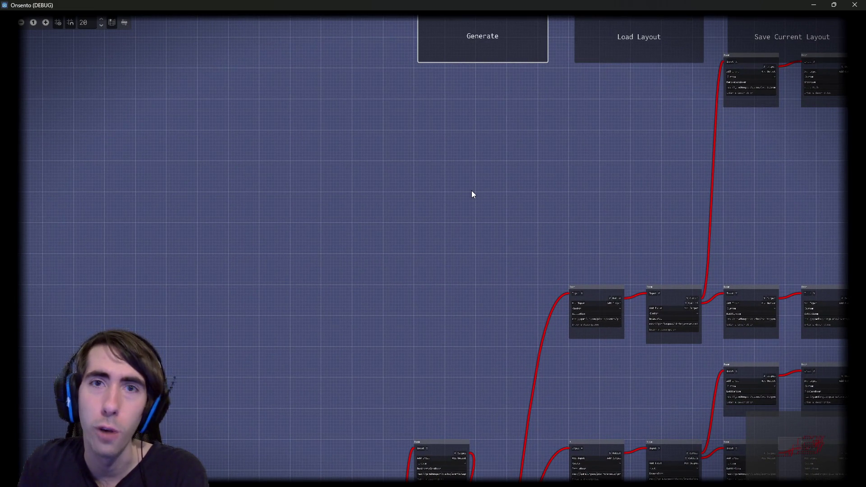
pyautogui.scroll(-5, 379, 196)
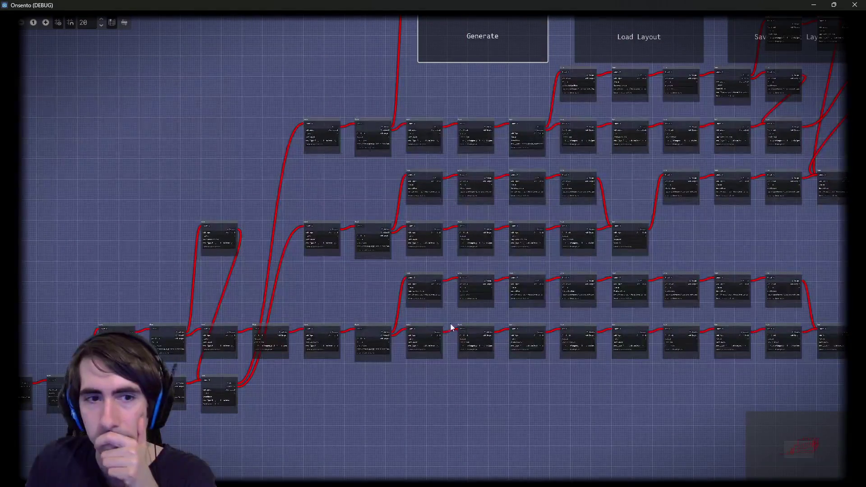
pyautogui.moveTo(452, 328); pyautogui.dragTo(551, 256)
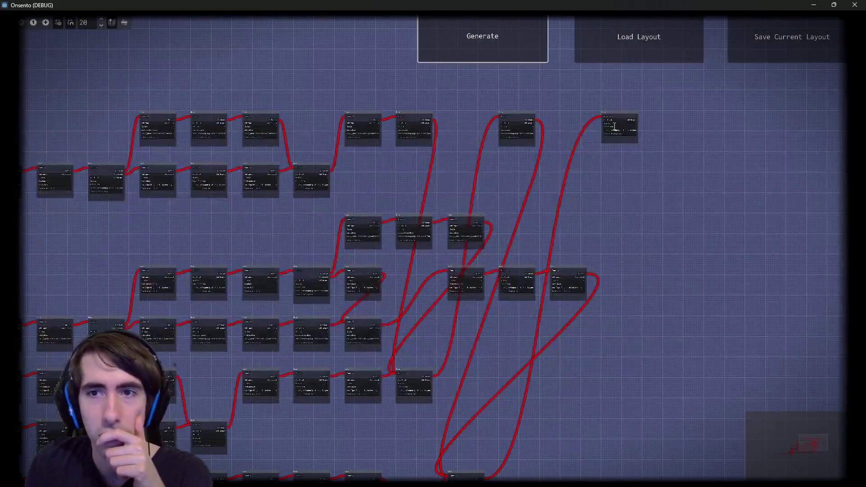
pyautogui.moveTo(618, 118); pyautogui.dragTo(808, 305)
pyautogui.moveTo(483, 451); pyautogui.dragTo(400, 285)
pyautogui.moveTo(385, 315)
pyautogui.mouseDown()
pyautogui.moveTo(586, 225)
pyautogui.moveTo(606, 201)
pyautogui.mouseUp()
pyautogui.scroll(5, 689, 197)
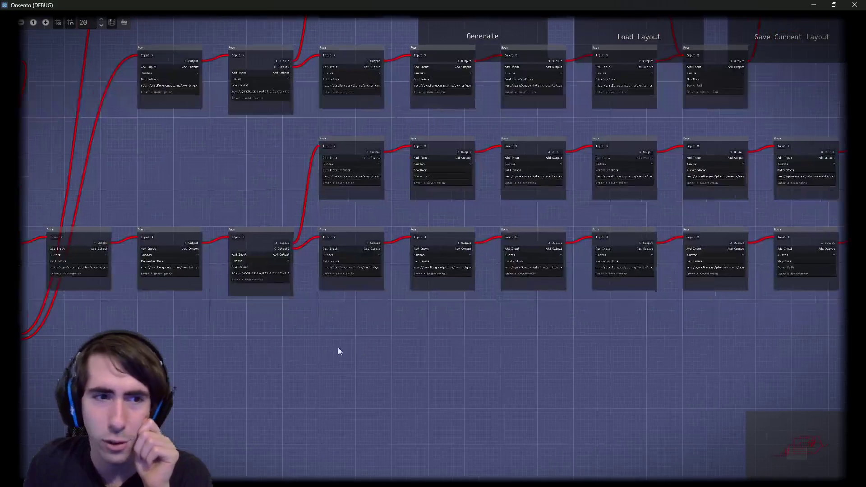
# Select rooms in the graph, including the DuplicateCardRoom and ShopRoom nodes
pyautogui.moveTo(256, 314); pyautogui.dragTo(248, 202)
pyautogui.scroll(3, 594, 332)
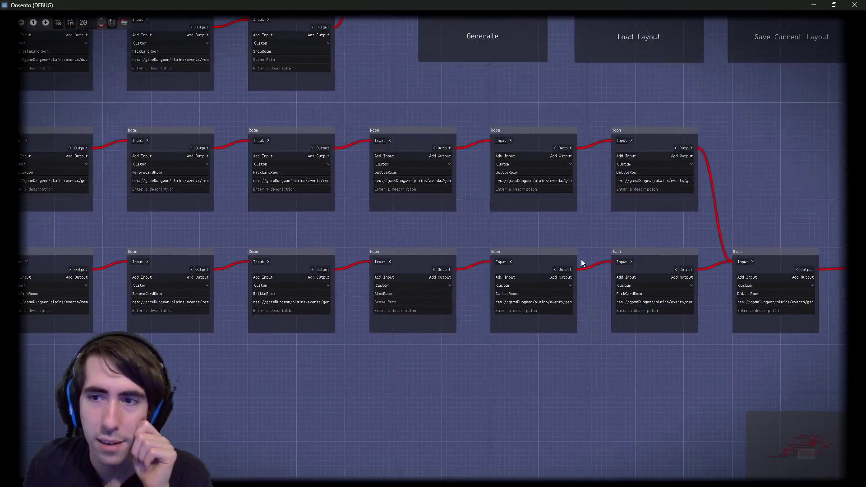
pyautogui.moveTo(794, 221); pyautogui.dragTo(801, 325)
pyautogui.scroll(3, 379, 344)
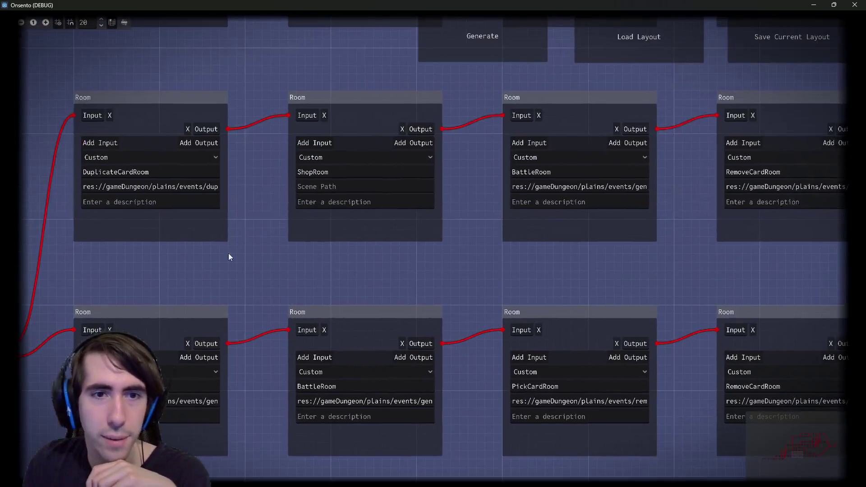
pyautogui.click(157, 162)
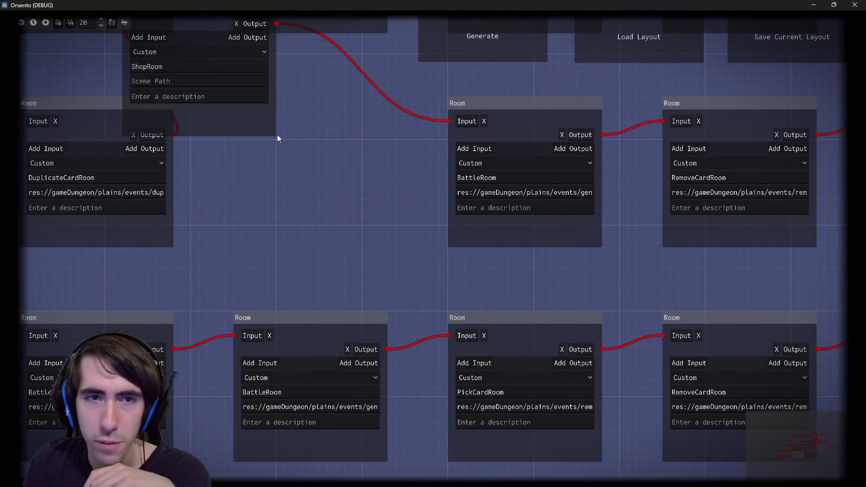
pyautogui.click(343, 230)
# Select the BattleRoom, RemoveCardRoom and neighbouring room nodes one at a time
pyautogui.moveTo(509, 287); pyautogui.dragTo(436, 192)
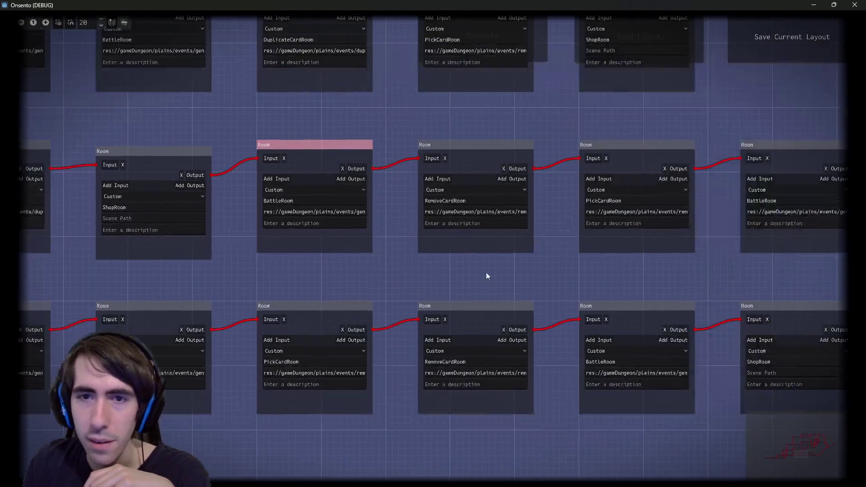
pyautogui.moveTo(494, 273); pyautogui.dragTo(442, 178)
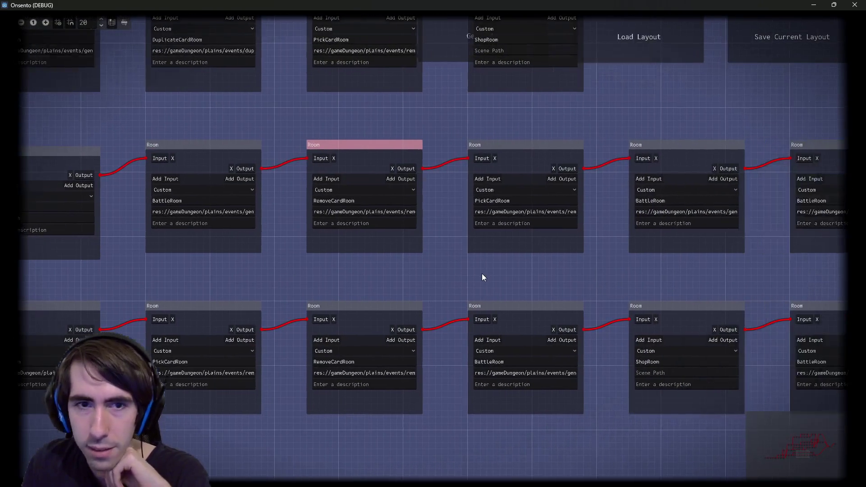
pyautogui.moveTo(536, 264); pyautogui.dragTo(509, 181)
pyautogui.moveTo(482, 277); pyautogui.dragTo(484, 177)
pyautogui.moveTo(572, 274)
pyautogui.mouseDown()
pyautogui.moveTo(574, 239)
pyautogui.moveTo(546, 177)
pyautogui.mouseUp()
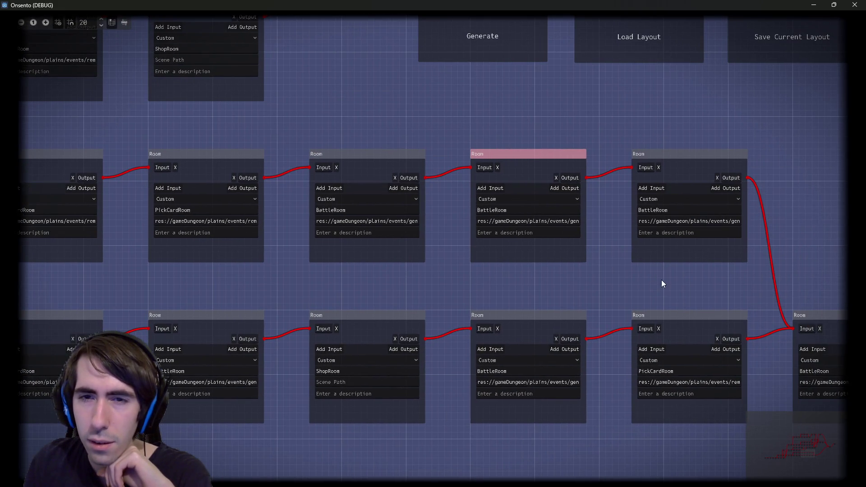
pyautogui.moveTo(678, 272); pyautogui.dragTo(679, 172)
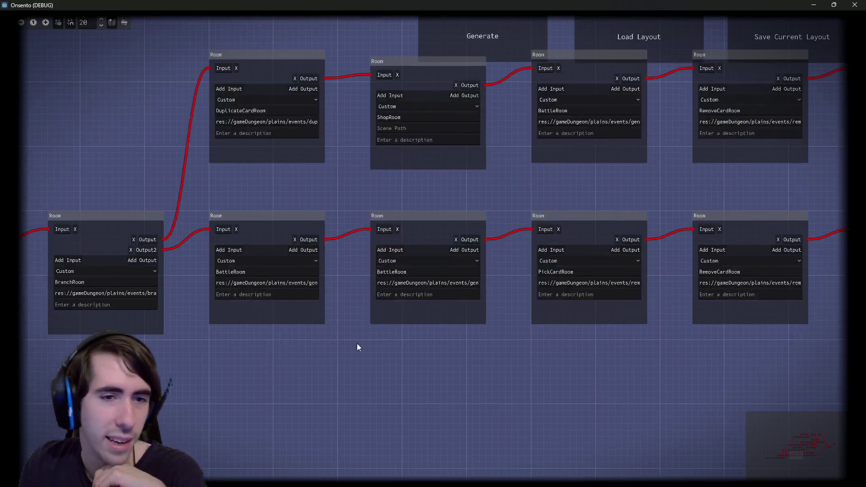
pyautogui.moveTo(289, 187)
pyautogui.mouseDown()
pyautogui.moveTo(428, 334)
pyautogui.moveTo(849, 334)
pyautogui.mouseUp()
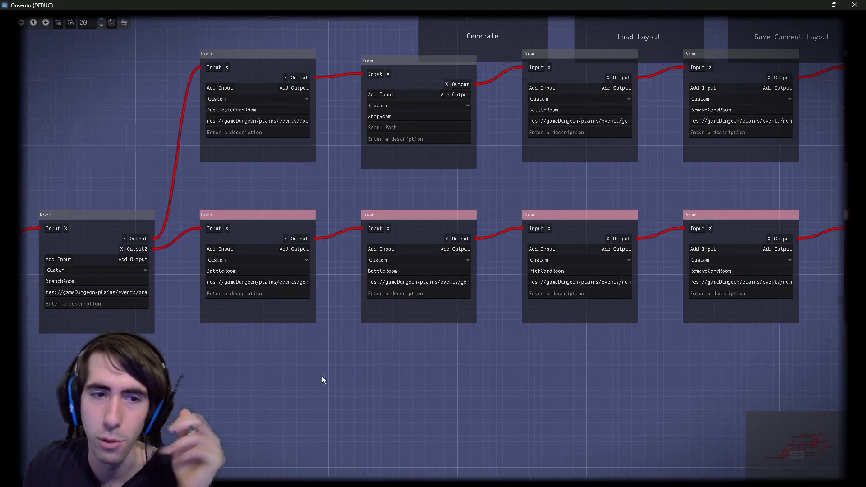
pyautogui.moveTo(258, 341)
pyautogui.mouseDown()
pyautogui.moveTo(280, 288)
pyautogui.moveTo(412, 265)
pyautogui.moveTo(496, 334)
pyautogui.mouseUp()
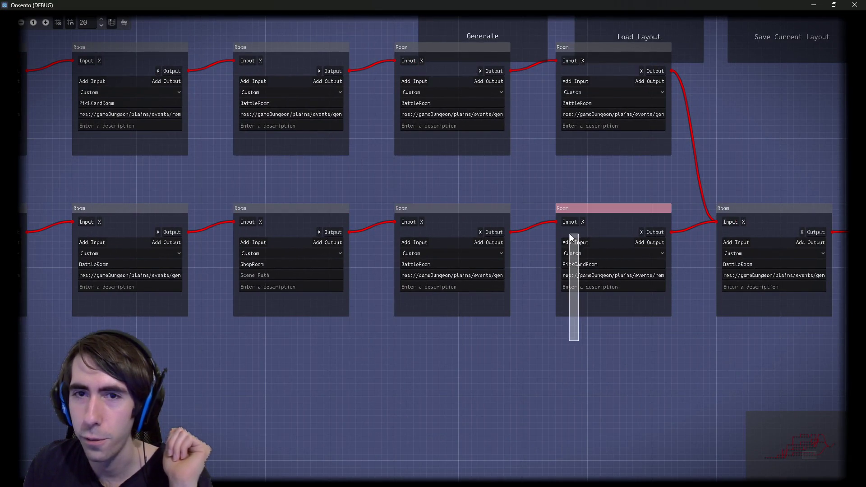
# Box-select the lower and upper rows of room nodes, then stop the game with F8
pyautogui.scroll(-5, 486, 196)
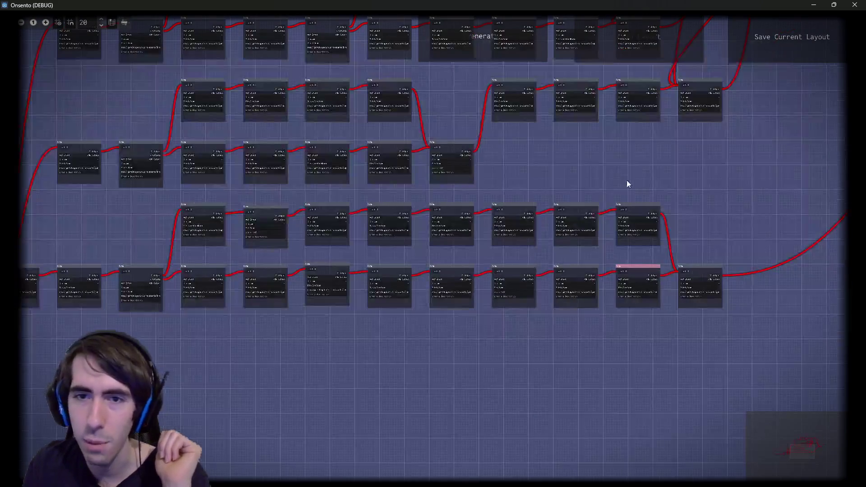
pyautogui.moveTo(626, 180); pyautogui.dragTo(196, 333)
pyautogui.moveTo(640, 255)
pyautogui.mouseDown()
pyautogui.moveTo(228, 235)
pyautogui.moveTo(193, 216)
pyautogui.mouseUp()
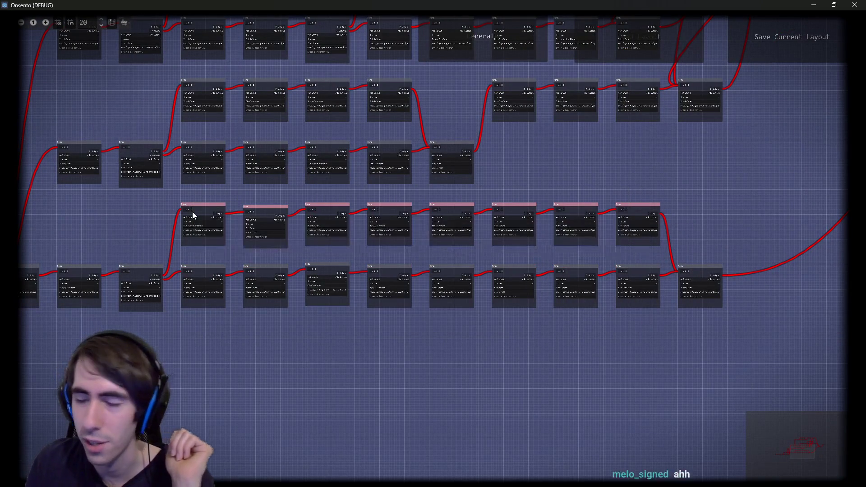
pyautogui.moveTo(233, 306); pyautogui.dragTo(330, 351)
pyautogui.scroll(6, 331, 351)
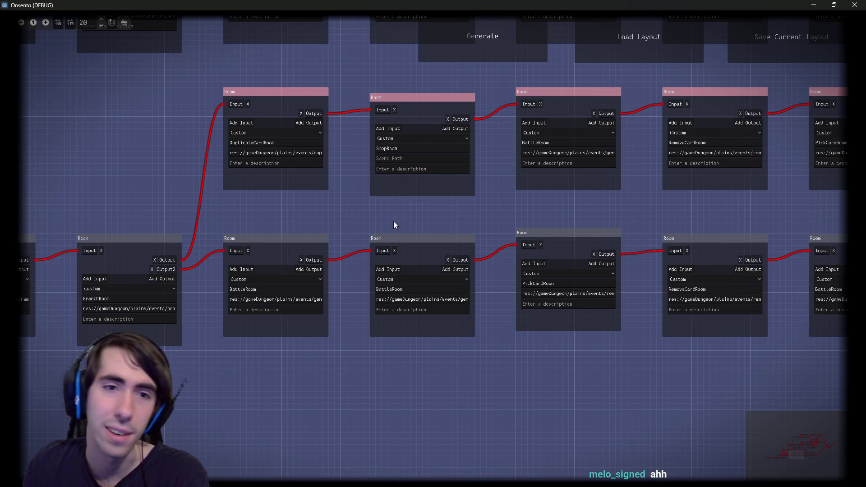
pyautogui.scroll(-3, 375, 223)
pyautogui.scroll(-2, 510, 226)
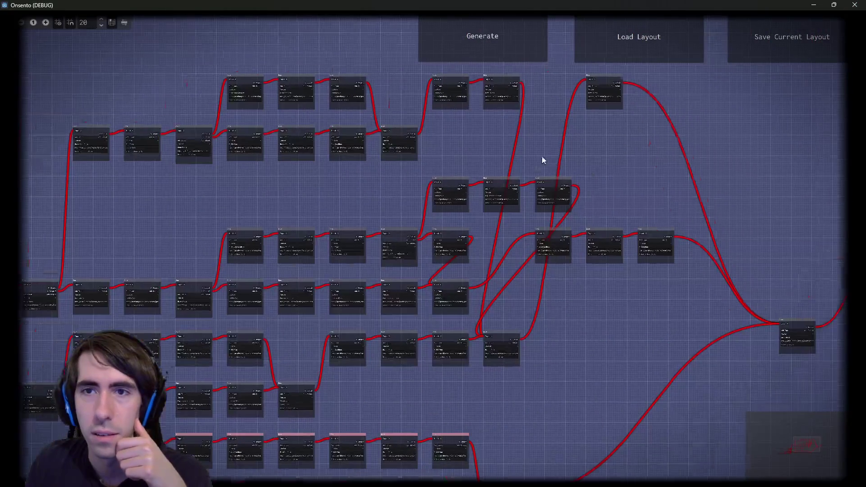
pyautogui.press('F8')
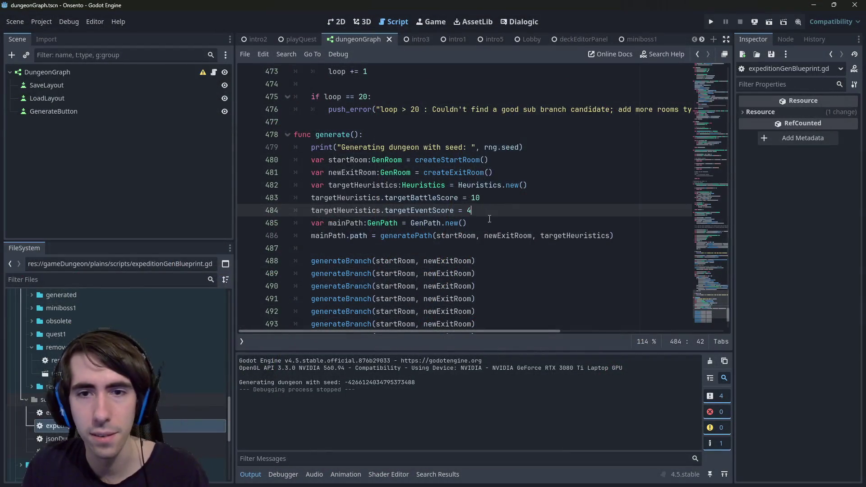
# Comment out the extra generateBranch calls, set targetBattleScore to 3, then run and generate a graph
pyautogui.scroll(-2, 490, 219)
pyautogui.moveTo(478, 286); pyautogui.dragTo(239, 204)
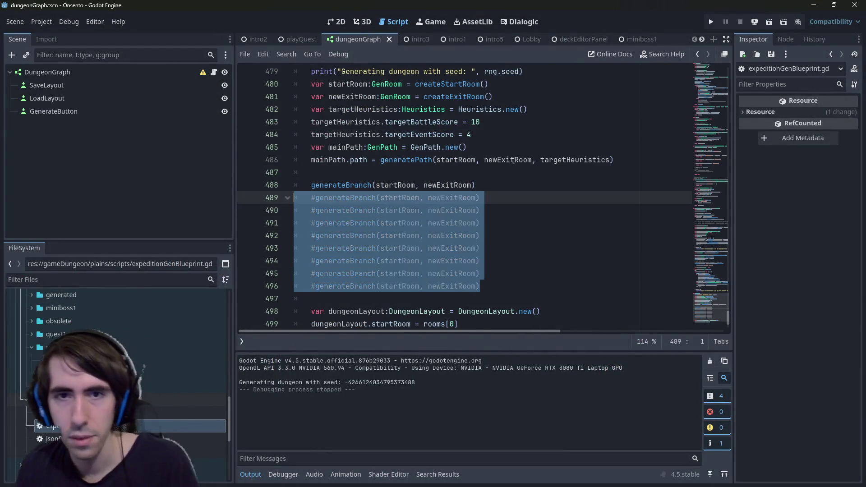
pyautogui.hotkey('ctrl', 'k')
pyautogui.scroll(2, 480, 198)
pyautogui.click(480, 198)
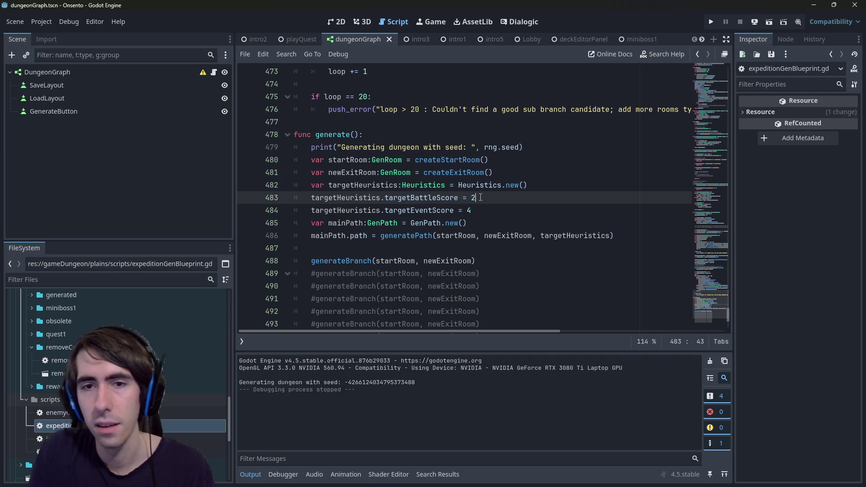
pyautogui.press('F6')
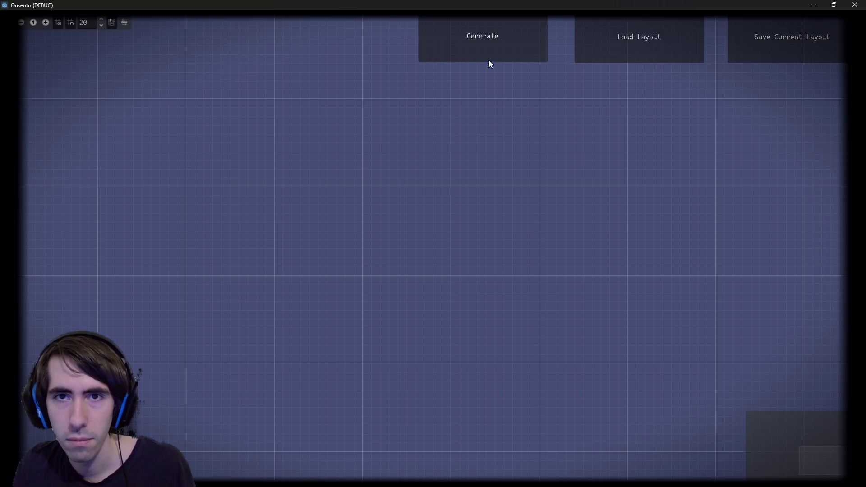
pyautogui.click(488, 60)
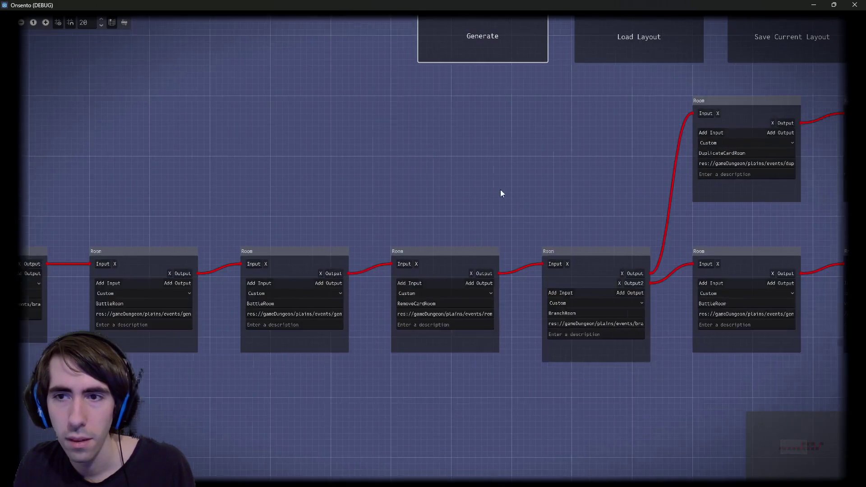
# Inspect the graph's BattleRoom, DuplicateCardRoom, PickCardRoom and RemoveCardRoom nodes and its room rows
pyautogui.scroll(2, 432, 204)
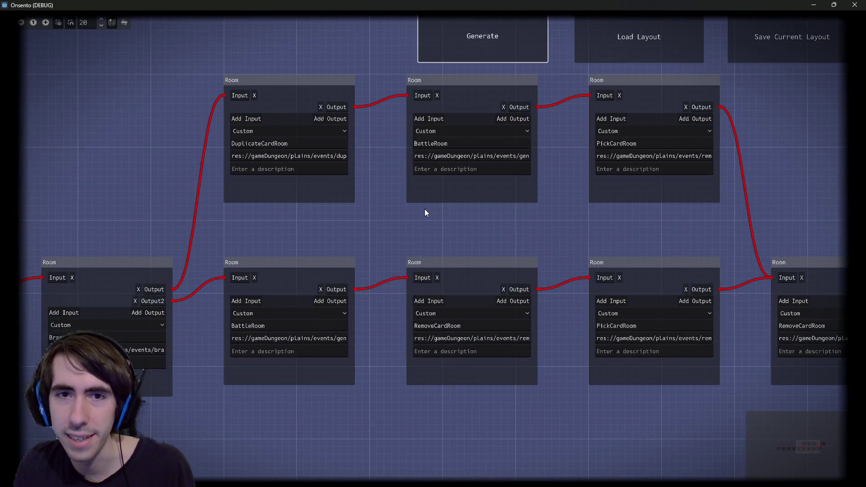
pyautogui.scroll(1, 426, 212)
pyautogui.moveTo(490, 230); pyautogui.dragTo(470, 136)
pyautogui.moveTo(677, 211); pyautogui.dragTo(241, 148)
pyautogui.moveTo(257, 209); pyautogui.dragTo(693, 378)
pyautogui.click(364, 215)
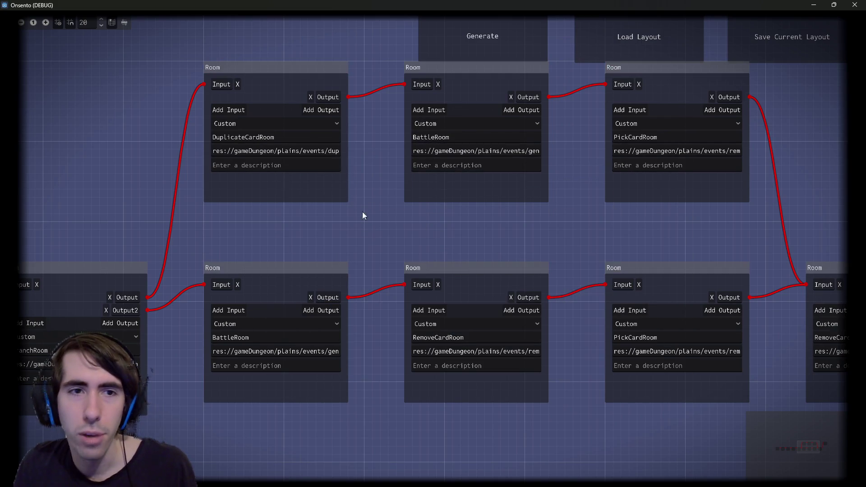
pyautogui.click(248, 133)
pyautogui.click(639, 176)
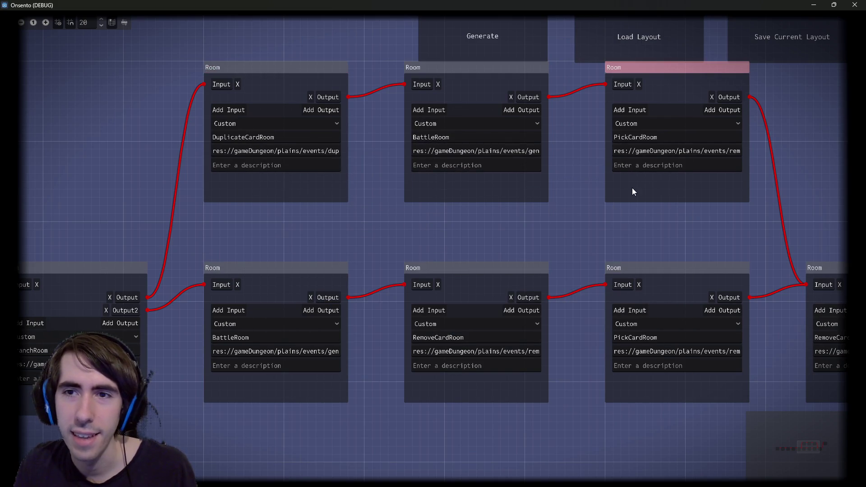
pyautogui.click(461, 394)
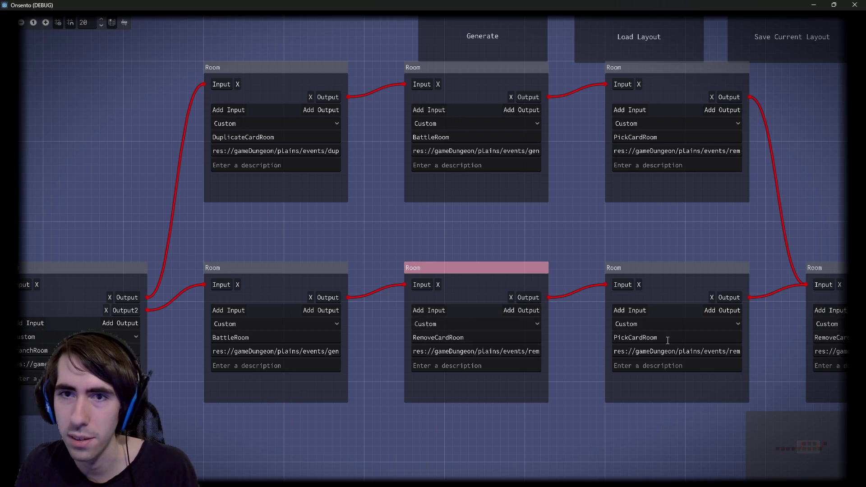
pyautogui.click(436, 338)
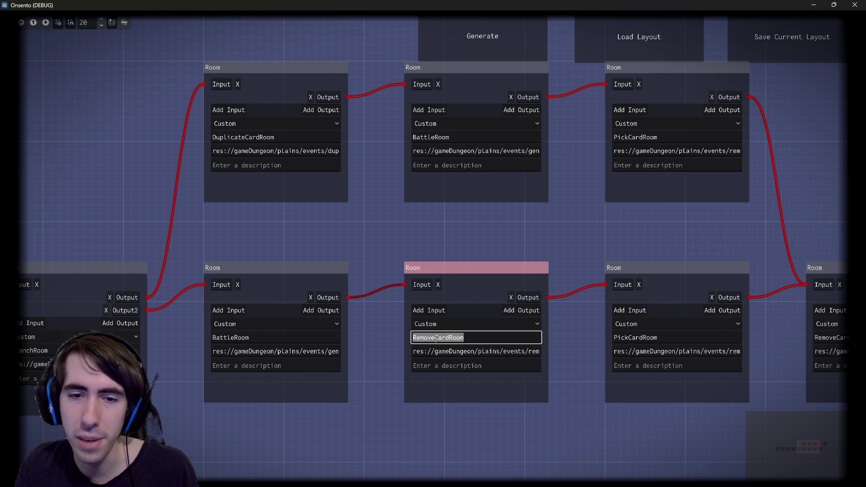
pyautogui.click(302, 152)
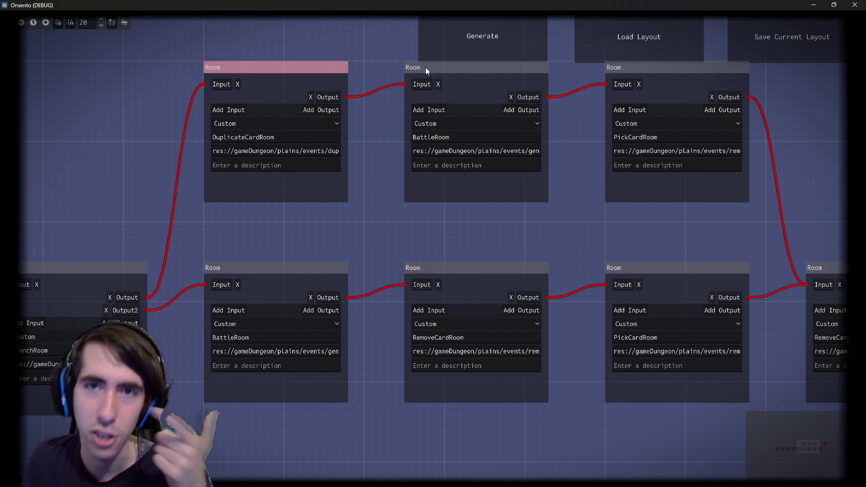
# Regenerate the graph several times, box-select rooms in each layout, then close the game window
pyautogui.click(466, 50)
pyautogui.click(473, 50)
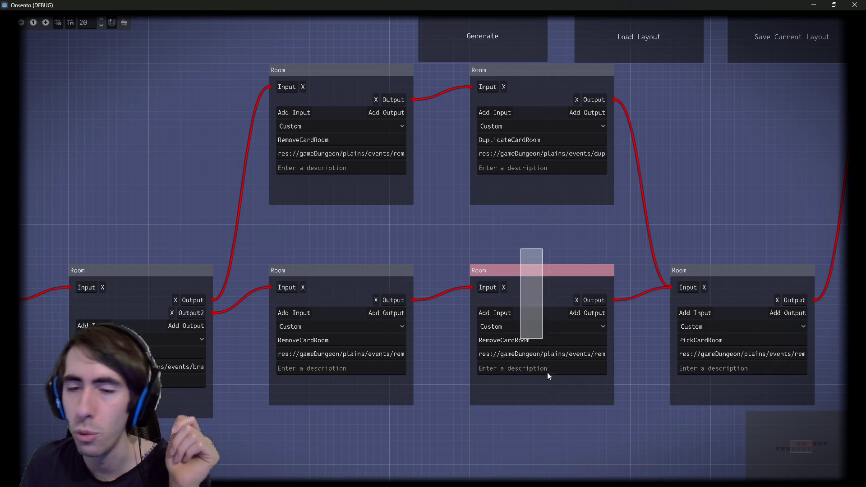
pyautogui.moveTo(548, 375); pyautogui.dragTo(555, 400)
pyautogui.moveTo(539, 443); pyautogui.dragTo(376, 102)
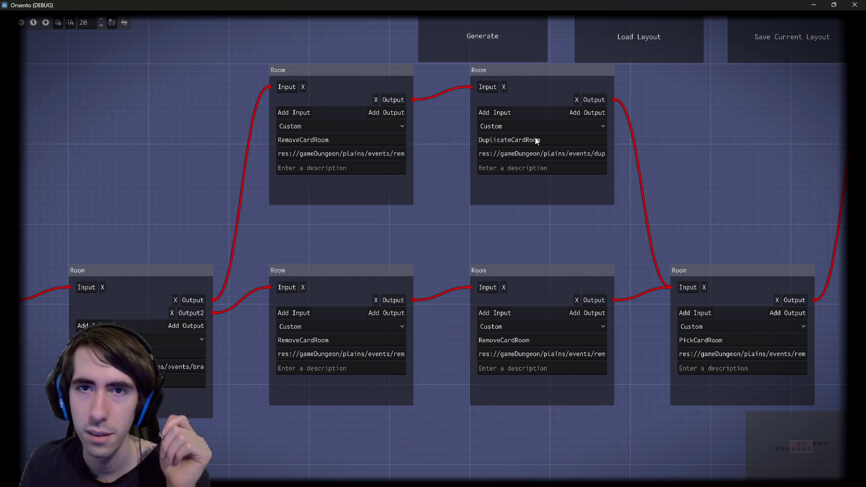
pyautogui.click(497, 34)
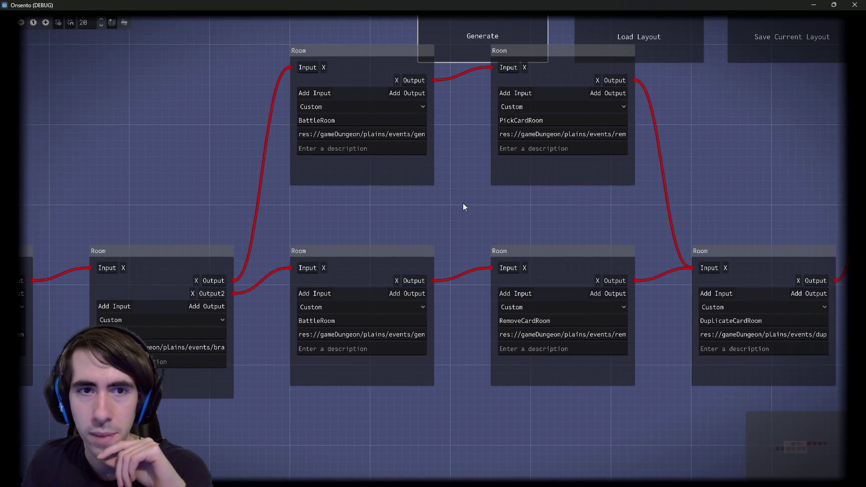
pyautogui.moveTo(579, 199); pyautogui.dragTo(542, 106)
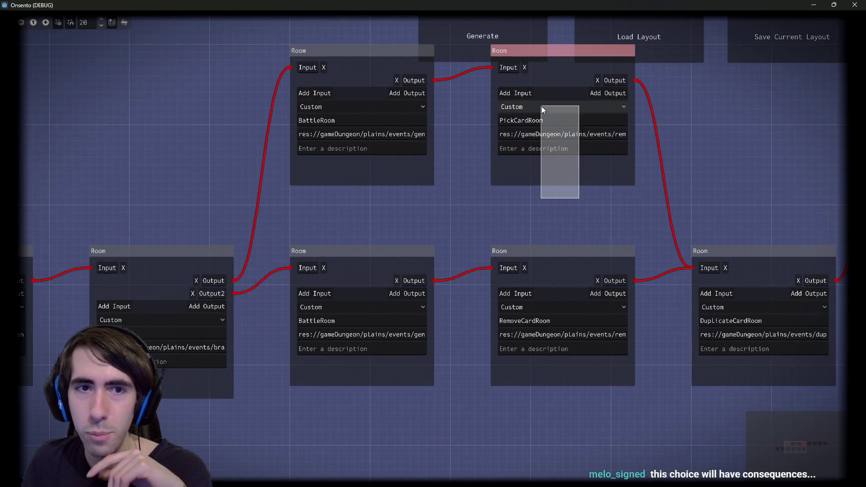
pyautogui.moveTo(416, 208); pyautogui.dragTo(337, 114)
pyautogui.moveTo(339, 226); pyautogui.dragTo(406, 360)
pyautogui.moveTo(523, 222); pyautogui.dragTo(630, 426)
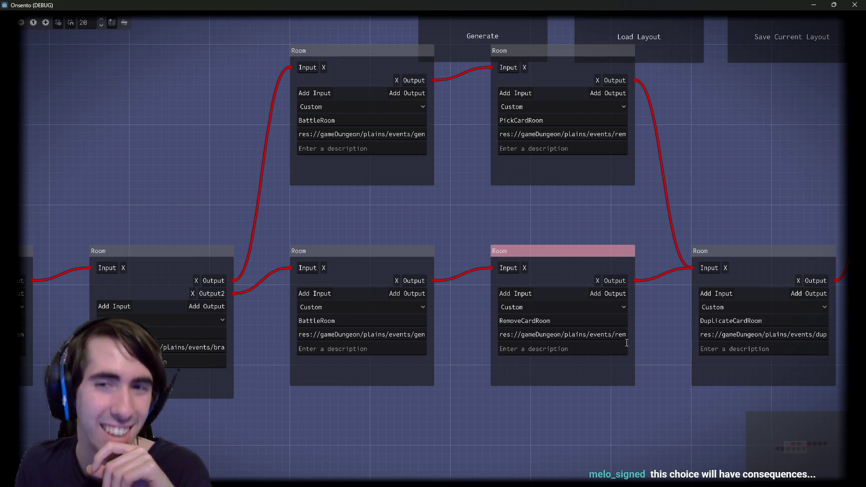
pyautogui.scroll(-8, 574, 250)
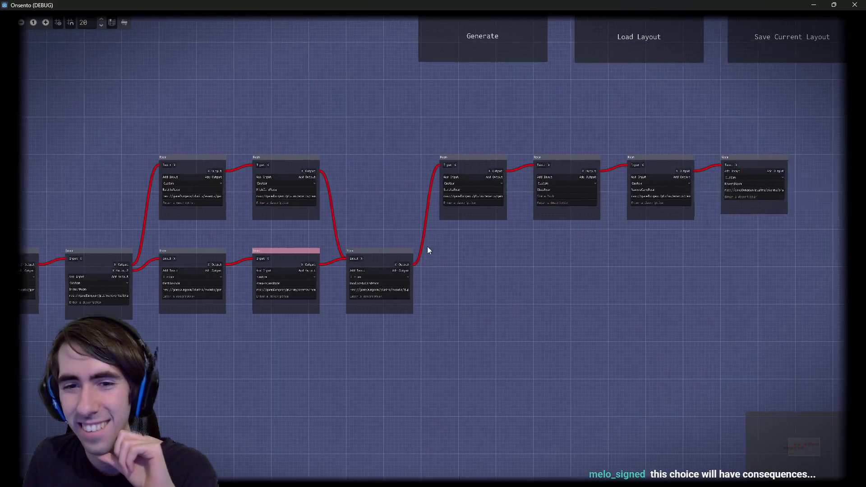
pyautogui.moveTo(428, 251)
pyautogui.mouseDown()
pyautogui.moveTo(323, 268)
pyautogui.moveTo(702, 263)
pyautogui.mouseUp()
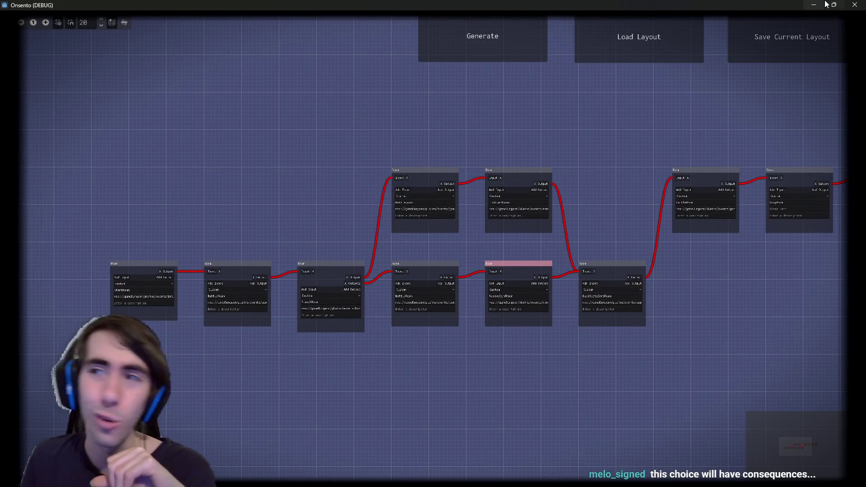
pyautogui.click(856, 4)
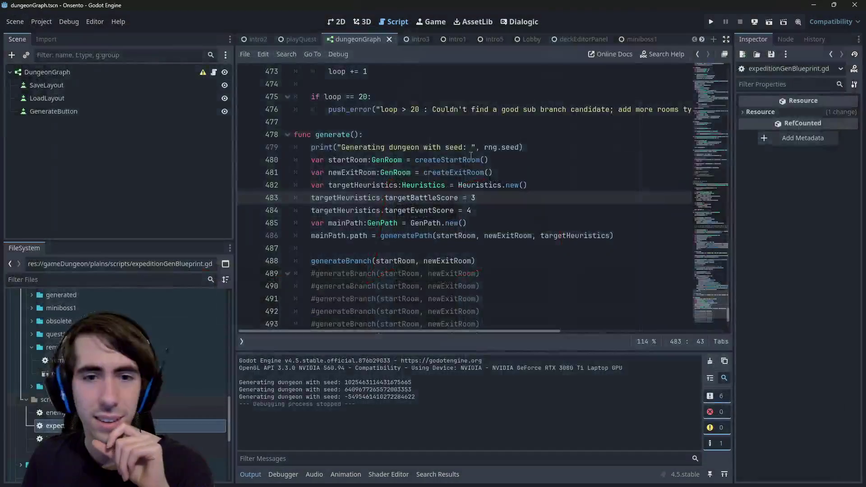
# Undo back to battle score 10 with all generateBranch calls active, rerun the scene and generate a graph
pyautogui.click(484, 185)
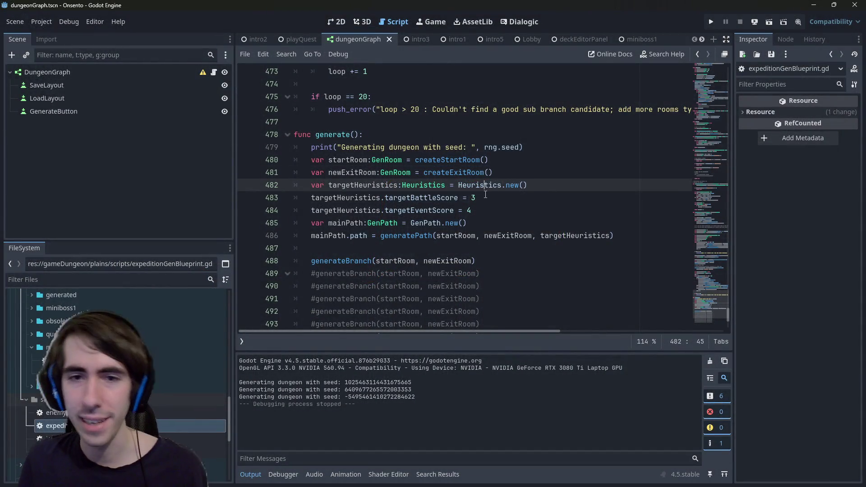
pyautogui.hotkey('ctrl', 'z')
pyautogui.hotkey('ctrl', 'z')
pyautogui.hotkey('ctrl', 'z')
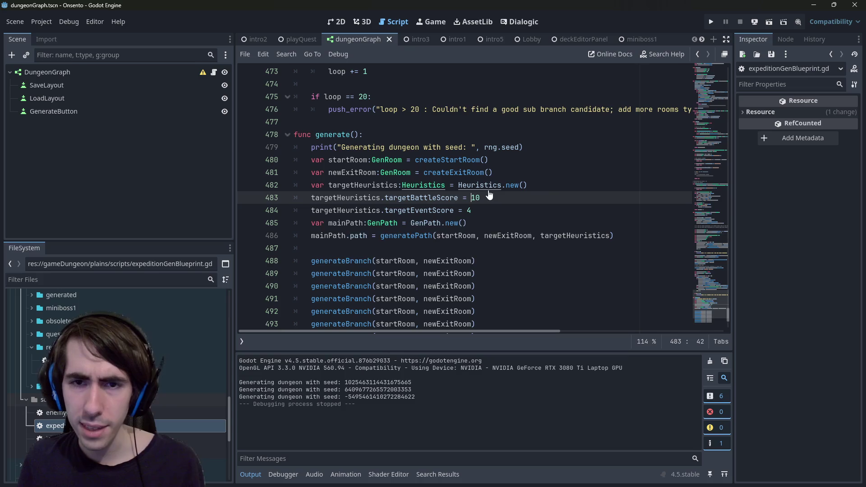
pyautogui.press('F6')
pyautogui.scroll(-2, 519, 253)
pyautogui.moveTo(488, 287)
pyautogui.mouseDown()
pyautogui.moveTo(256, 207)
pyautogui.moveTo(257, 190)
pyautogui.mouseUp()
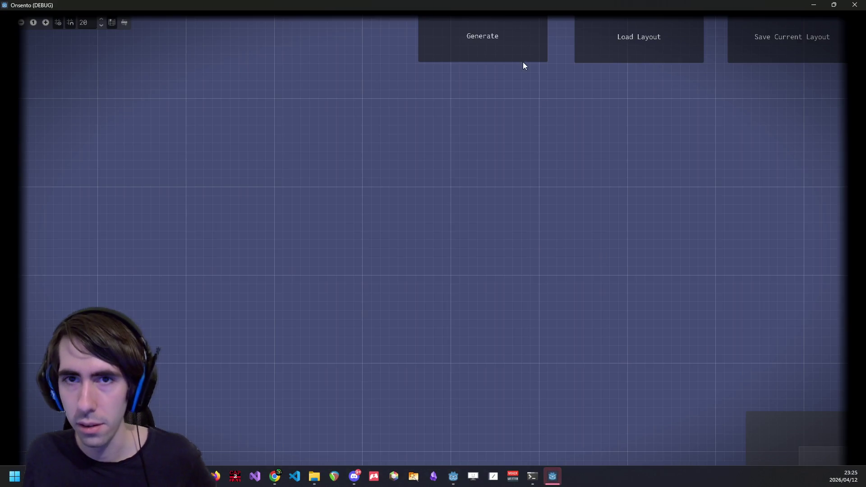
pyautogui.click(523, 61)
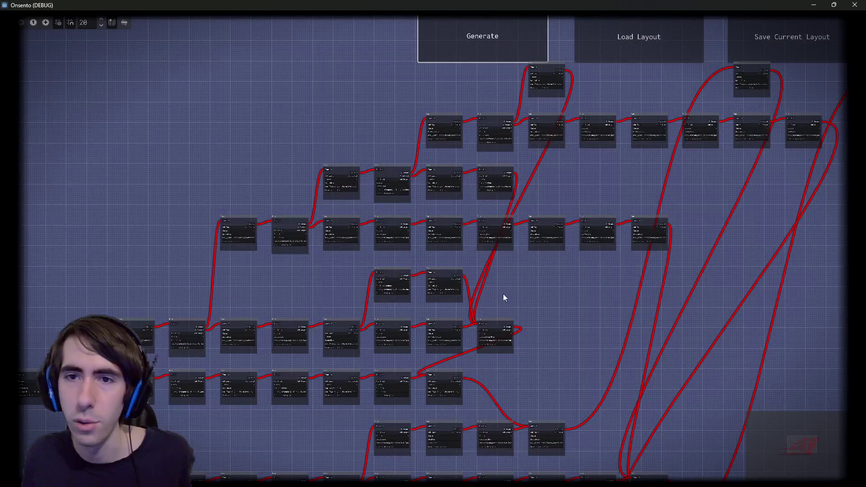
# Drag several room nodes, including the pink-headed ones, to new positions in the graph
pyautogui.scroll(5, 503, 106)
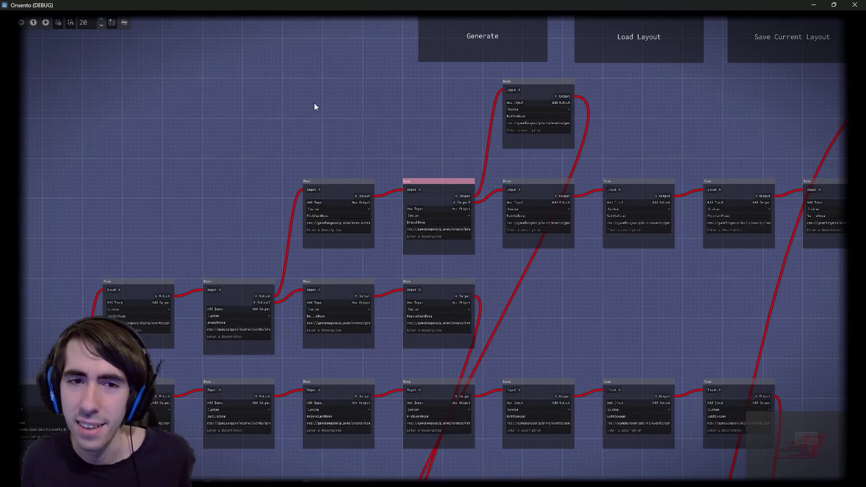
pyautogui.moveTo(315, 92)
pyautogui.mouseDown()
pyautogui.moveTo(491, 225)
pyautogui.moveTo(516, 183)
pyautogui.mouseUp()
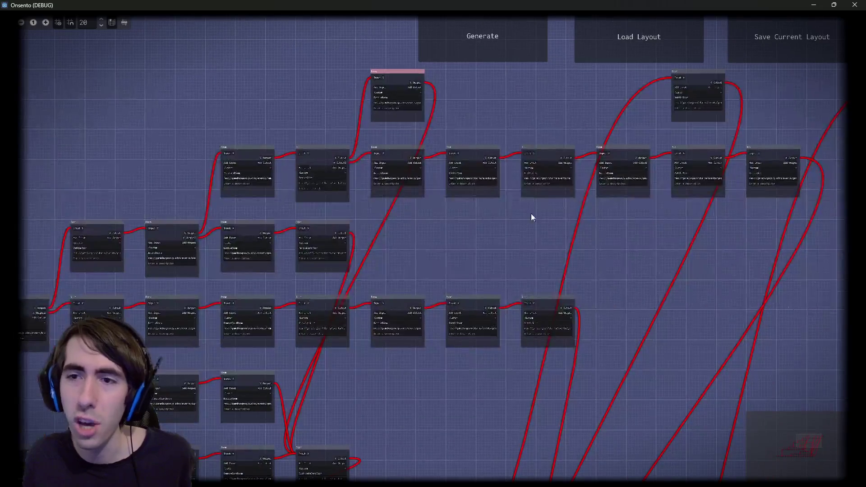
pyautogui.moveTo(493, 232)
pyautogui.mouseDown()
pyautogui.moveTo(783, 192)
pyautogui.moveTo(808, 177)
pyautogui.mouseUp()
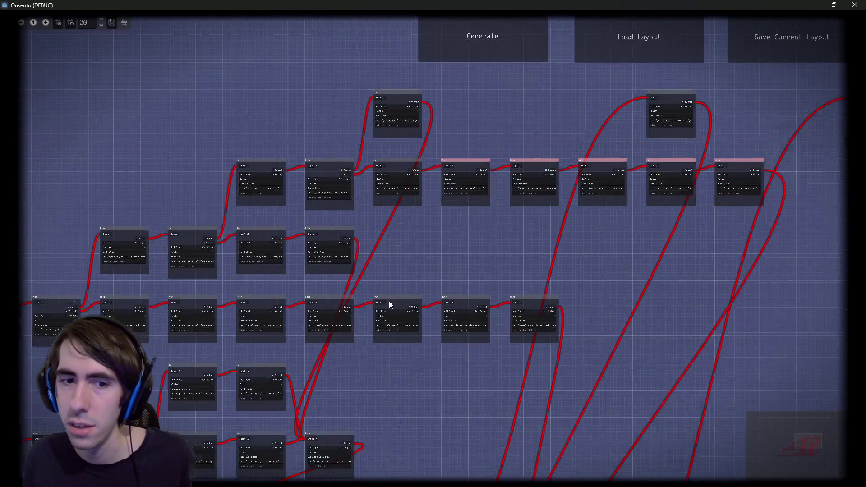
pyautogui.moveTo(427, 299); pyautogui.dragTo(487, 298)
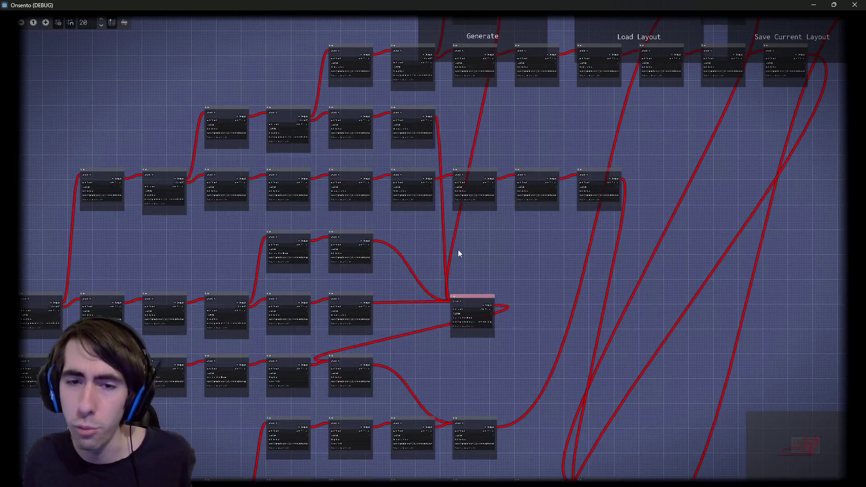
pyautogui.scroll(-3, 401, 302)
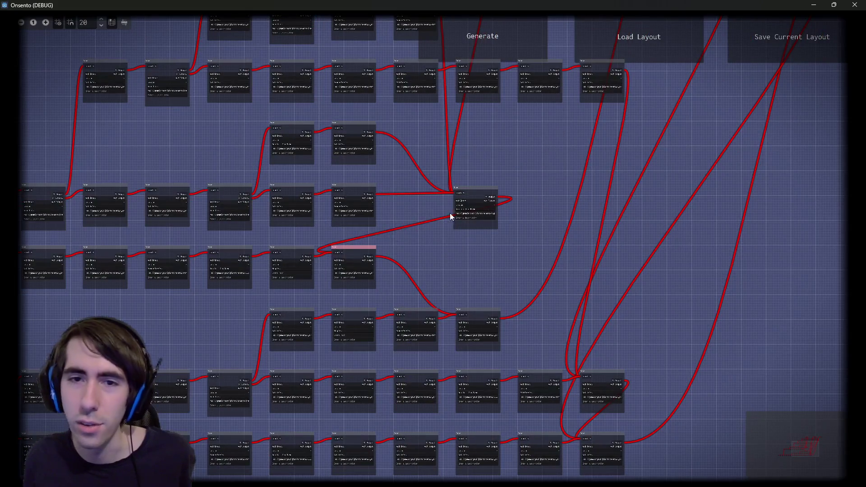
pyautogui.moveTo(351, 256)
pyautogui.mouseDown()
pyautogui.moveTo(478, 254)
pyautogui.moveTo(405, 249)
pyautogui.mouseUp()
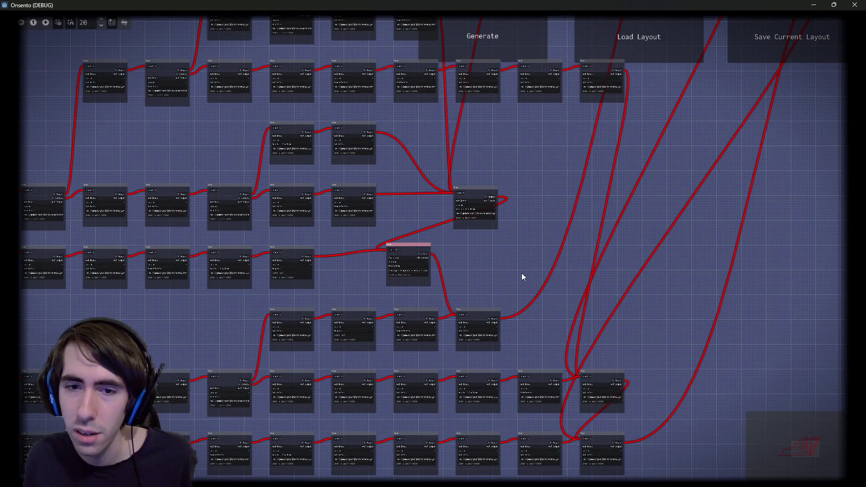
pyautogui.hscroll(2, 460, 277)
pyautogui.scroll(-1, 399, 276)
pyautogui.scroll(5, 447, 223)
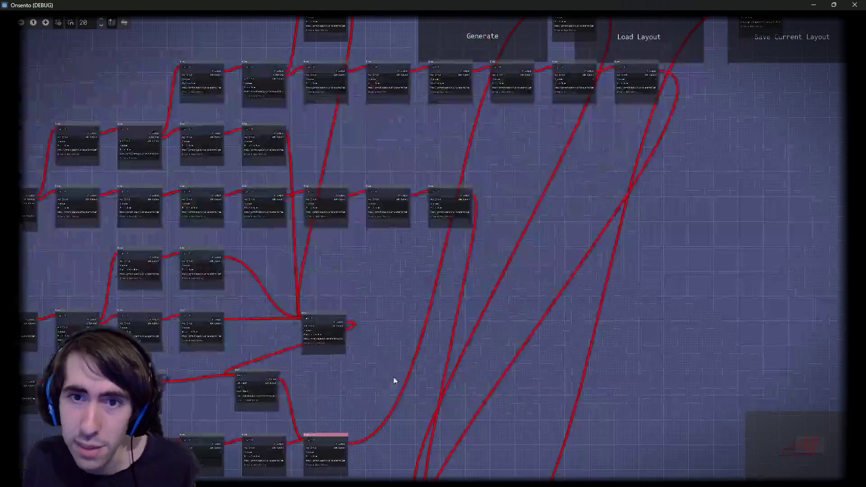
pyautogui.moveTo(476, 145)
pyautogui.mouseDown()
pyautogui.moveTo(400, 402)
pyautogui.moveTo(495, 184)
pyautogui.moveTo(395, 353)
pyautogui.mouseUp()
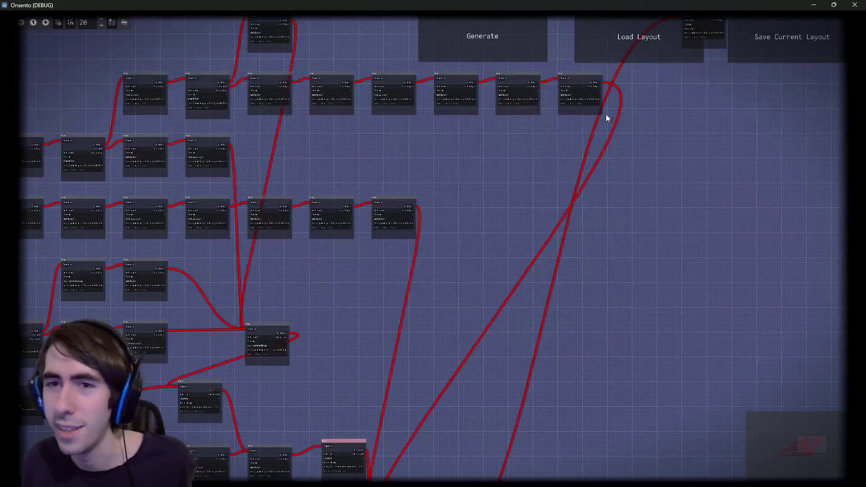
pyautogui.moveTo(624, 130)
pyautogui.mouseDown()
pyautogui.moveTo(636, 292)
pyautogui.moveTo(677, 440)
pyautogui.mouseUp()
pyautogui.moveTo(483, 363); pyautogui.dragTo(639, 210)
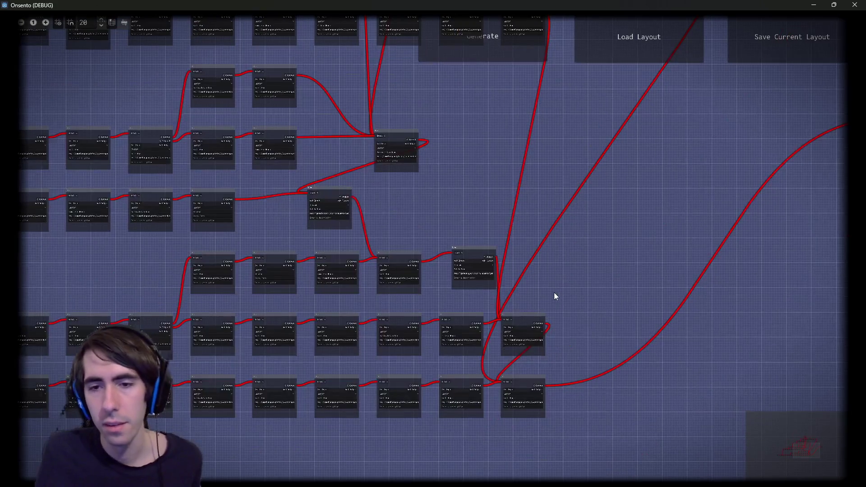
pyautogui.moveTo(533, 307)
pyautogui.mouseDown()
pyautogui.moveTo(604, 264)
pyautogui.moveTo(554, 288)
pyautogui.mouseUp()
pyautogui.moveTo(518, 386)
pyautogui.mouseDown()
pyautogui.moveTo(629, 352)
pyautogui.moveTo(673, 302)
pyautogui.mouseUp()
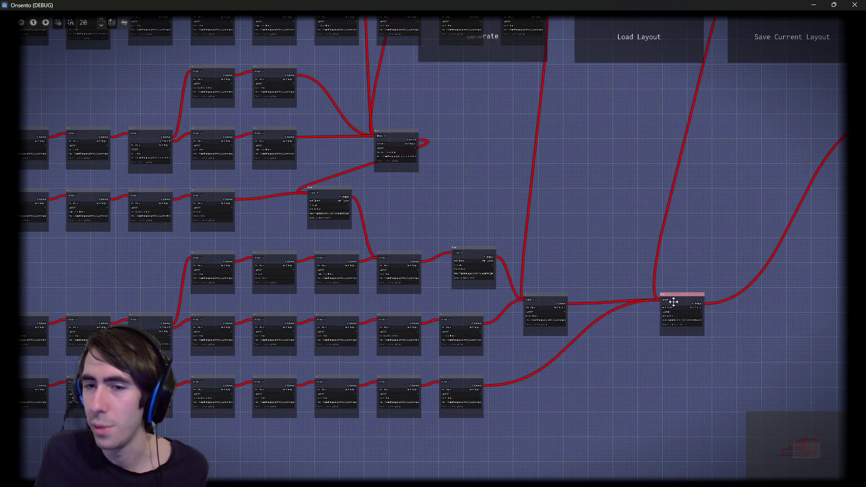
pyautogui.scroll(5, 574, 302)
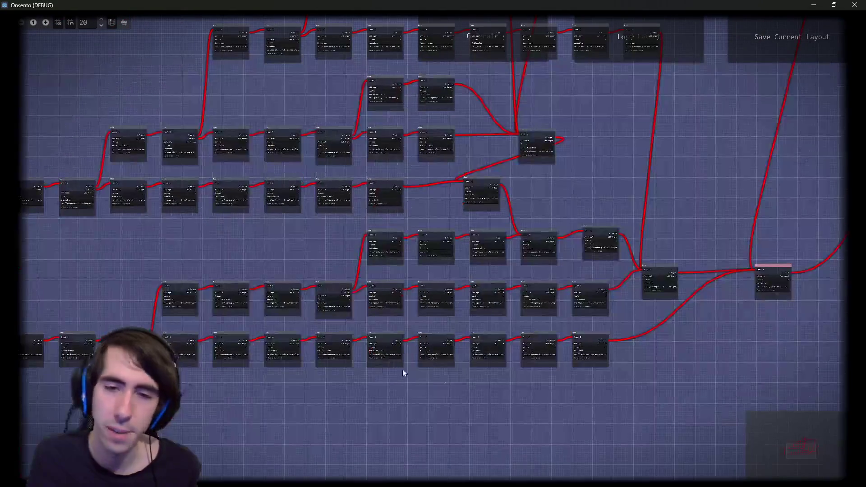
# Select DuplicateCardRoom, both BattleRooms and RemoveCardRoom in turn to trace the branch
pyautogui.moveTo(662, 379)
pyautogui.mouseDown()
pyautogui.moveTo(201, 279)
pyautogui.moveTo(229, 224)
pyautogui.moveTo(286, 269)
pyautogui.mouseUp()
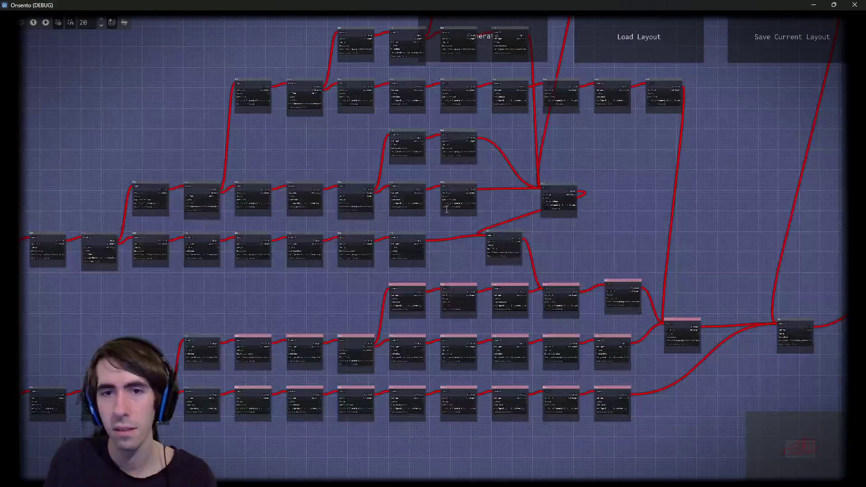
pyautogui.scroll(6, 440, 219)
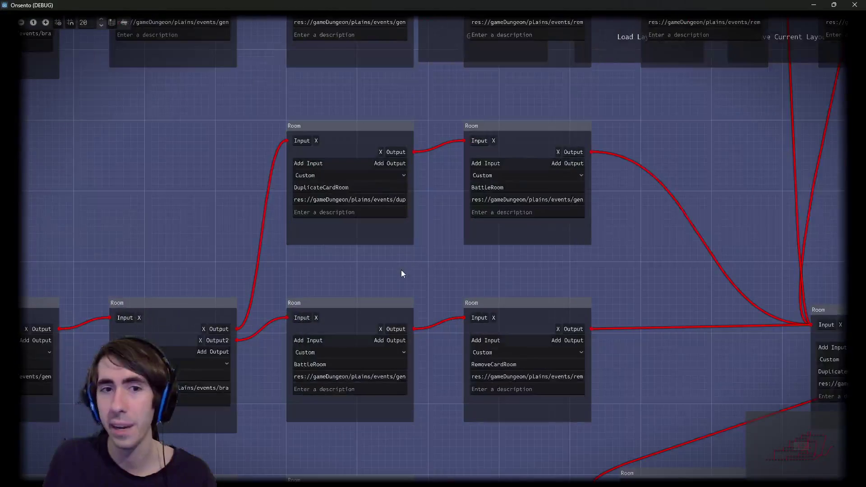
pyautogui.moveTo(401, 274); pyautogui.dragTo(332, 158)
pyautogui.moveTo(511, 267); pyautogui.dragTo(513, 181)
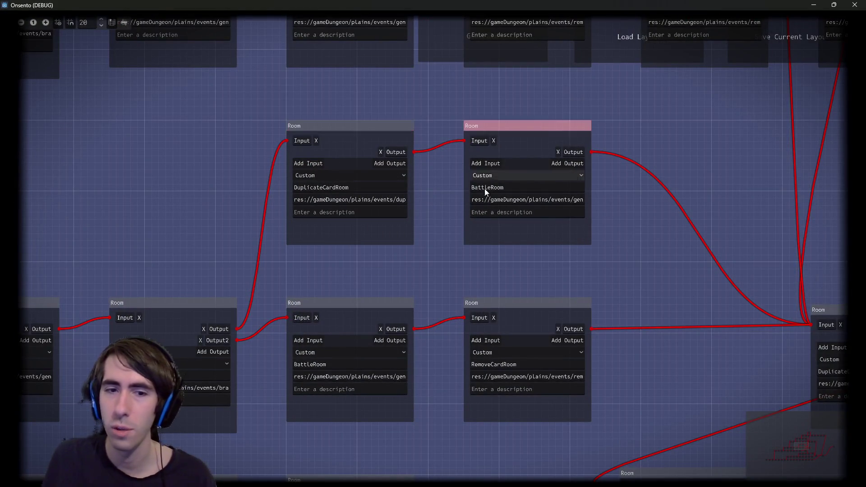
pyautogui.moveTo(337, 275); pyautogui.dragTo(347, 408)
pyautogui.moveTo(524, 270); pyautogui.dragTo(526, 412)
pyautogui.click(308, 139)
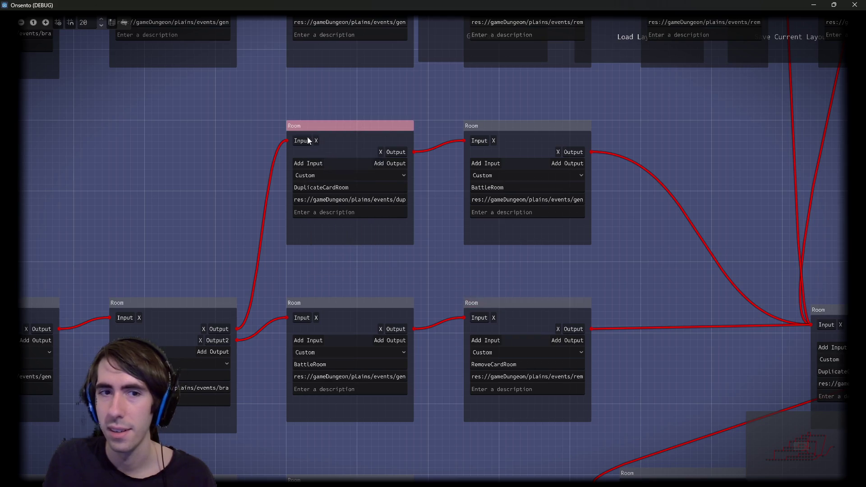
pyautogui.moveTo(501, 277); pyautogui.dragTo(512, 348)
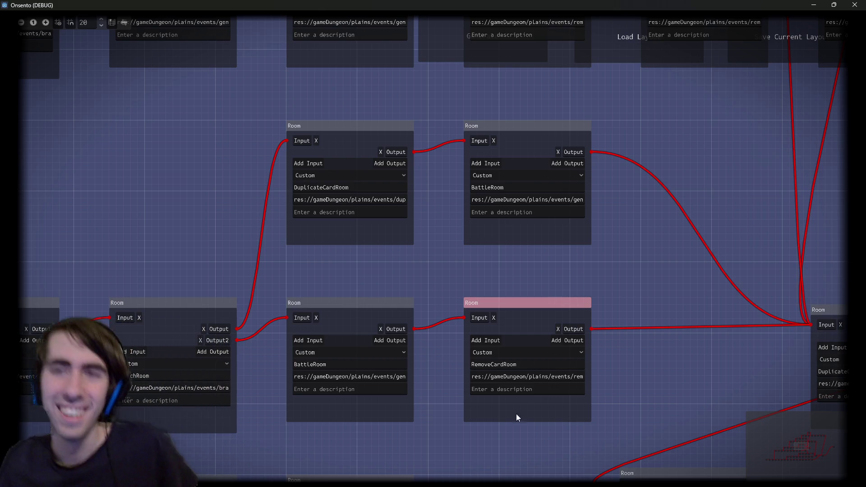
# Close the game window and undo the edits back to three active generateBranch calls
pyautogui.click(850, 5)
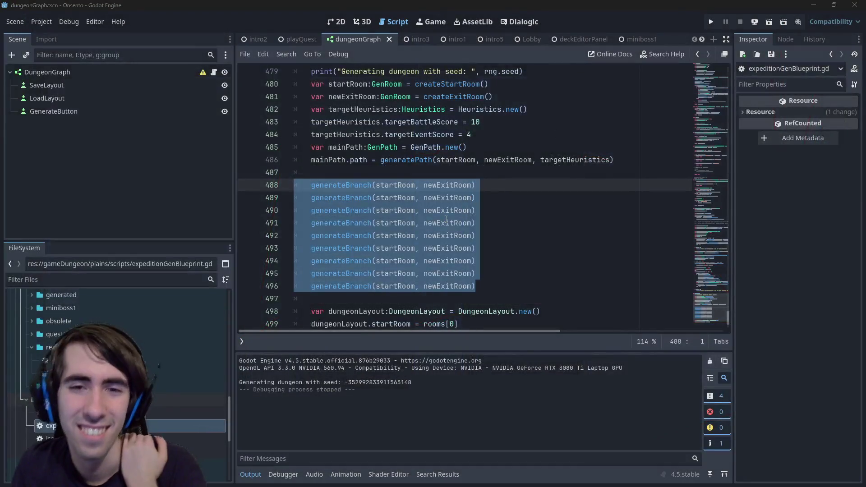
pyautogui.click(446, 248)
pyautogui.hotkey('ctrl', 'z')
pyautogui.hotkey('ctrl', 'z')
pyautogui.hotkey('ctrl', 'z')
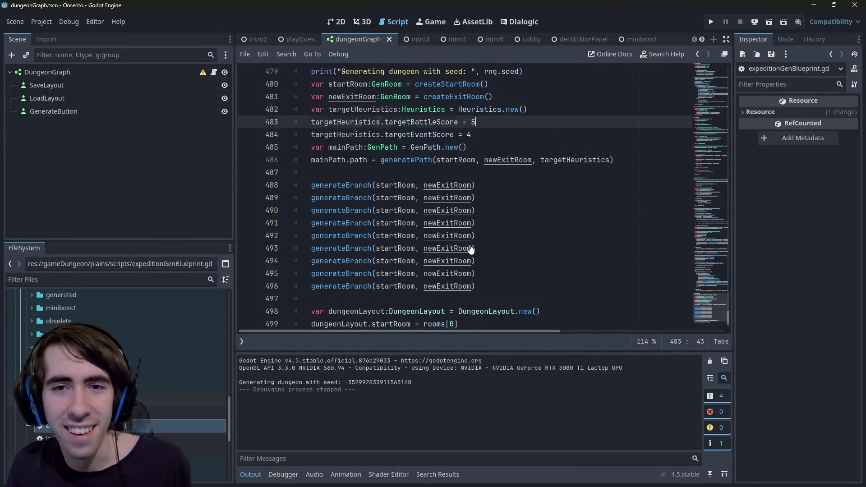
pyautogui.hotkey('ctrl', 'z')
pyautogui.hotkey('ctrl', 'z')
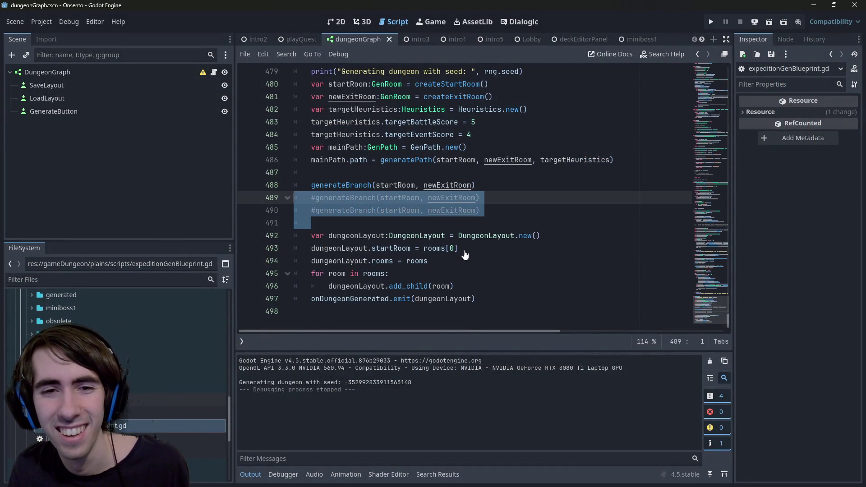
pyautogui.hotkey('ctrl', 'z')
# Review the three branch lines and the battle score 5 / event score 4 lines, then run the scene
pyautogui.click(523, 207)
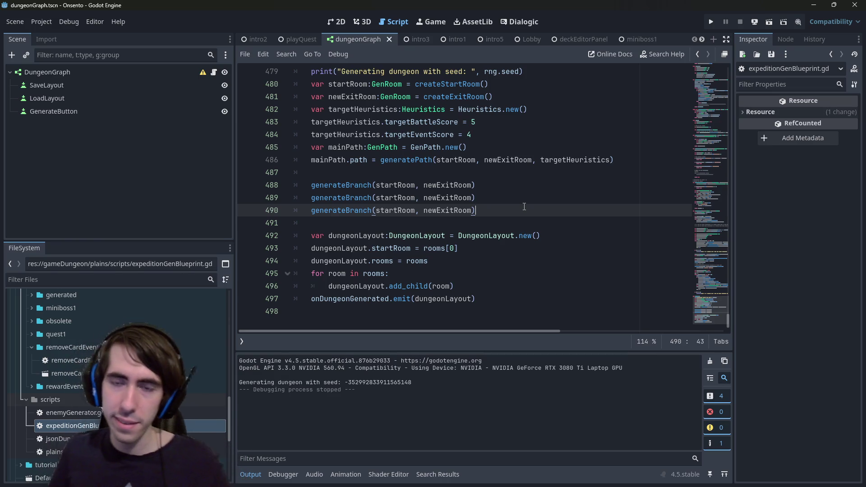
pyautogui.moveTo(499, 212)
pyautogui.mouseDown()
pyautogui.moveTo(252, 190)
pyautogui.moveTo(254, 178)
pyautogui.mouseUp()
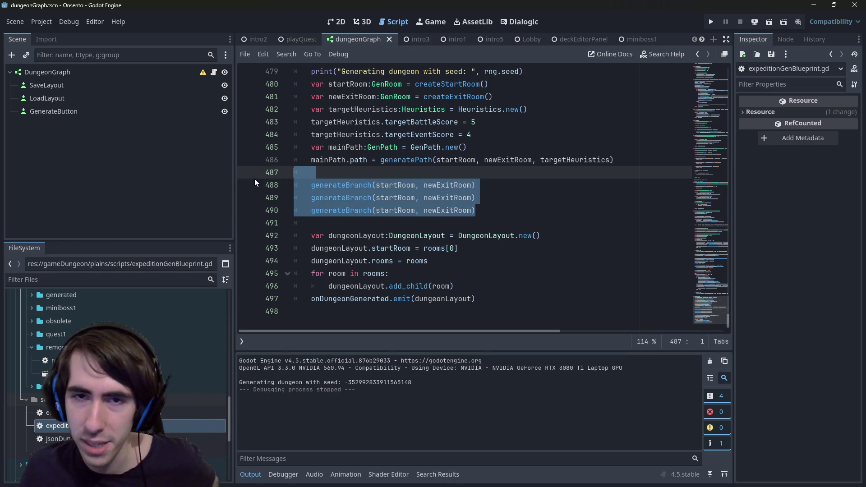
pyautogui.moveTo(496, 134); pyautogui.dragTo(198, 125)
pyautogui.scroll(1, 454, 135)
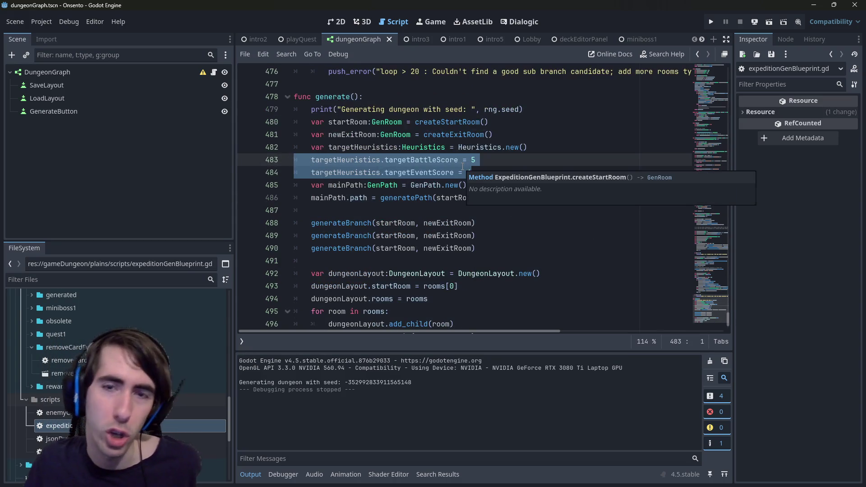
pyautogui.click(512, 163)
pyautogui.click(482, 173)
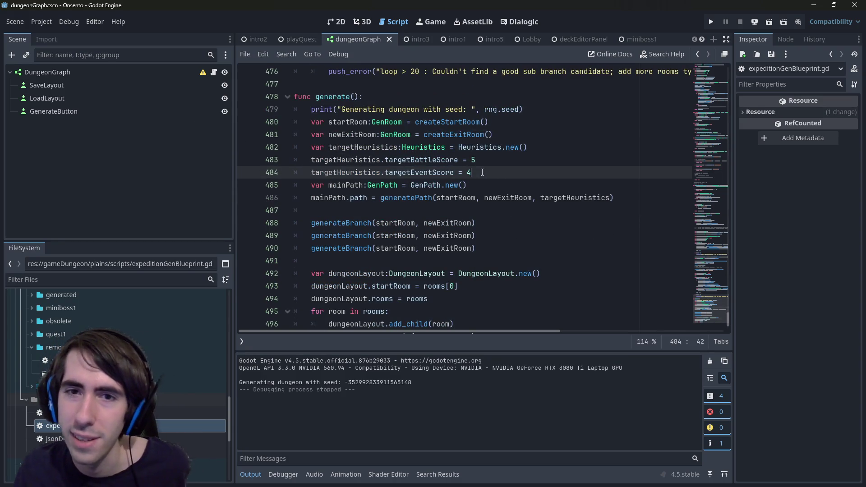
pyautogui.click(768, 26)
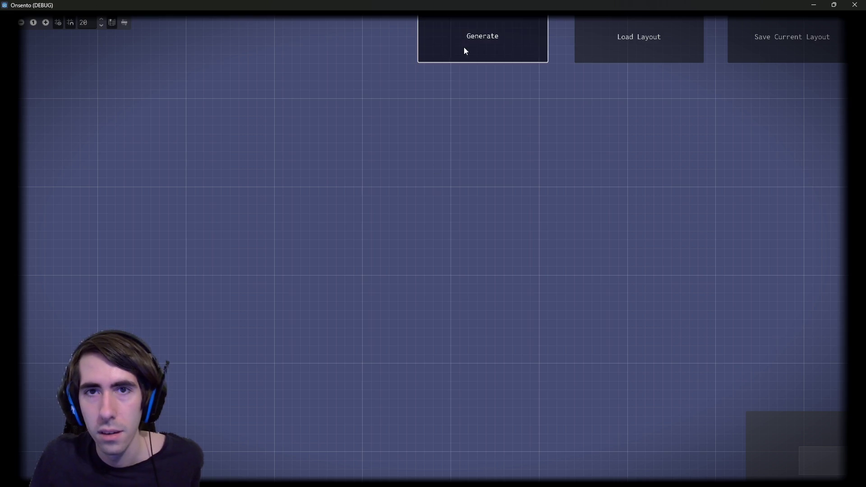
# Generate a fresh dungeon layout and select the RemoveCardRoom and BattleRoom nodes along its path
pyautogui.click(464, 48)
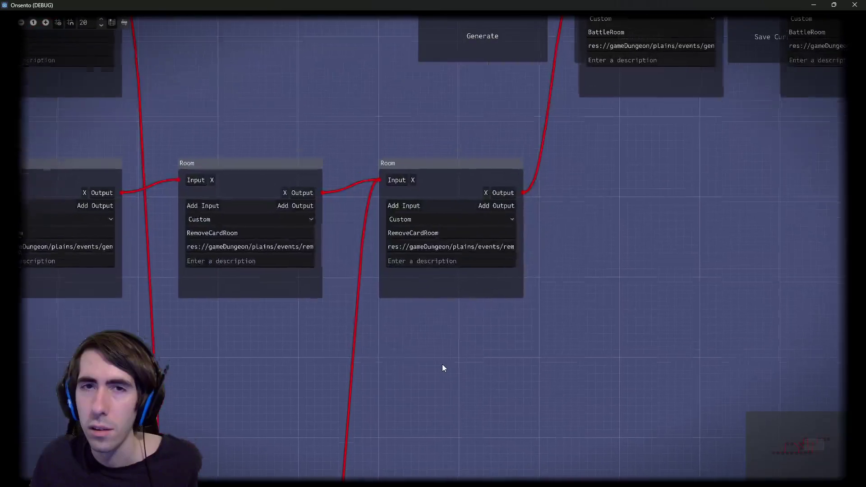
pyautogui.moveTo(460, 355)
pyautogui.mouseDown()
pyautogui.moveTo(494, 227)
pyautogui.moveTo(498, 232)
pyautogui.mouseUp()
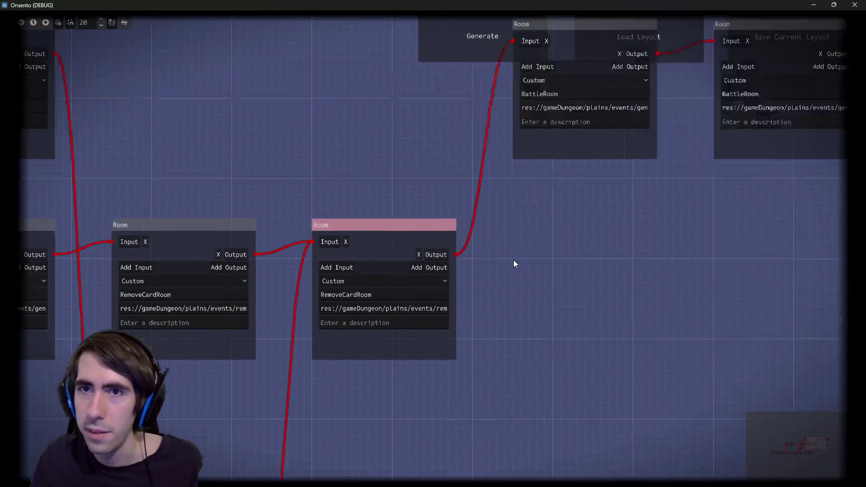
pyautogui.moveTo(453, 330); pyautogui.dragTo(505, 196)
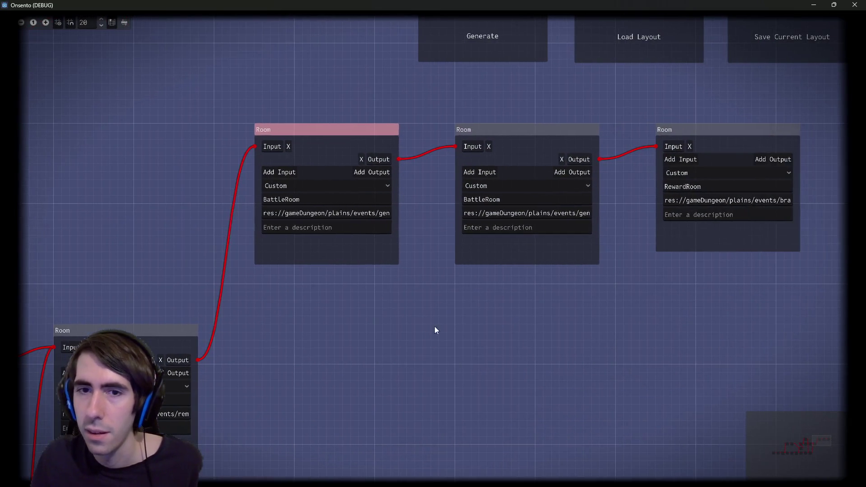
pyautogui.moveTo(474, 291); pyautogui.dragTo(559, 210)
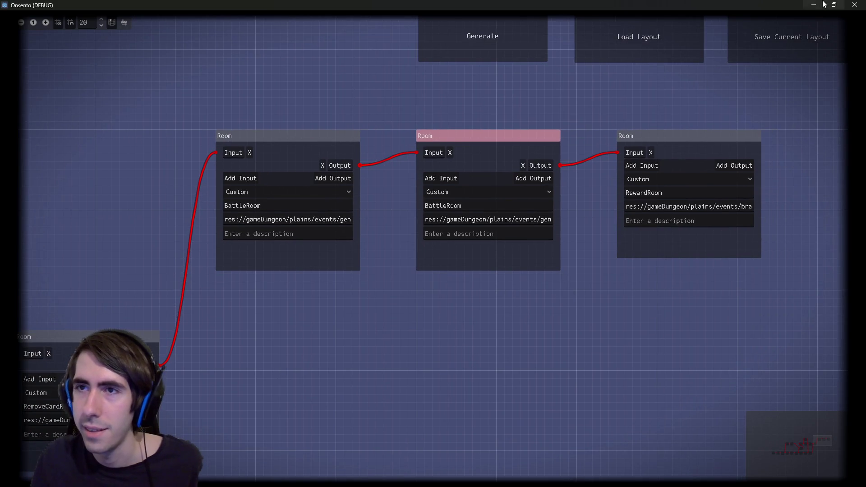
# Minimize the game window and select script lines 483–484
pyautogui.click(854, 5)
pyautogui.click(276, 176)
pyautogui.moveTo(277, 178); pyautogui.dragTo(276, 163)
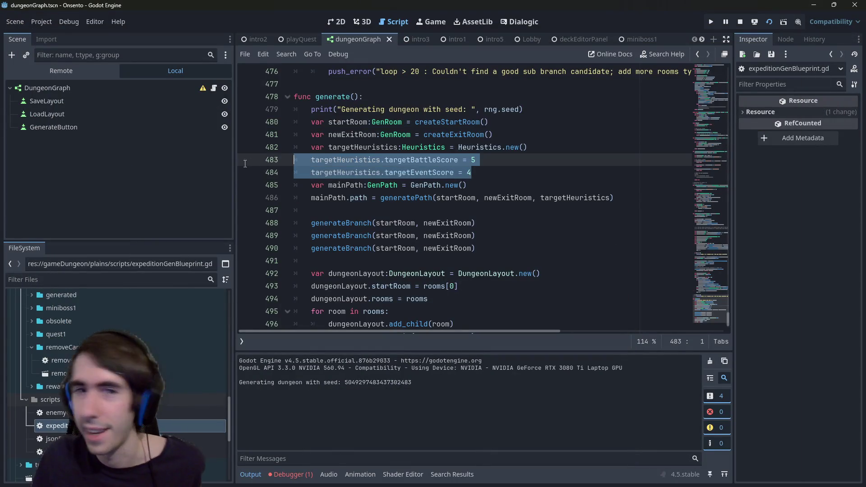
# Check the targetBattleScore and targetEventScore lines 483–484, then stop the running game
pyautogui.click(478, 160)
pyautogui.click(437, 173)
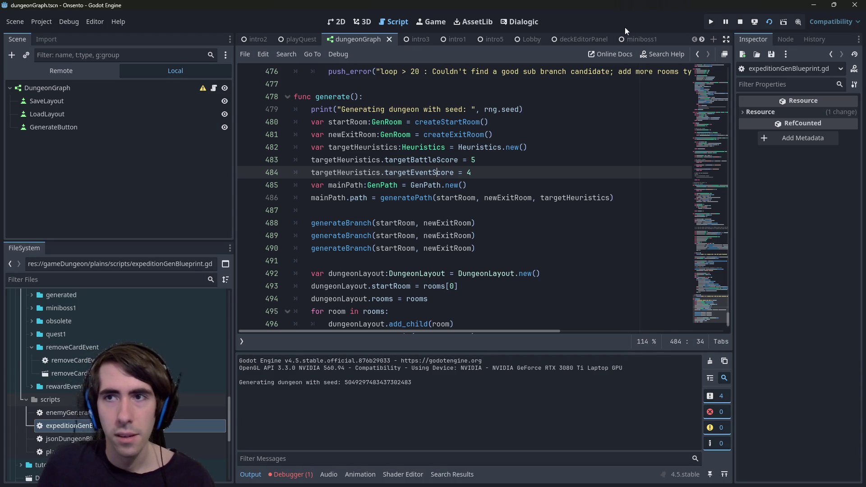
pyautogui.click(740, 22)
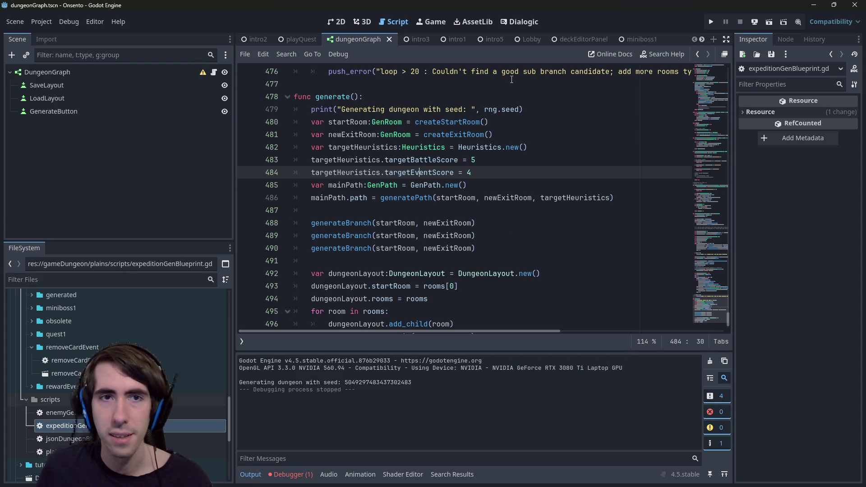
pyautogui.scroll(-5, 603, 42)
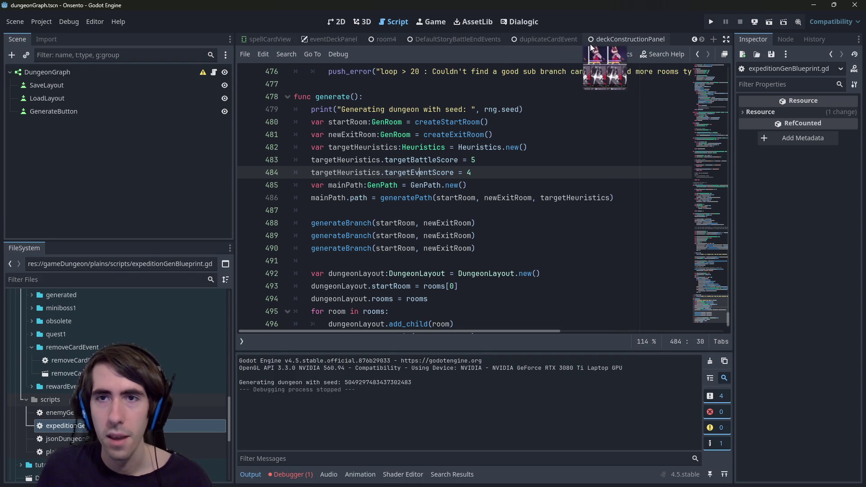
# Open the deckConstructionPanel scene in 2D view and select DeckCharacters_HBoxContainer
pyautogui.click(591, 44)
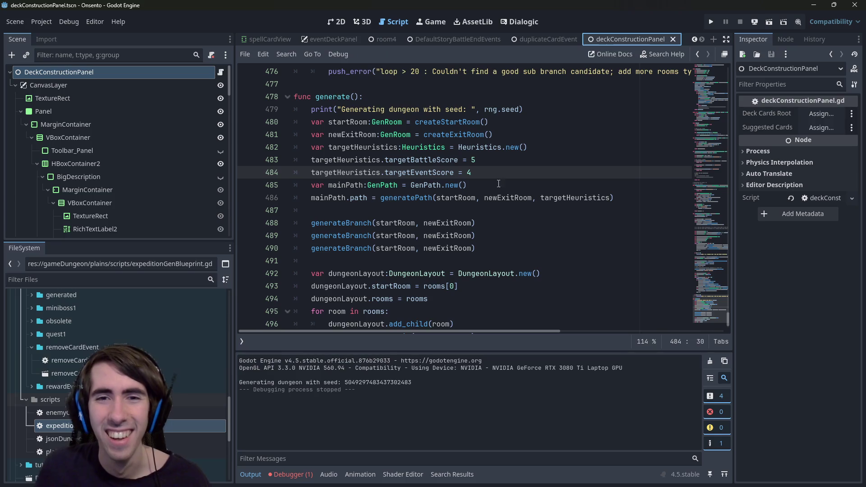
pyautogui.click(336, 21)
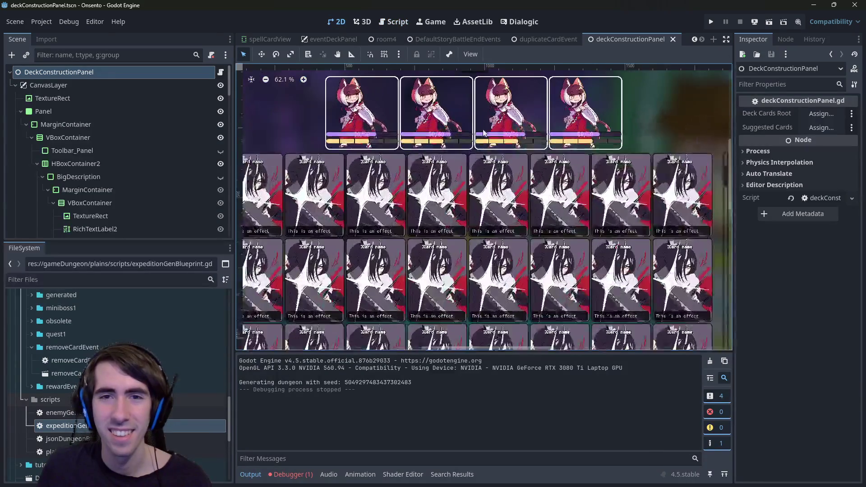
pyautogui.scroll(2, 483, 133)
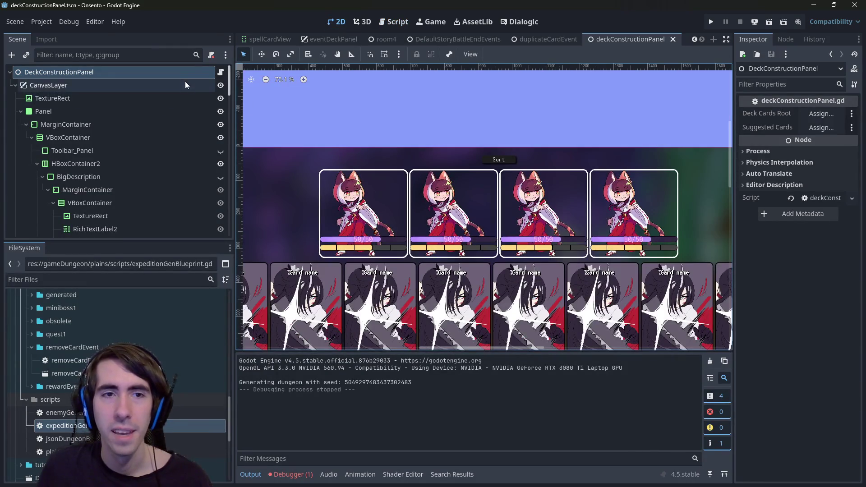
pyautogui.click(335, 185)
pyautogui.scroll(-2, 65, 223)
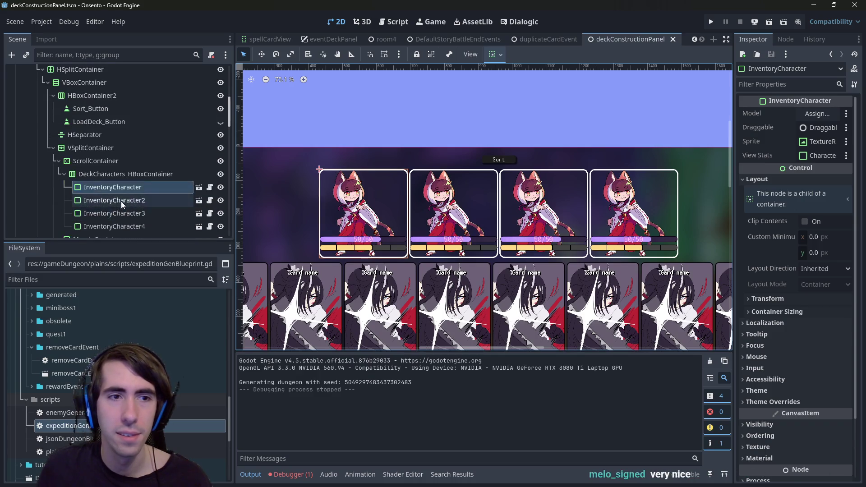
pyautogui.click(123, 171)
pyautogui.scroll(5, 123, 177)
pyautogui.scroll(-5, 123, 177)
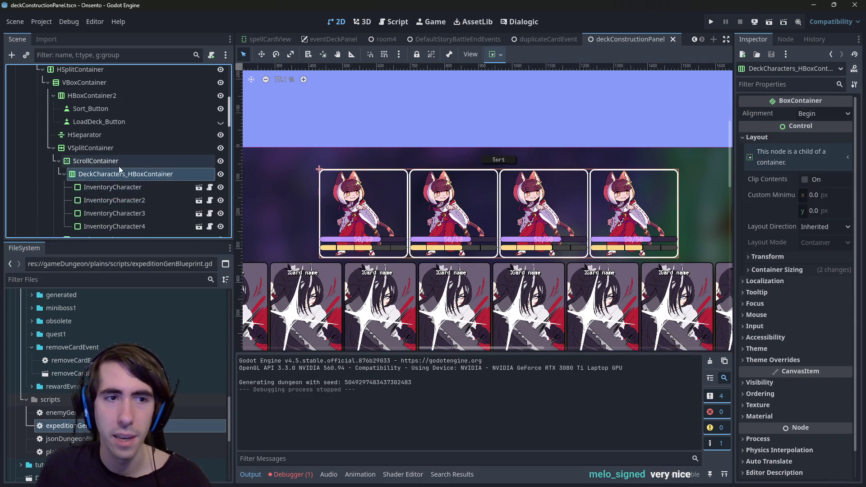
# Rename DeckCharacters_HBoxContainer to SuggestedCards_HBoxContainer
pyautogui.doubleClick(117, 174)
pyautogui.moveTo(125, 174); pyautogui.dragTo(29, 171)
pyautogui.write('Suggested')
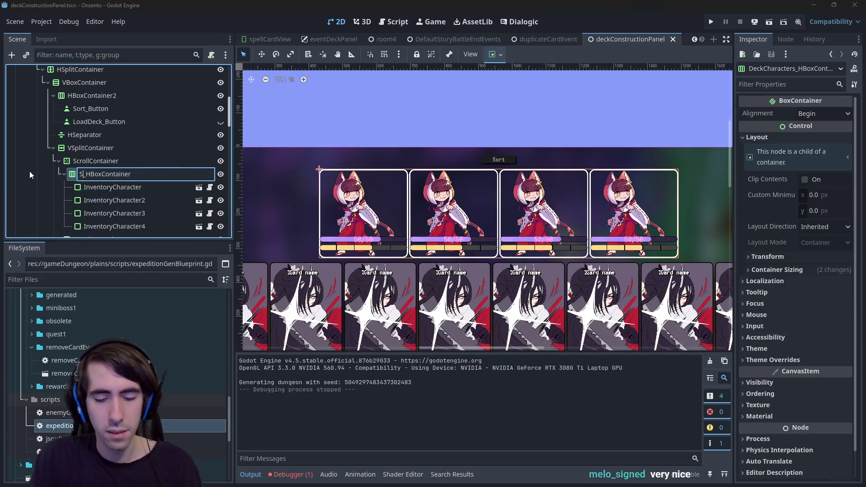
pyautogui.write('Cards')
pyautogui.press('Return')
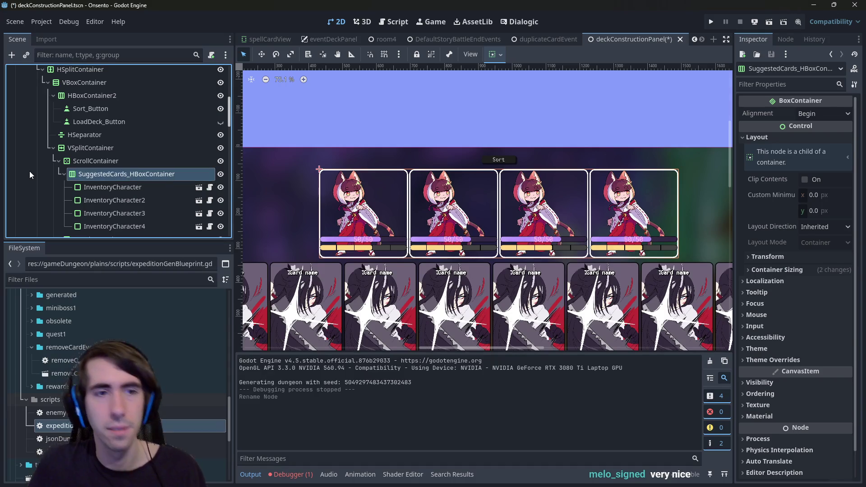
# Assign SuggestedCards_HBoxContainer to the DeckConstructionPanel's suggested-cards root property
pyautogui.scroll(5, 83, 166)
pyautogui.click(91, 72)
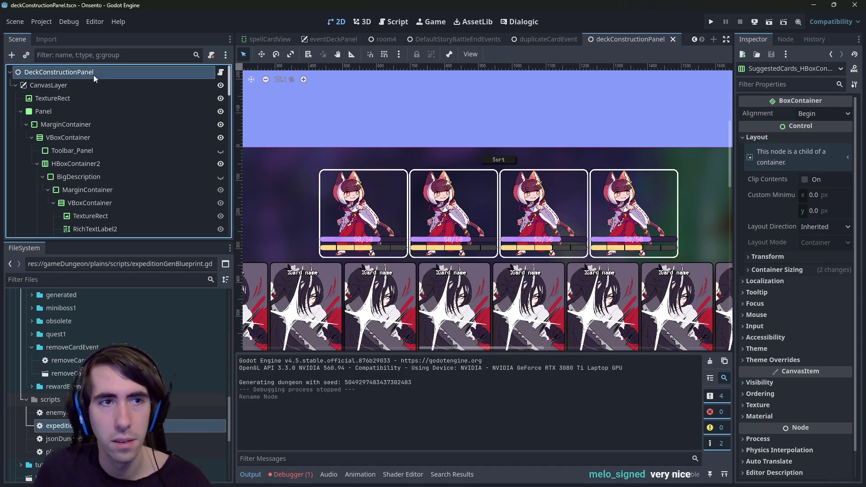
pyautogui.scroll(-5, 135, 169)
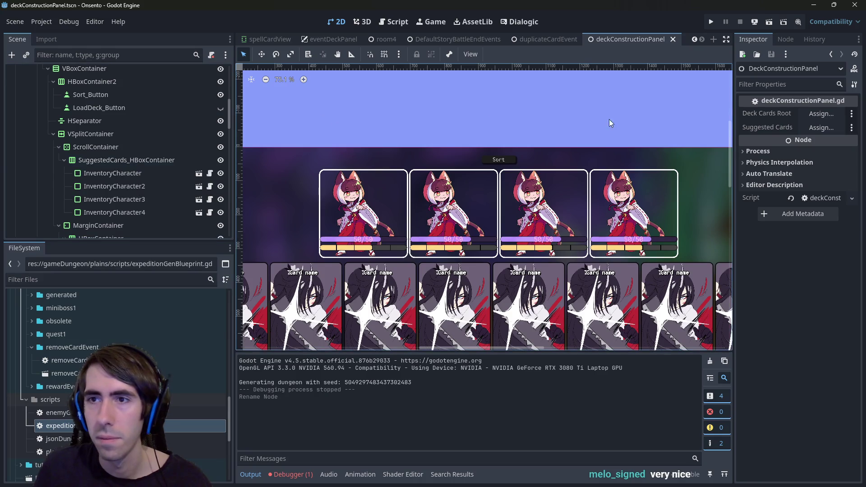
pyautogui.moveTo(131, 161)
pyautogui.mouseDown()
pyautogui.moveTo(669, 122)
pyautogui.moveTo(812, 130)
pyautogui.mouseUp()
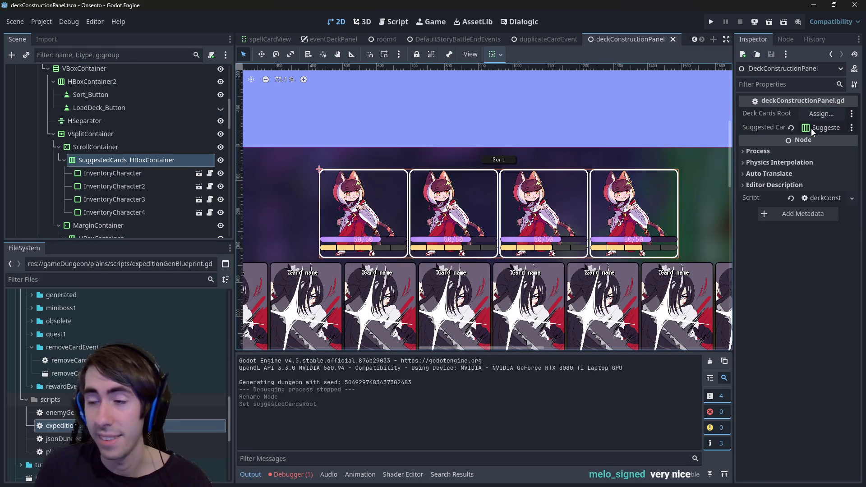
# Assign DeckCards_HFlowContainer to the deck-cards root property and save the scene
pyautogui.click(334, 289)
pyautogui.click(110, 204)
pyautogui.click(109, 206)
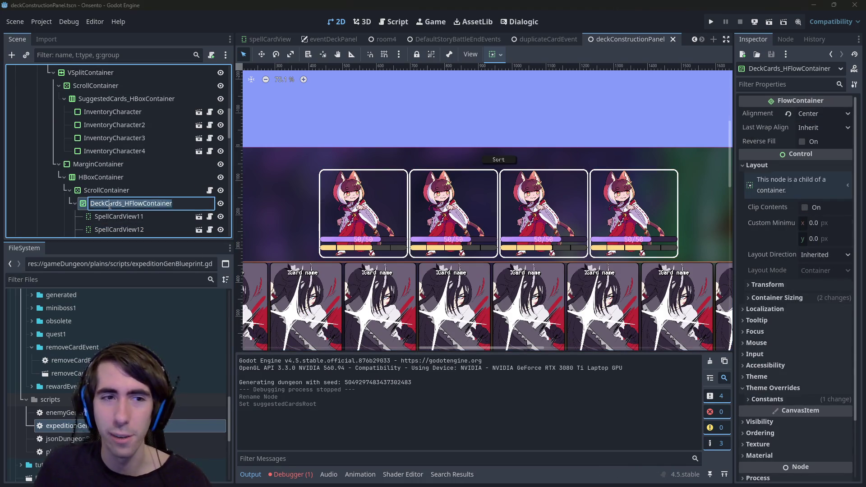
pyautogui.press('Return')
pyautogui.scroll(10, 107, 158)
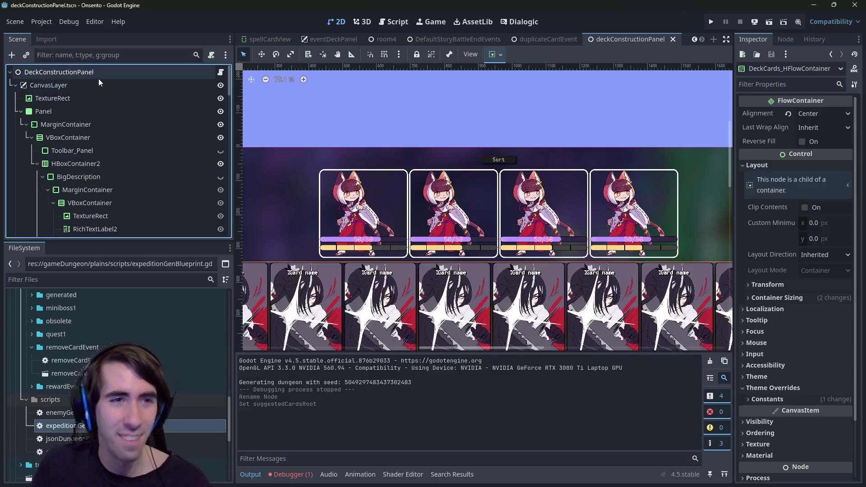
pyautogui.click(99, 73)
pyautogui.scroll(-10, 117, 172)
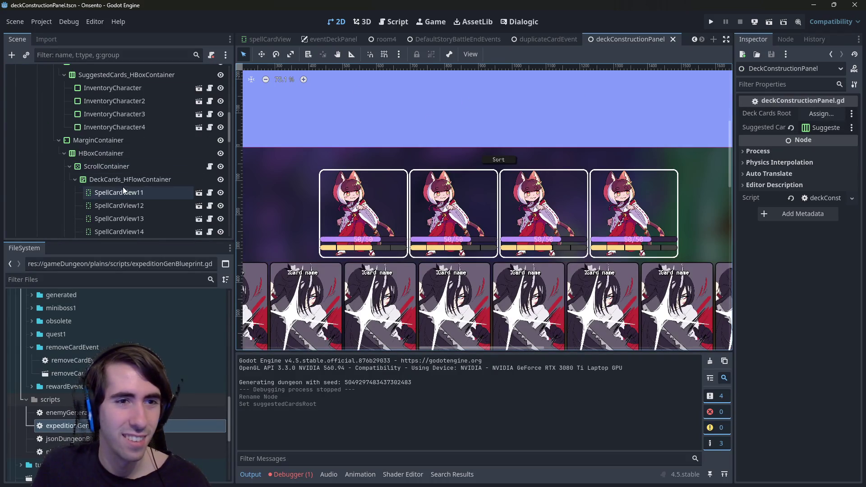
pyautogui.moveTo(130, 180)
pyautogui.mouseDown()
pyautogui.moveTo(767, 100)
pyautogui.moveTo(821, 114)
pyautogui.mouseUp()
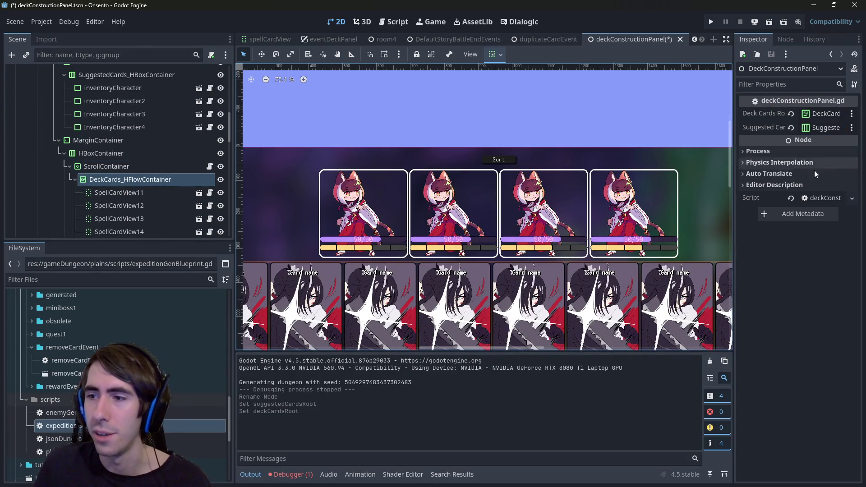
pyautogui.hotkey('ctrl', 's')
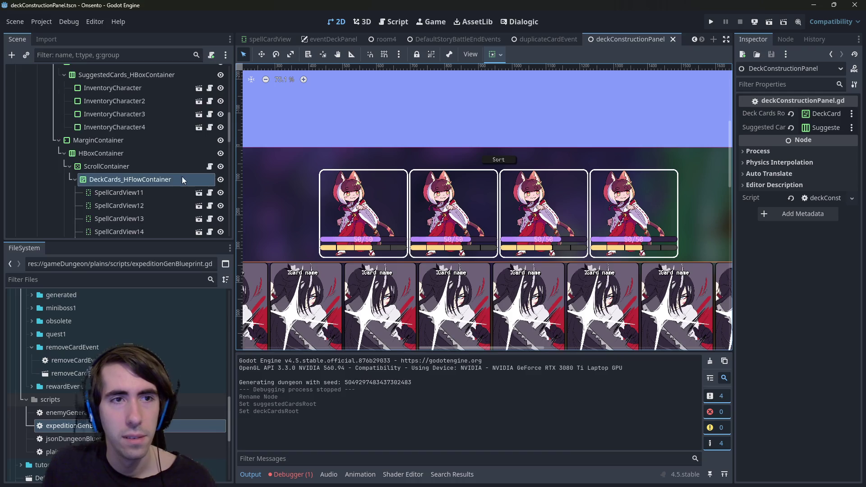
# Delete the four InventoryCharacter placeholder cards from the suggested row
pyautogui.scroll(10, 182, 179)
pyautogui.click(112, 72)
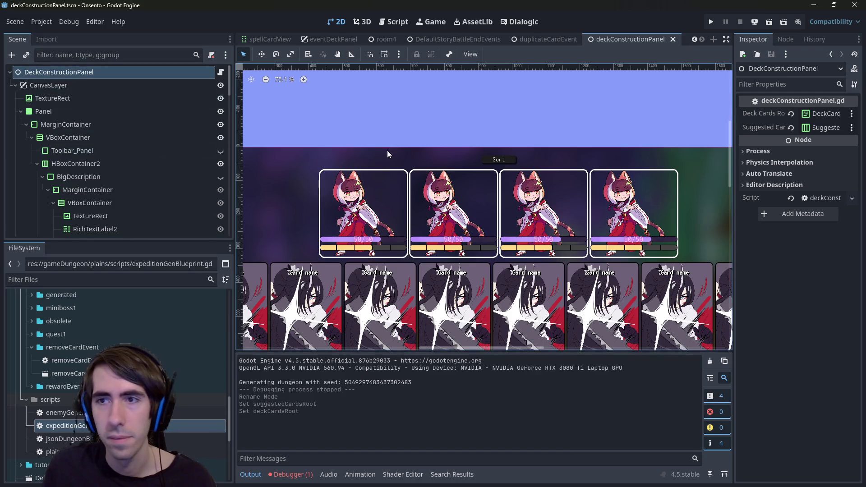
pyautogui.scroll(-4, 387, 154)
pyautogui.scroll(3, 370, 190)
pyautogui.click(360, 224)
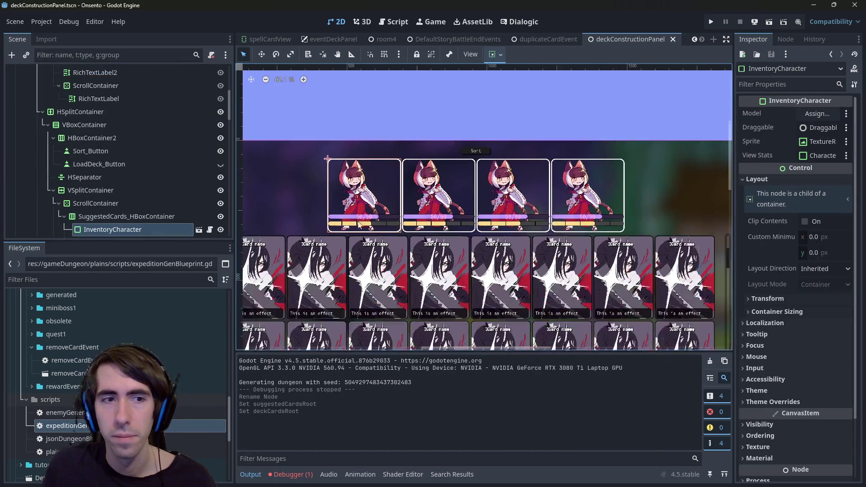
pyautogui.scroll(-3, 121, 183)
pyautogui.keyDown('shift'); pyautogui.click(121, 183); pyautogui.keyUp('shift')
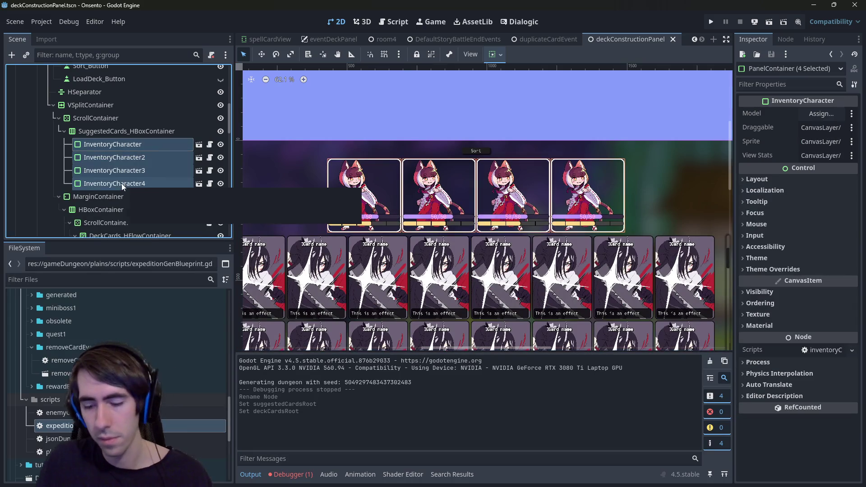
pyautogui.press('Delete')
pyautogui.press('Return')
# Duplicate SpellCardView11, move both copies under SuggestedCards_HBoxContainer, and run the scene
pyautogui.click(131, 202)
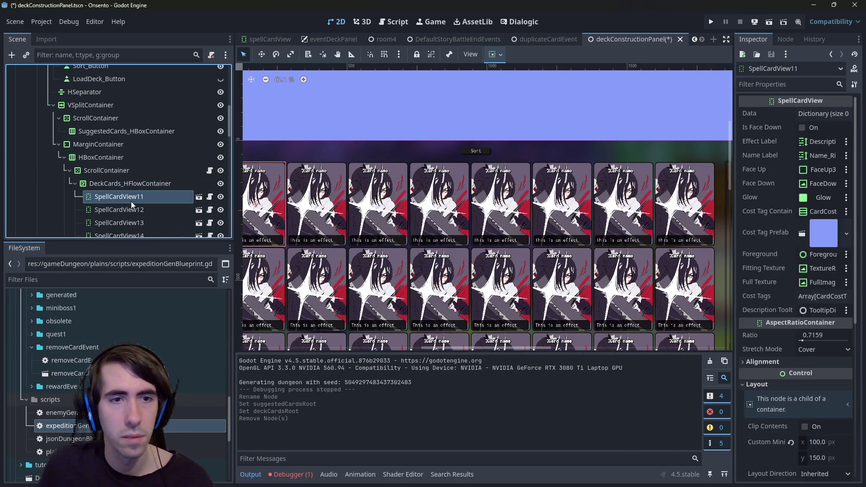
pyautogui.hotkey('ctrl', 'd')
pyautogui.hotkey('ctrl', 'd')
pyautogui.moveTo(132, 209); pyautogui.dragTo(131, 137)
pyautogui.moveTo(137, 222); pyautogui.dragTo(156, 130)
pyautogui.press('F6')
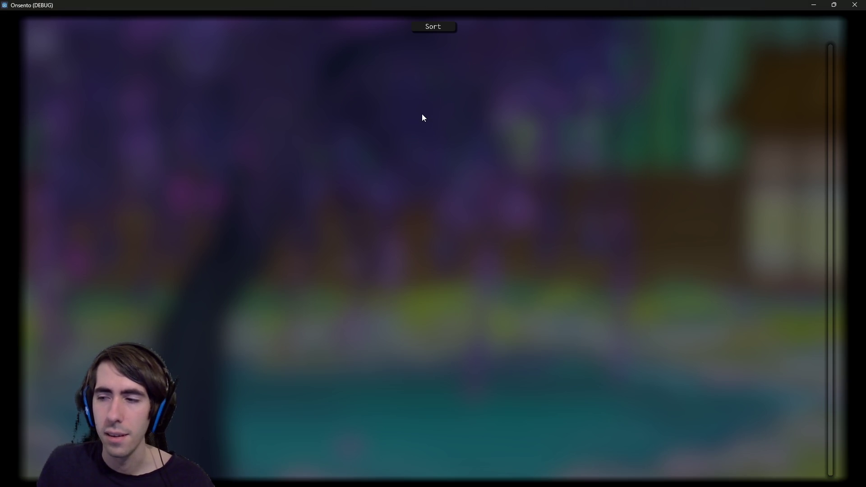
# Try Sort in the running Onsento game, close it, and open deckConstructionPanel.gd
pyautogui.click(444, 28)
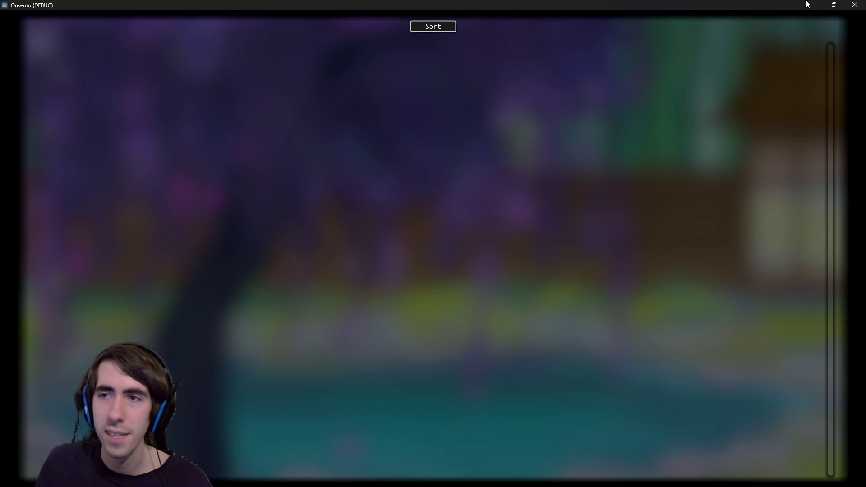
pyautogui.click(855, 4)
pyautogui.scroll(-2, 327, 201)
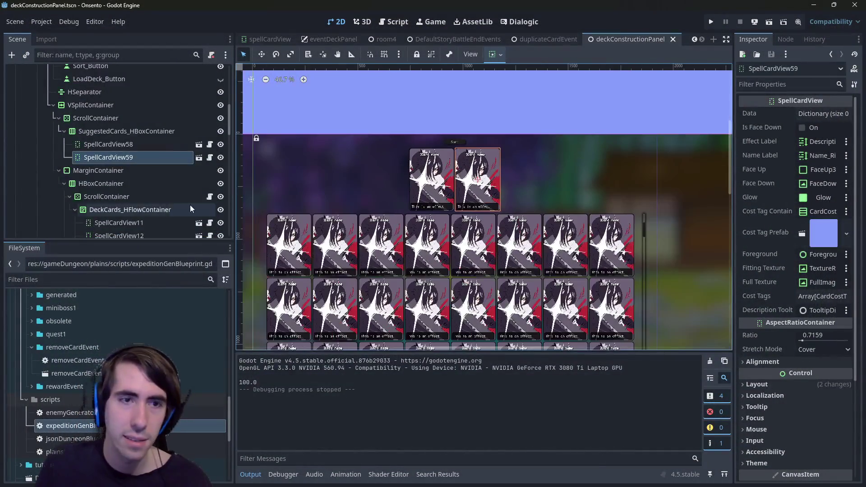
pyautogui.scroll(5, 135, 190)
pyautogui.click(220, 72)
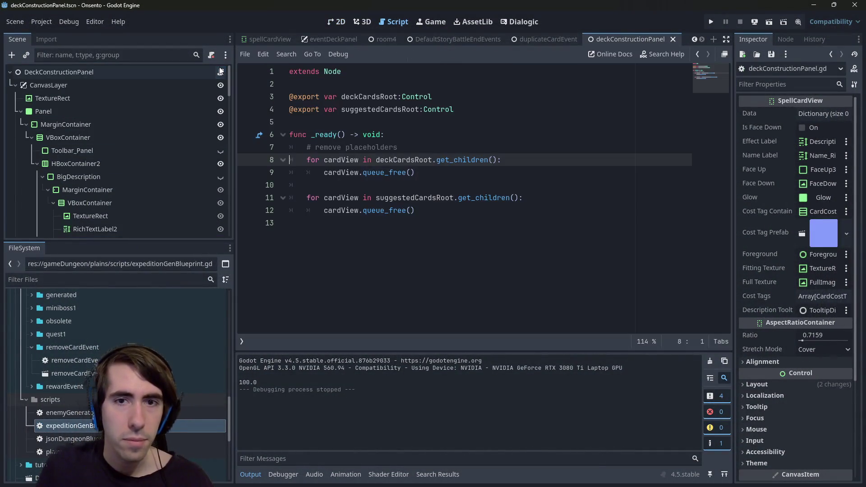
# Add a suggestNewCards() call on a new indented line inside _ready
pyautogui.click(541, 229)
pyautogui.press('Return')
pyautogui.press('BackSpace')
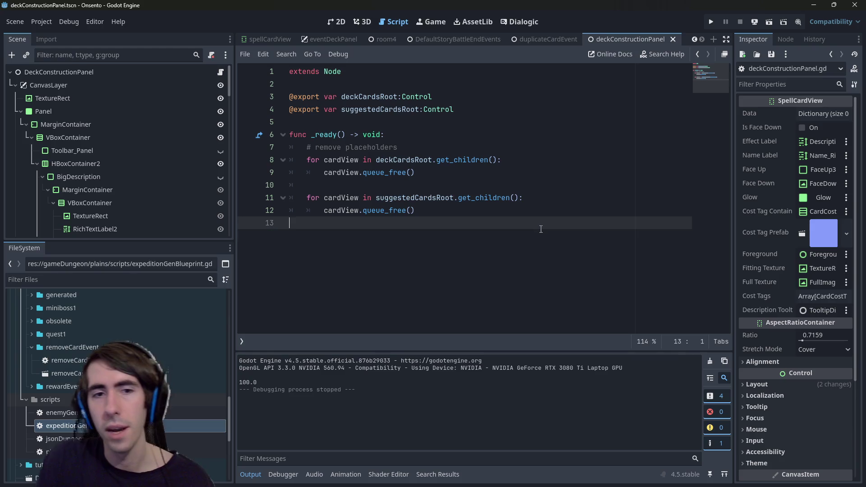
pyautogui.press('Tab')
pyautogui.press('Return')
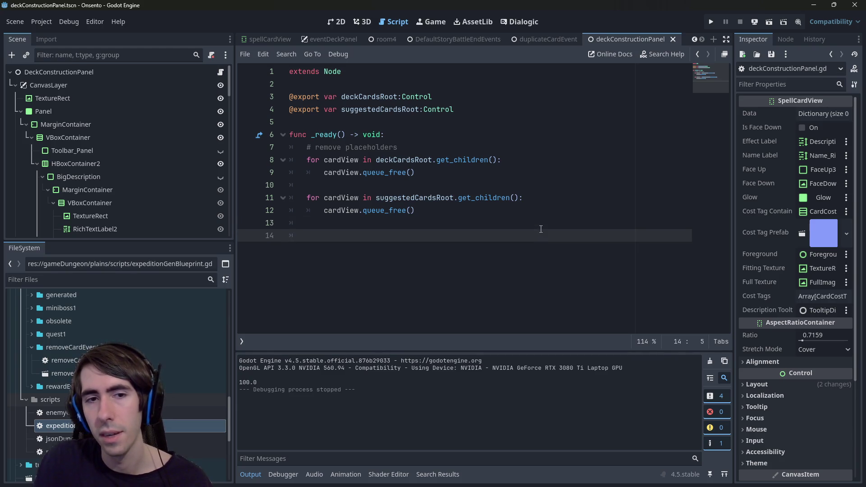
pyautogui.write('suggestNewCa')
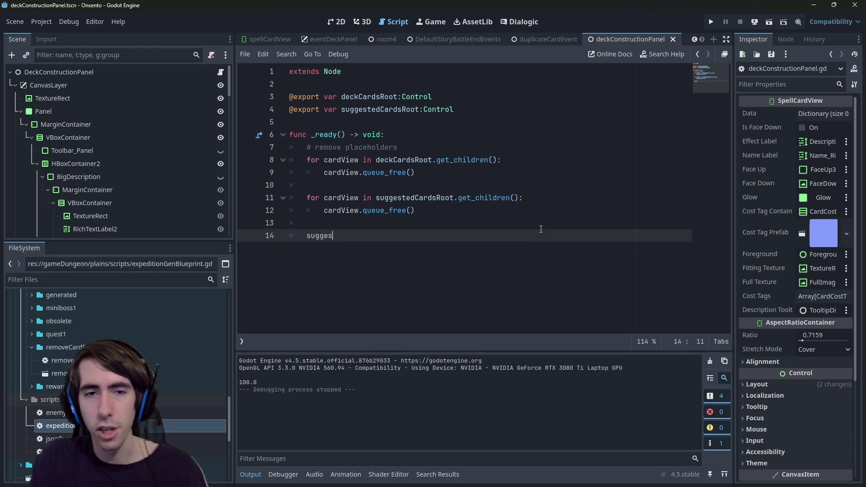
pyautogui.write('rds')
pyautogui.press('Return')
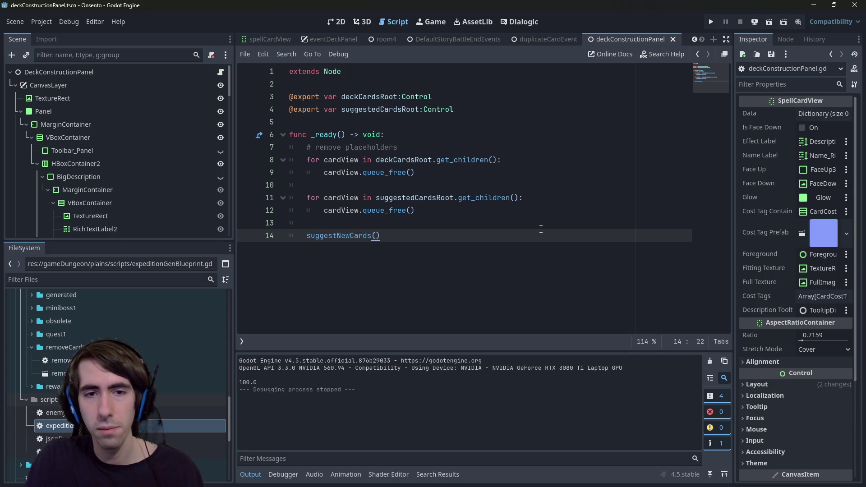
pyautogui.press('Return')
# Define func suggestNewCards() with a suggestedCardsRoot.add_child() body line, and show the script list
pyautogui.press('Return')
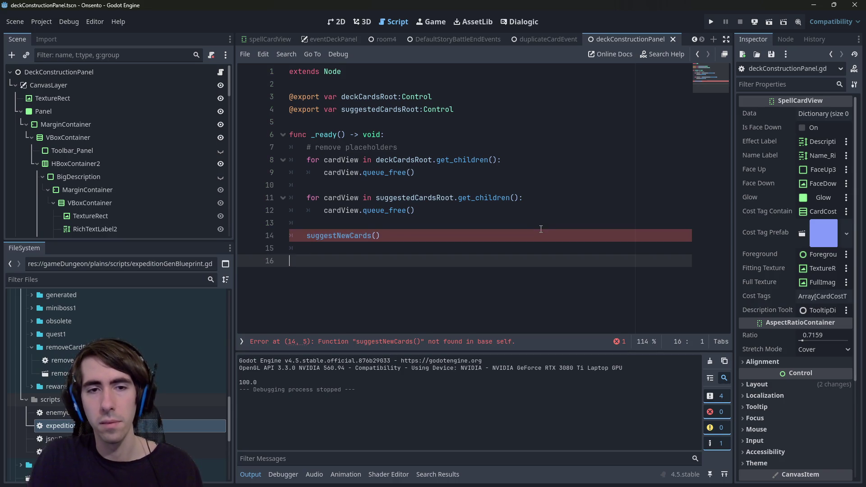
pyautogui.press('Up')
pyautogui.press('Return')
pyautogui.write('func suggestNewCards():')
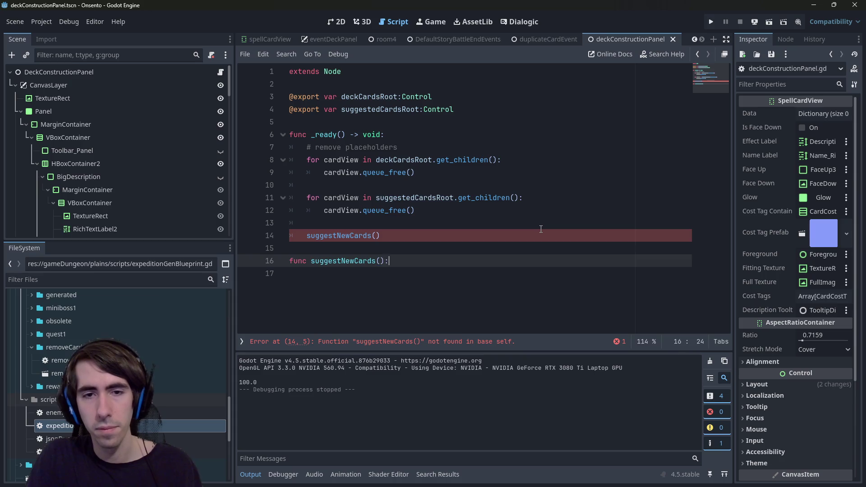
pyautogui.press('Return')
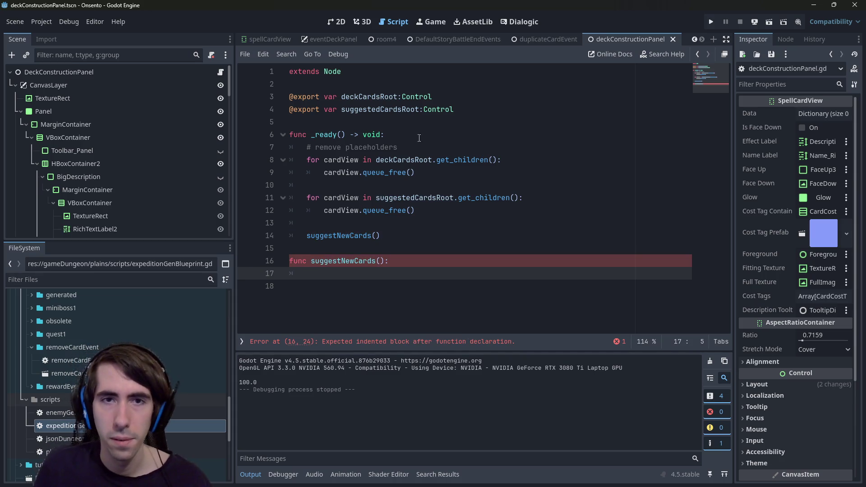
pyautogui.doubleClick(383, 111)
pyautogui.hotkey('ctrl', 'c')
pyautogui.click(406, 273)
pyautogui.hotkey('ctrl', 'v')
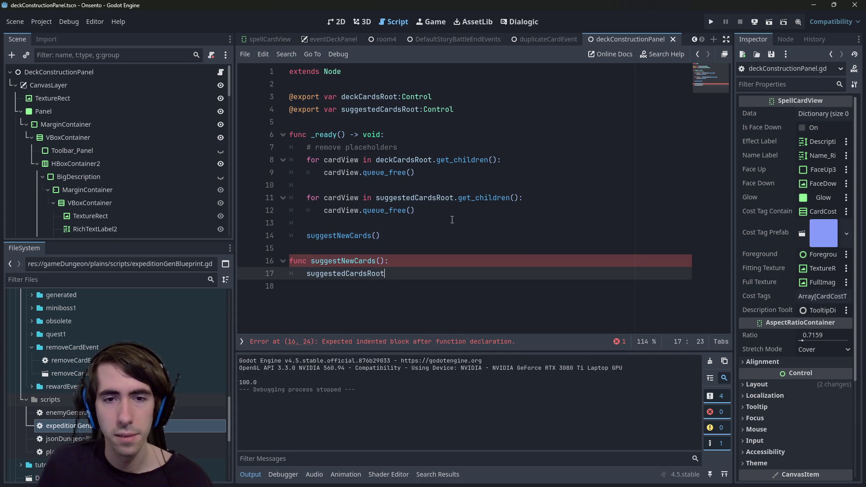
pyautogui.write('.add_chil')
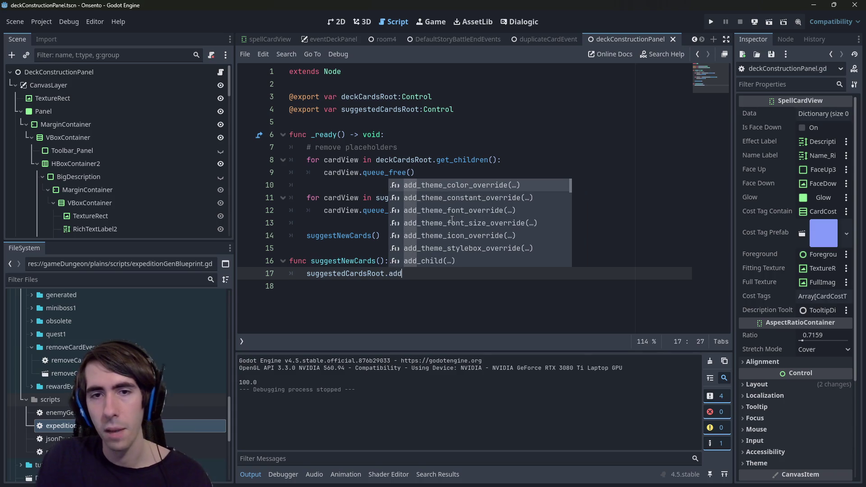
pyautogui.press('Return')
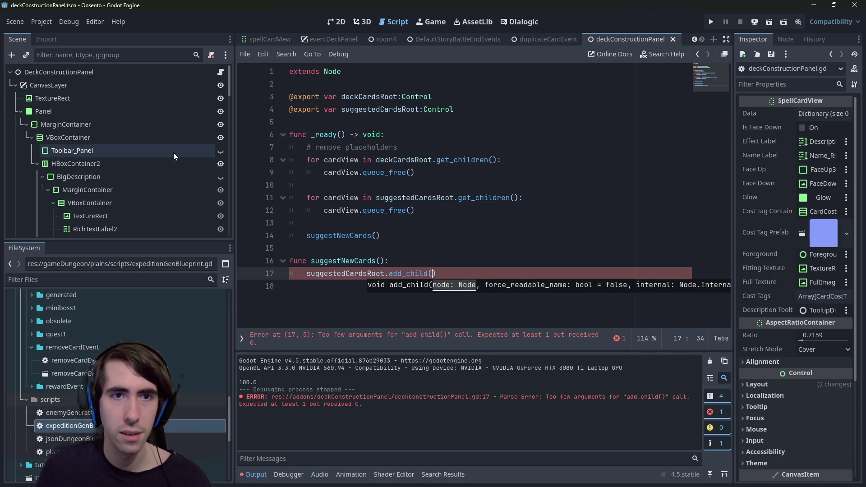
pyautogui.click(246, 343)
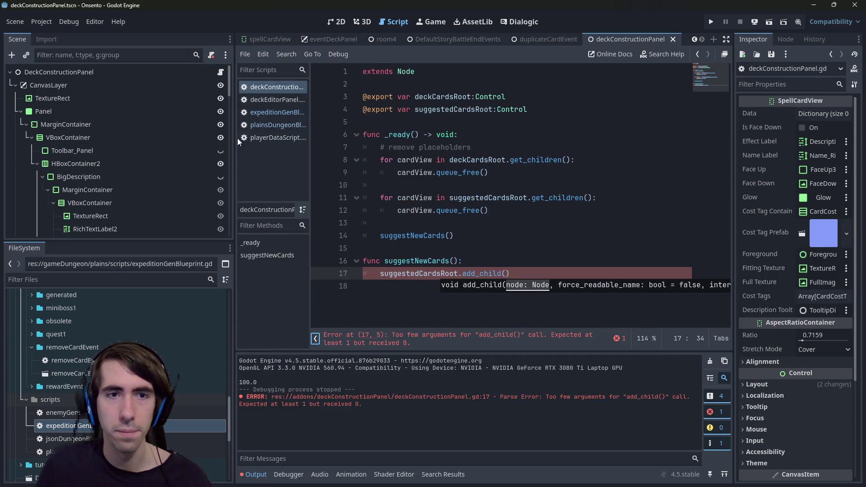
# Widen the code editor, open deckEditorPanel.gd, and search it for add_child
pyautogui.moveTo(234, 139); pyautogui.dragTo(150, 131)
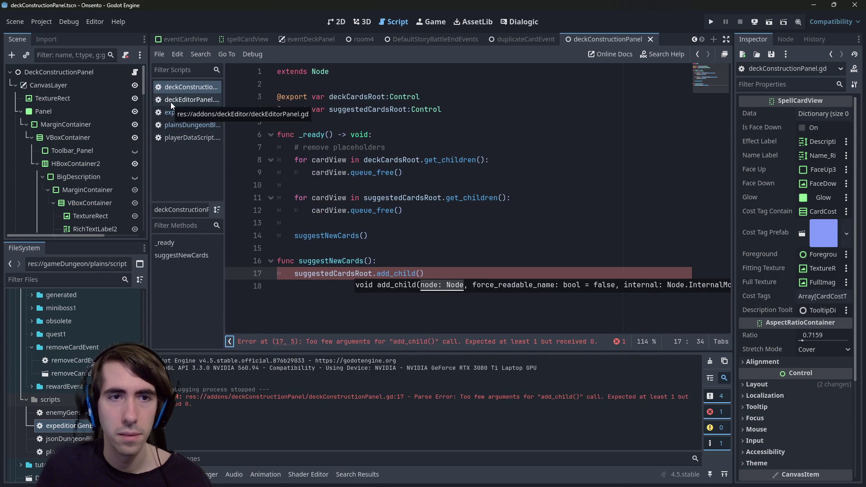
pyautogui.click(171, 100)
pyautogui.scroll(7, 404, 242)
pyautogui.hotkey('ctrl', 'f')
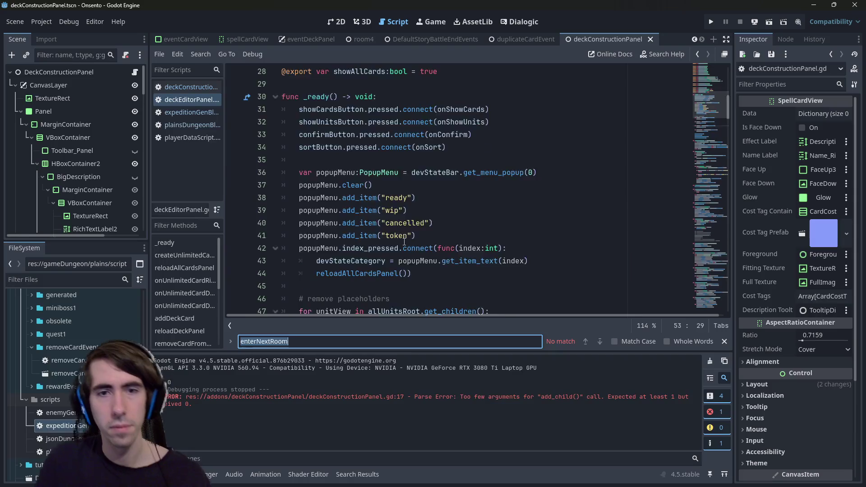
pyautogui.write('add_child')
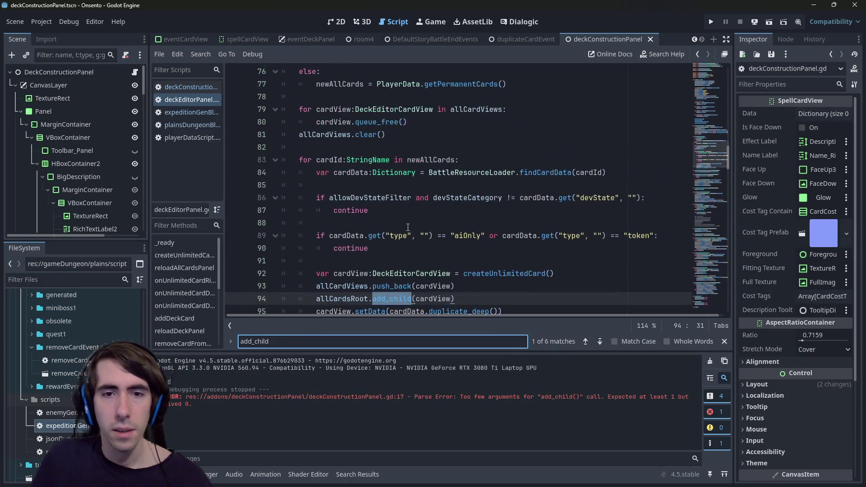
pyautogui.scroll(3, 380, 179)
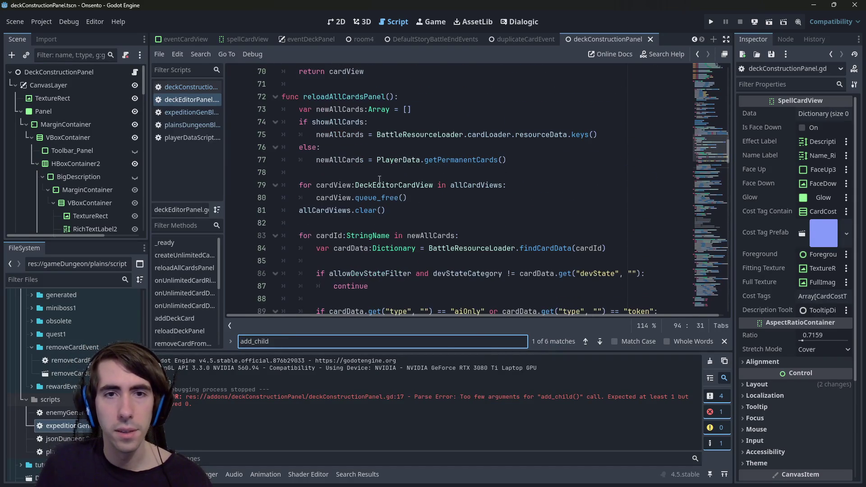
pyautogui.scroll(-5, 376, 123)
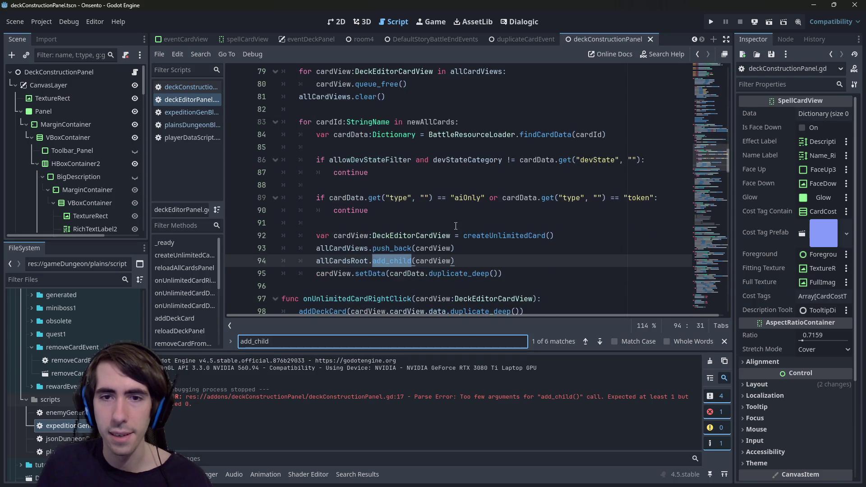
# Inspect the card loop, BattleResourceLoader and getPermanentCards, then return to deckConstructionPanel.gd
pyautogui.doubleClick(589, 135)
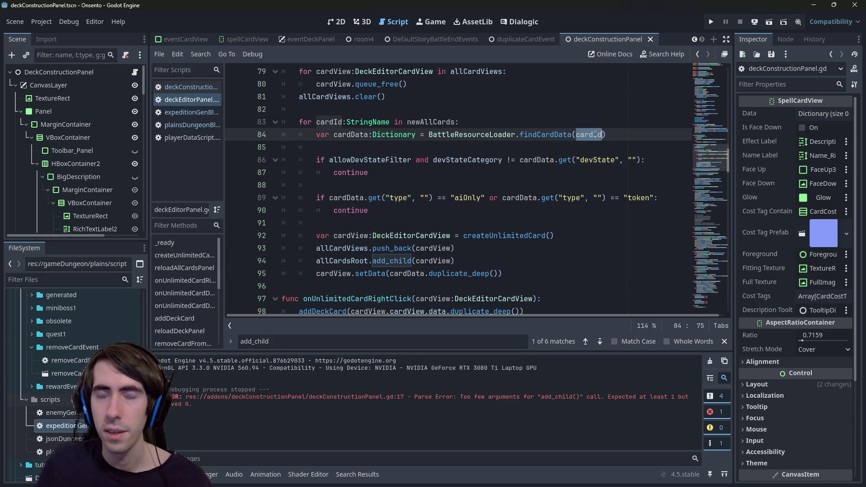
pyautogui.click(432, 147)
pyautogui.hotkey('shift', 'Up')
pyautogui.hotkey('shift', 'Up')
pyautogui.hotkey('shift', 'Home')
pyautogui.scroll(1, 432, 152)
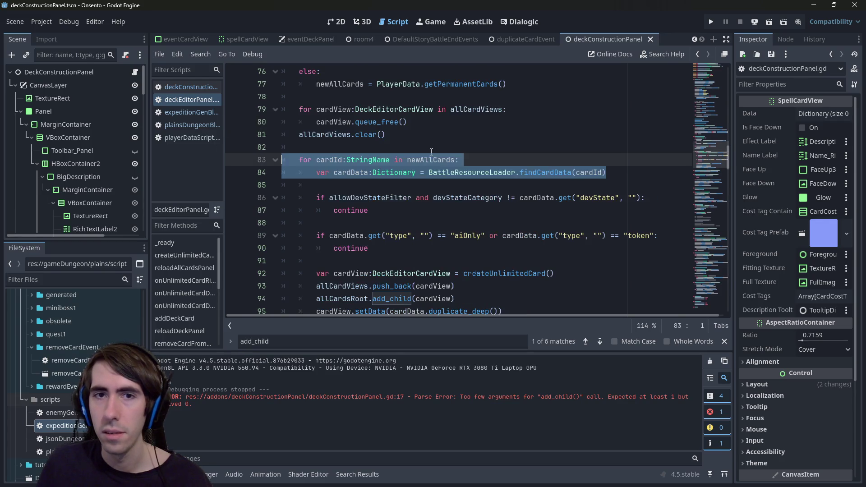
pyautogui.doubleClick(447, 173)
pyautogui.scroll(2, 442, 165)
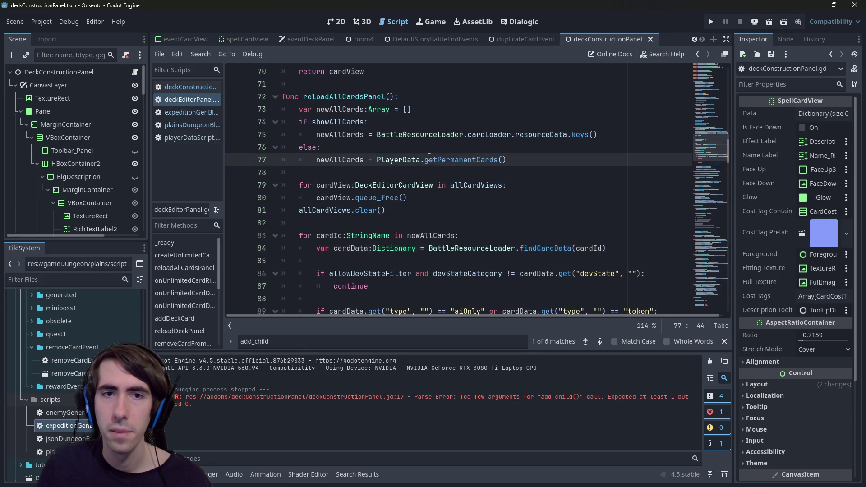
pyautogui.doubleClick(472, 160)
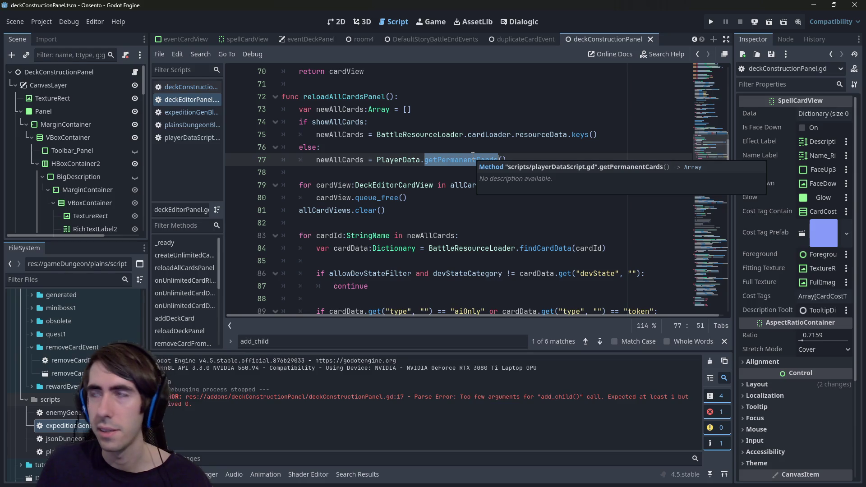
pyautogui.hotkey('alt', 'Left')
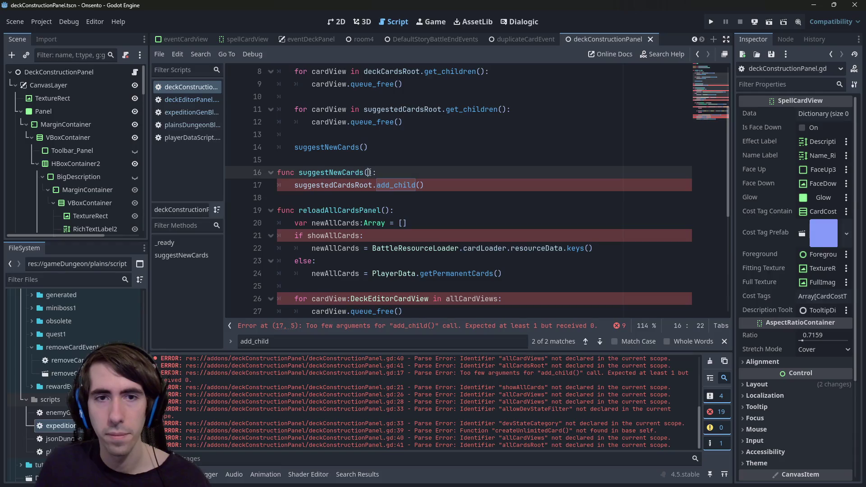
# Give suggestNewCards an availableCards:Array parameter and save
pyautogui.write('availableCards')
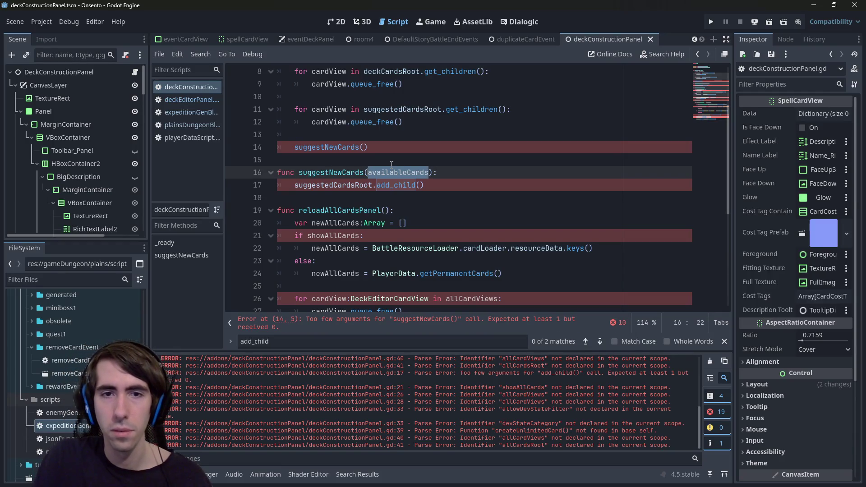
pyautogui.write(':Array[')
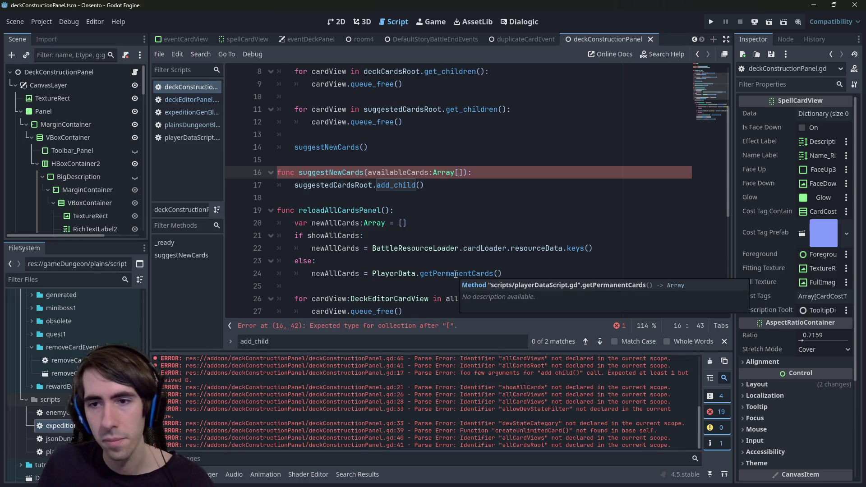
pyautogui.click(456, 274)
pyautogui.click(460, 172)
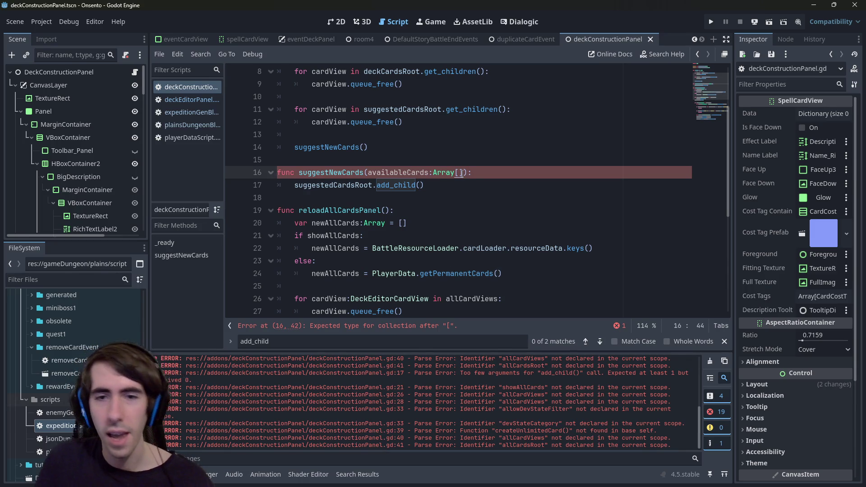
pyautogui.press('BackSpace')
pyautogui.hotkey('ctrl', 's')
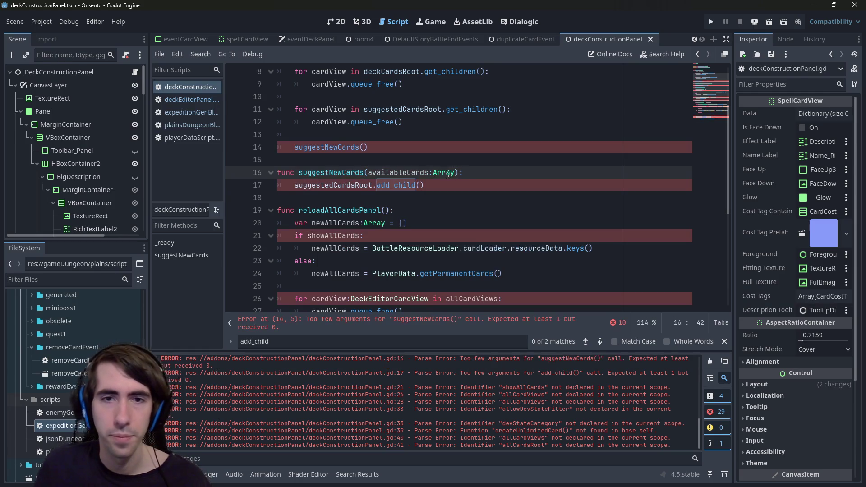
# Pass PlayerData.getPermanentCards() to the _ready call and delete the newAllCards setup lines 20–24
pyautogui.doubleClick(409, 172)
pyautogui.click(364, 147)
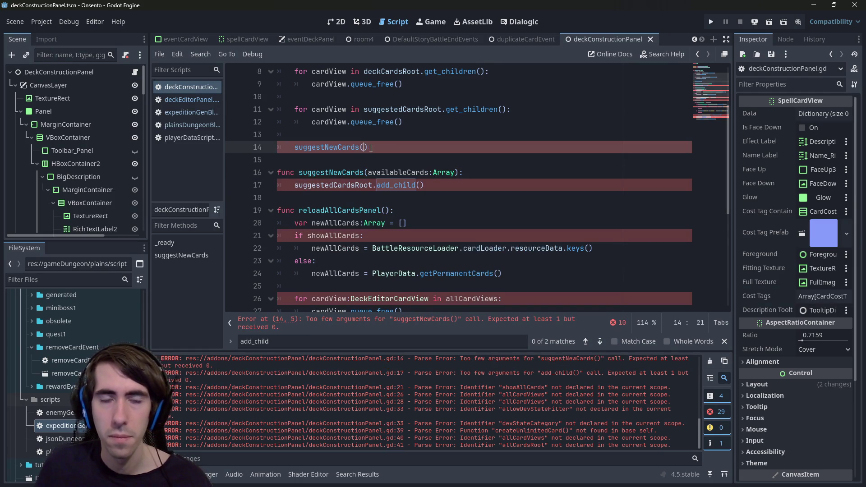
pyautogui.scroll(-1, 423, 219)
pyautogui.moveTo(502, 236); pyautogui.dragTo(373, 235)
pyautogui.hotkey('ctrl', 'c')
pyautogui.click(366, 109)
pyautogui.hotkey('ctrl', 'v')
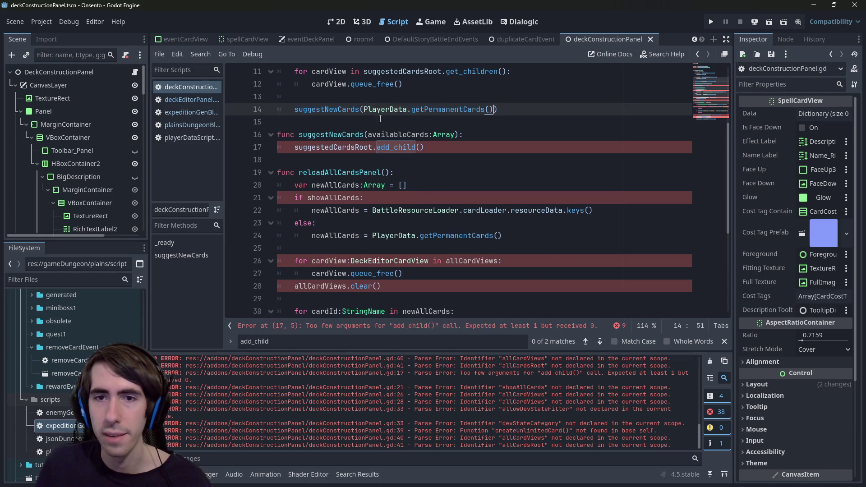
pyautogui.moveTo(502, 236)
pyautogui.mouseDown()
pyautogui.moveTo(316, 210)
pyautogui.moveTo(270, 186)
pyautogui.moveTo(259, 189)
pyautogui.mouseUp()
pyautogui.press('BackSpace')
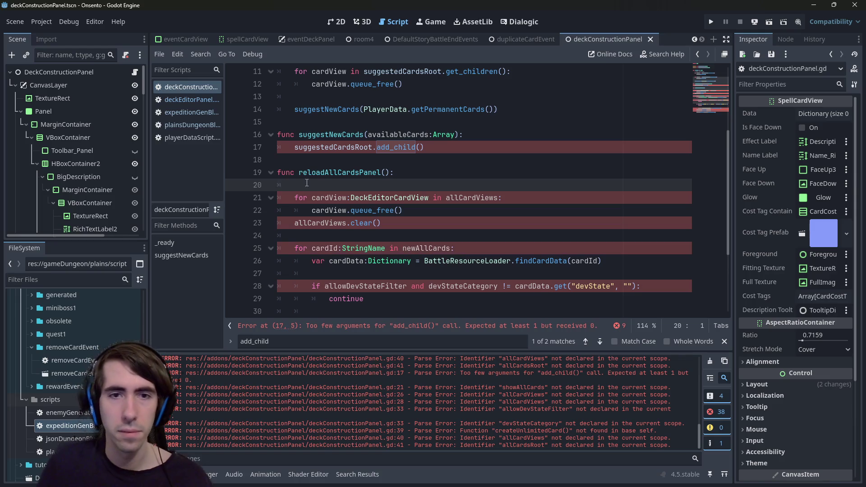
# Delete the devState and type filter checks on lines 27–33 and save
pyautogui.scroll(-1, 403, 218)
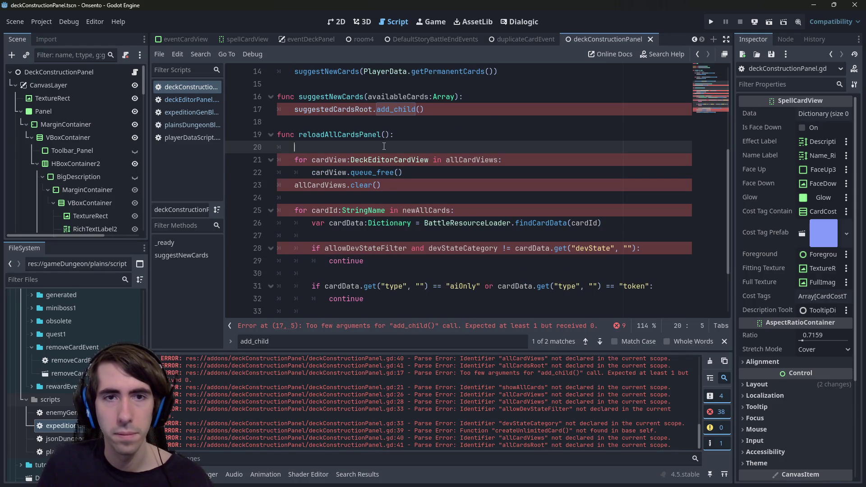
pyautogui.moveTo(383, 146)
pyautogui.mouseDown()
pyautogui.moveTo(392, 216)
pyautogui.moveTo(417, 236)
pyautogui.mouseUp()
pyautogui.scroll(3, 421, 230)
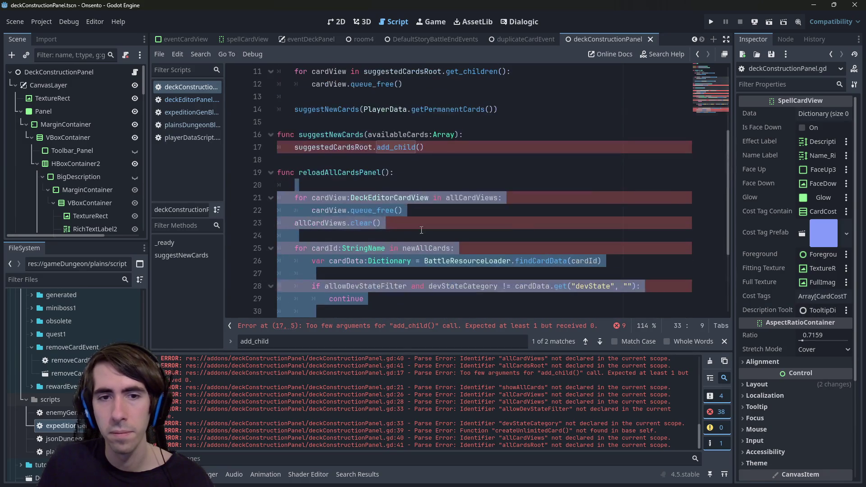
pyautogui.scroll(-2, 421, 230)
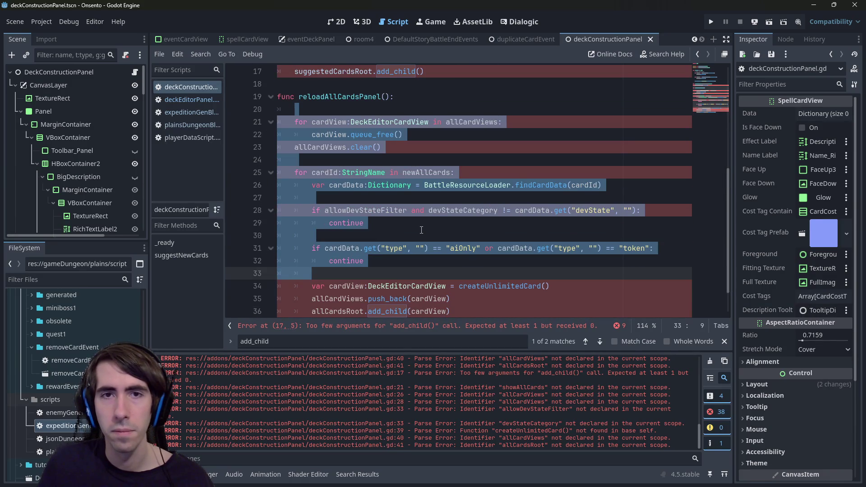
pyautogui.moveTo(405, 270); pyautogui.dragTo(258, 198)
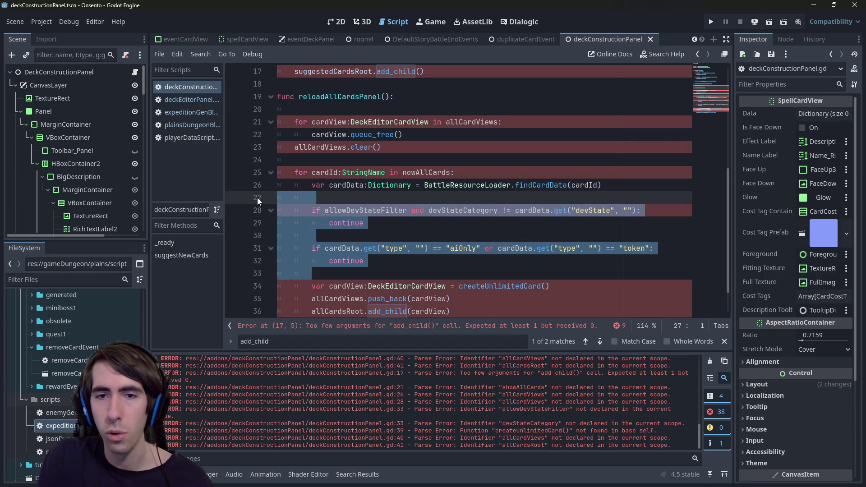
pyautogui.press('BackSpace')
pyautogui.press('BackSpace')
pyautogui.hotkey('ctrl', 's')
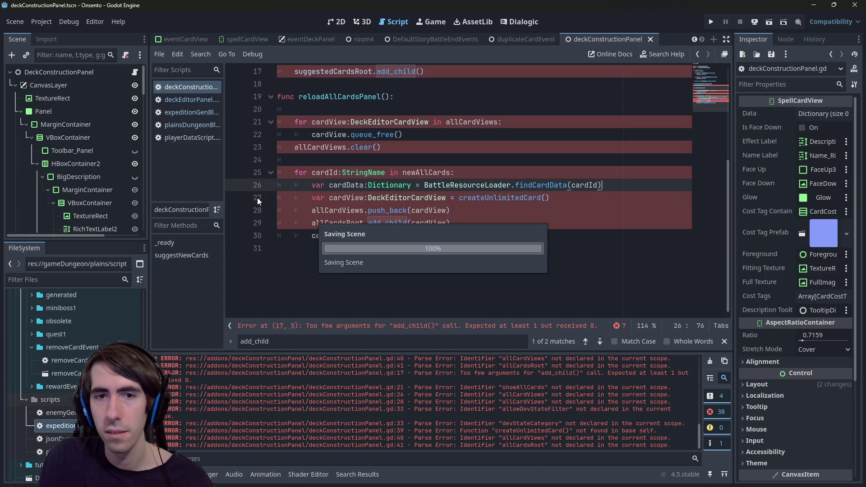
pyautogui.hotkey('ctrl', 'z')
pyautogui.hotkey('ctrl', 'y')
pyautogui.hotkey('ctrl', 's')
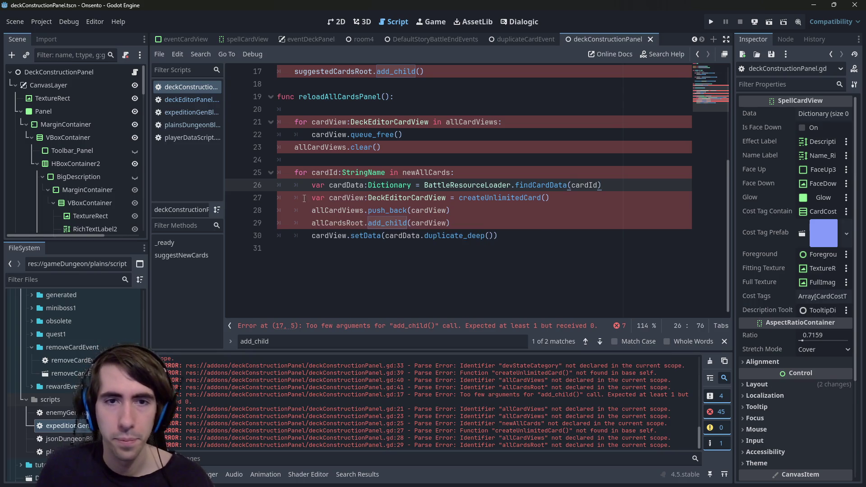
# Remove the empty line 20 above allCardViews.clear()
pyautogui.scroll(3, 393, 205)
pyautogui.scroll(-1, 393, 205)
pyautogui.click(393, 208)
pyautogui.click(391, 198)
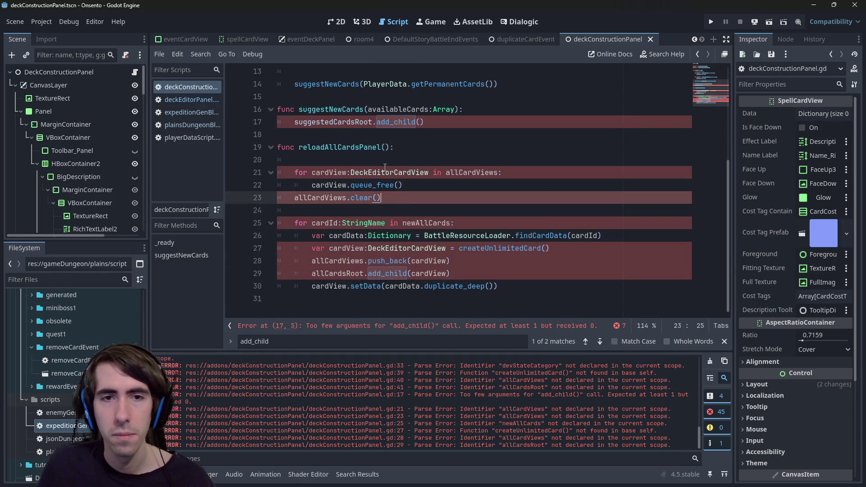
pyautogui.click(378, 163)
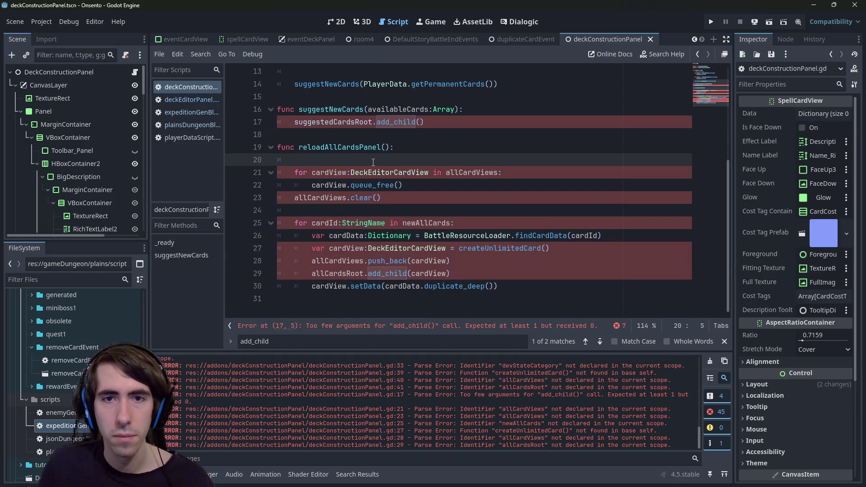
pyautogui.press('BackSpace')
pyautogui.press('BackSpace')
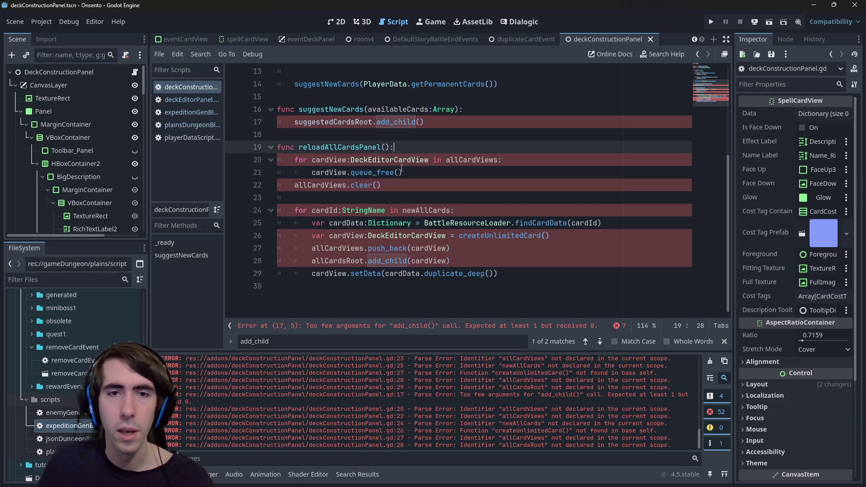
# Try renaming the loop's allCardViews to suggestedCardsRoot, then undo back to allCardViews
pyautogui.click(324, 185)
pyautogui.click(378, 185)
pyautogui.scroll(4, 399, 174)
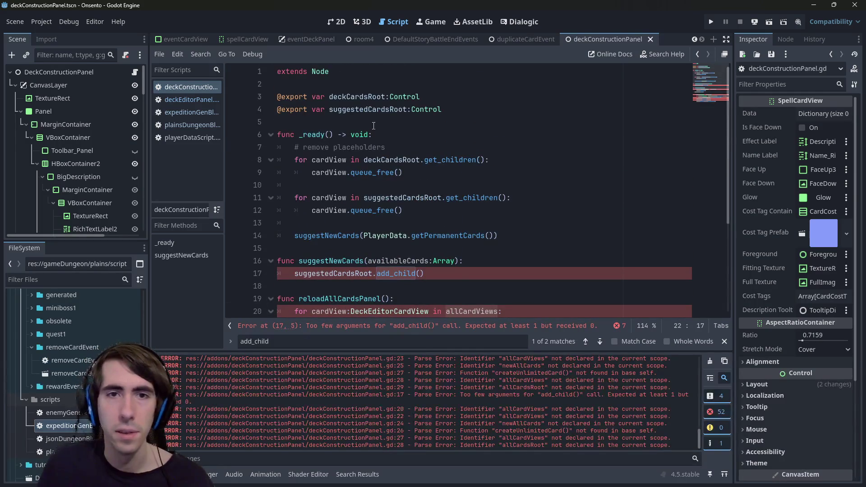
pyautogui.scroll(-4, 374, 126)
pyautogui.doubleClick(479, 173)
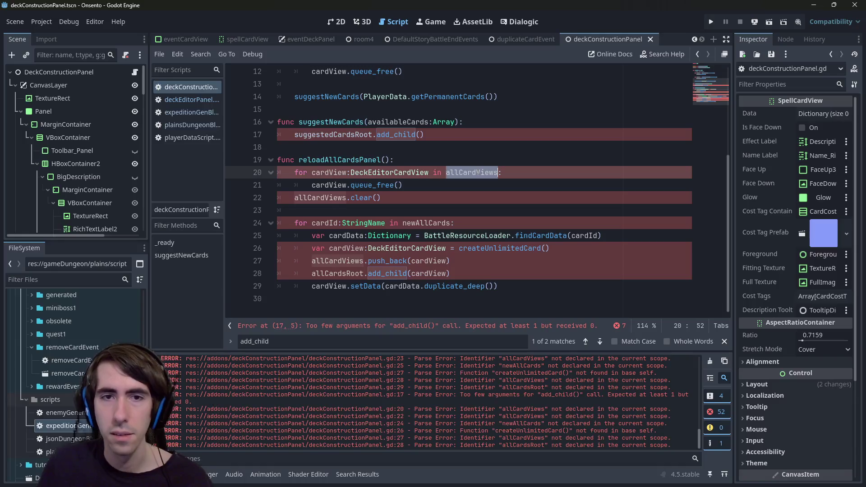
pyautogui.hotkey('ctrl', 'd')
pyautogui.hotkey('ctrl', 'v')
pyautogui.doubleClick(340, 185)
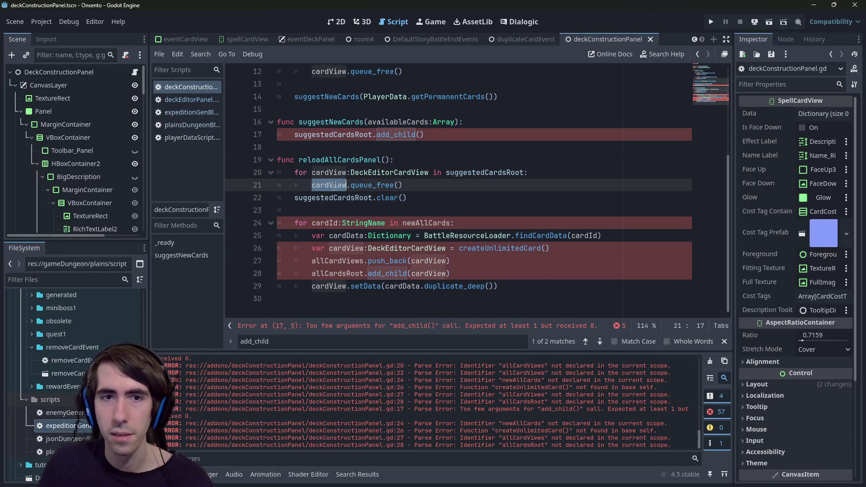
pyautogui.click(425, 202)
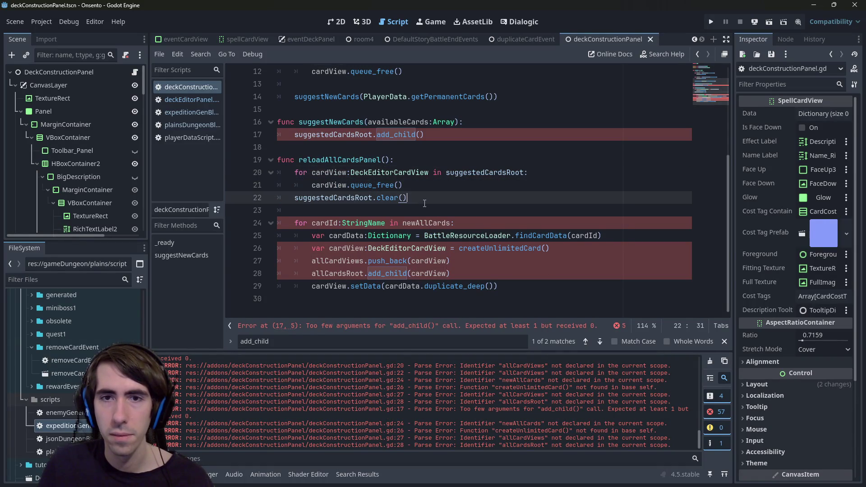
pyautogui.doubleClick(349, 202)
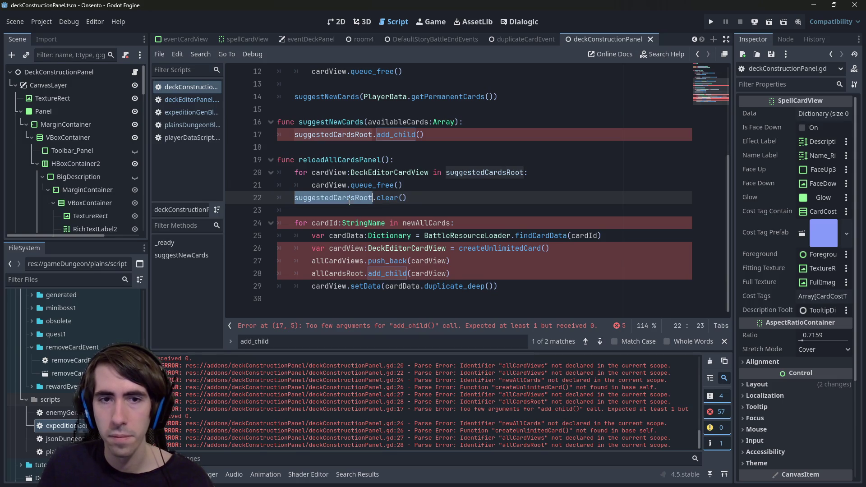
pyautogui.hotkey('ctrl', 'd')
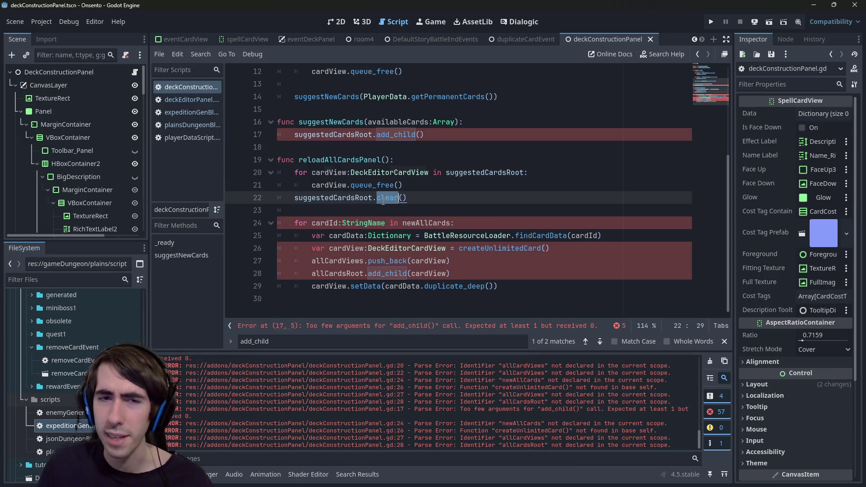
pyautogui.hotkey('ctrl', 'z')
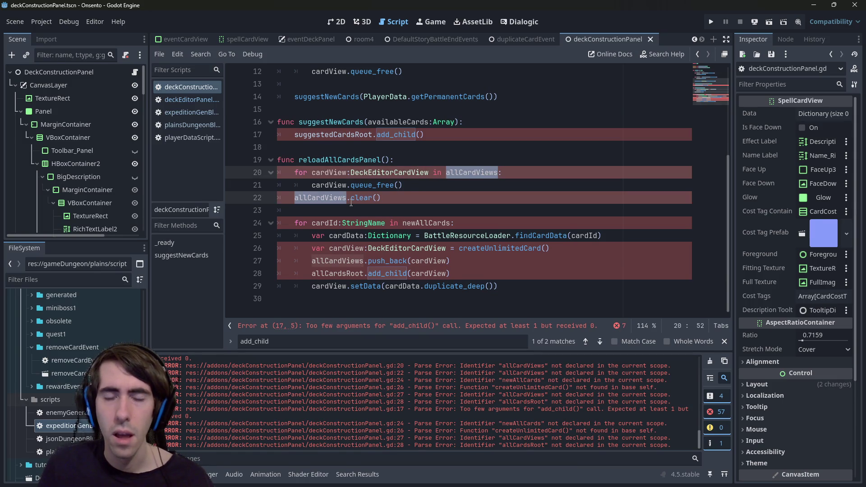
pyautogui.hotkey('ctrl', 'shift', 'z')
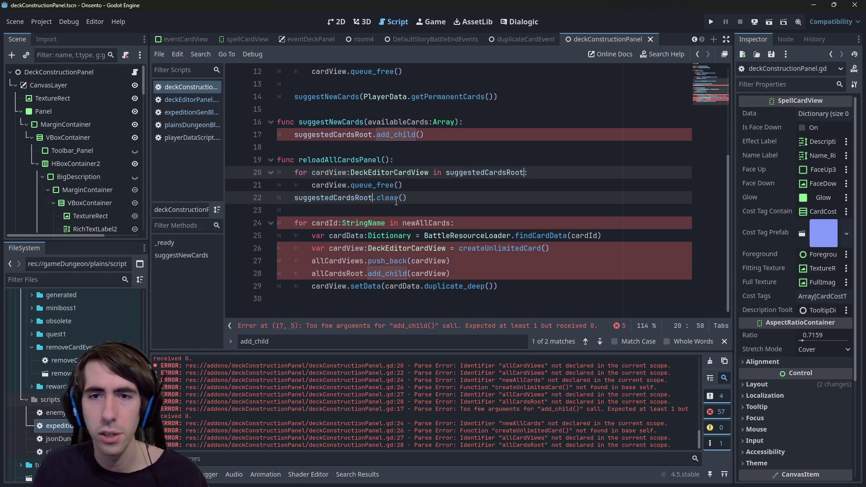
pyautogui.hotkey('ctrl', 'z')
pyautogui.scroll(4, 406, 172)
pyautogui.click(448, 114)
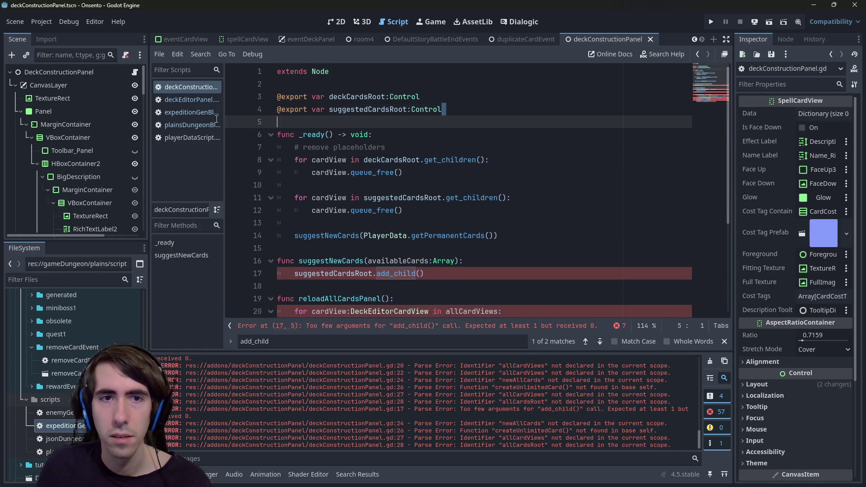
# Paste a copy of the suggestedCardsRoot export, rename it suggestedCardViews, and start an Array[ type
pyautogui.press('Return')
pyautogui.hotkey('ctrl', 'v')
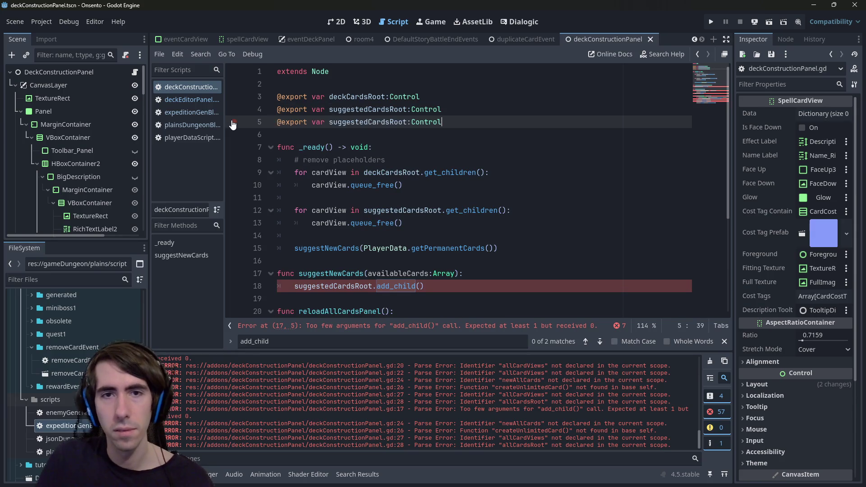
pyautogui.hotkey('ctrl', 'Left')
pyautogui.press('Left')
pyautogui.press('BackSpace')
pyautogui.press('BackSpace')
pyautogui.press('BackSpace')
pyautogui.press('BackSpace')
pyautogui.write('Views')
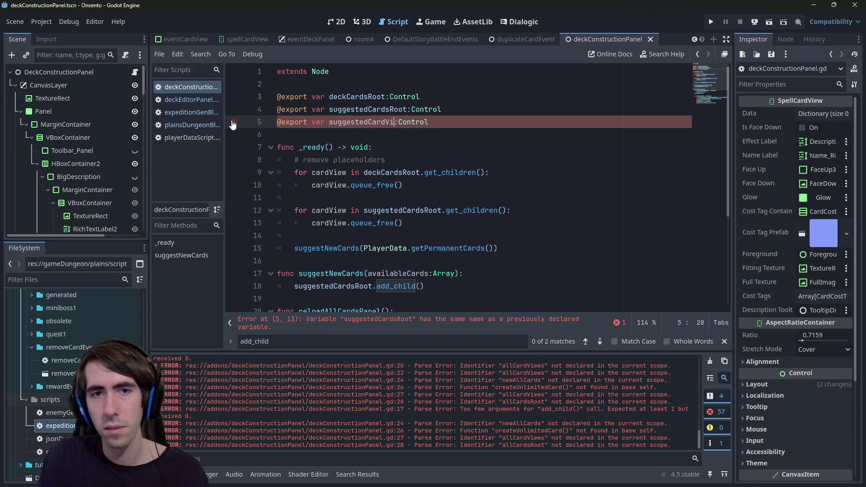
pyautogui.press('Right')
pyautogui.write('Array[')
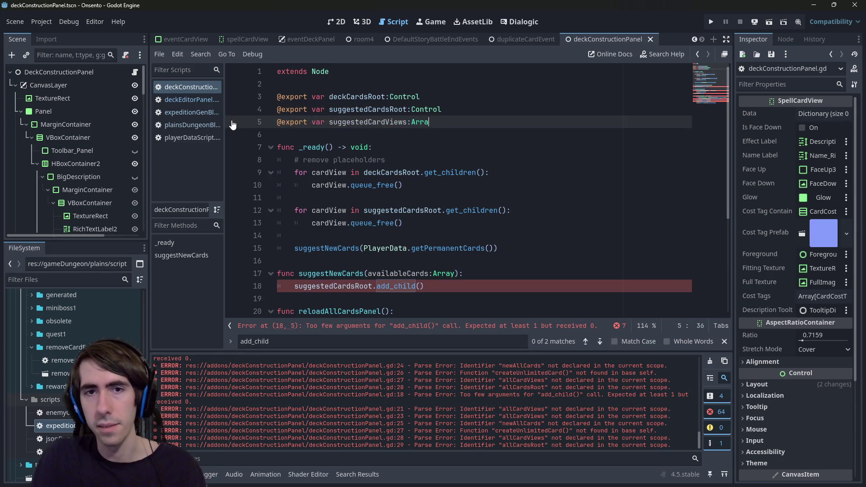
# Check DeckEditorCardView in deckEditorPanel.gd and complete the type as Array[DeckEditorCardView]
pyautogui.click(193, 100)
pyautogui.scroll(20, 445, 172)
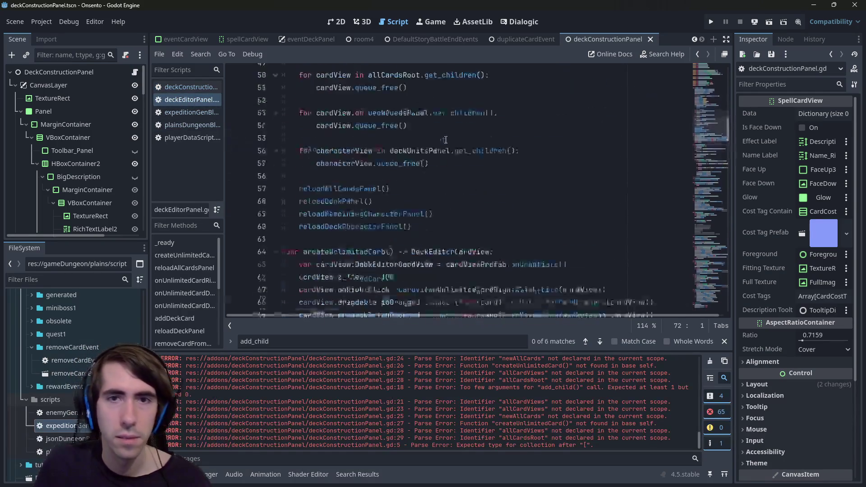
pyautogui.scroll(-3, 445, 172)
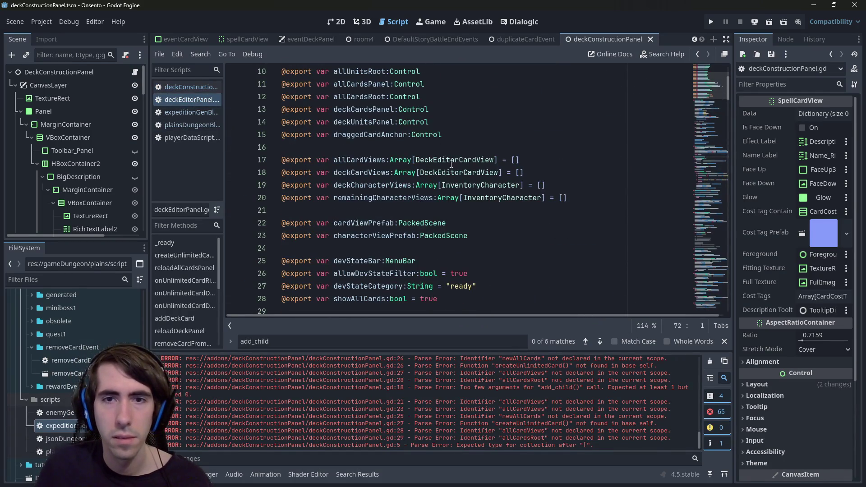
pyautogui.doubleClick(452, 159)
pyautogui.hotkey('ctrl', 'z')
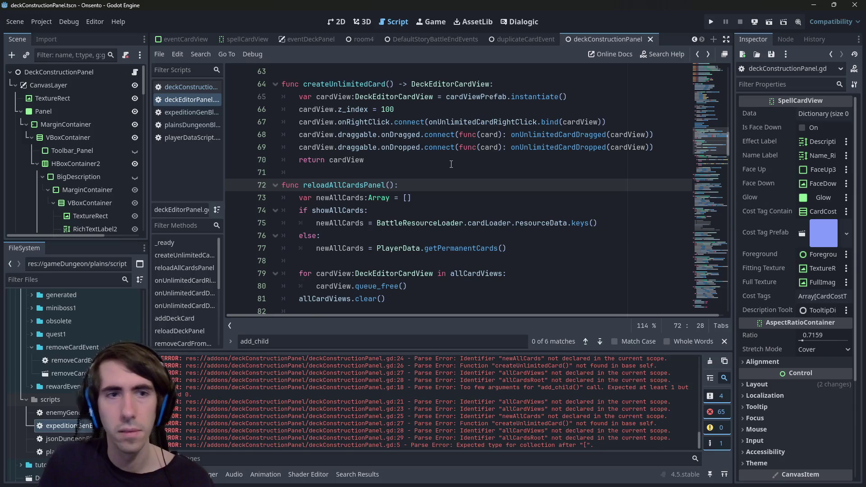
pyautogui.hotkey('alt', 'Left')
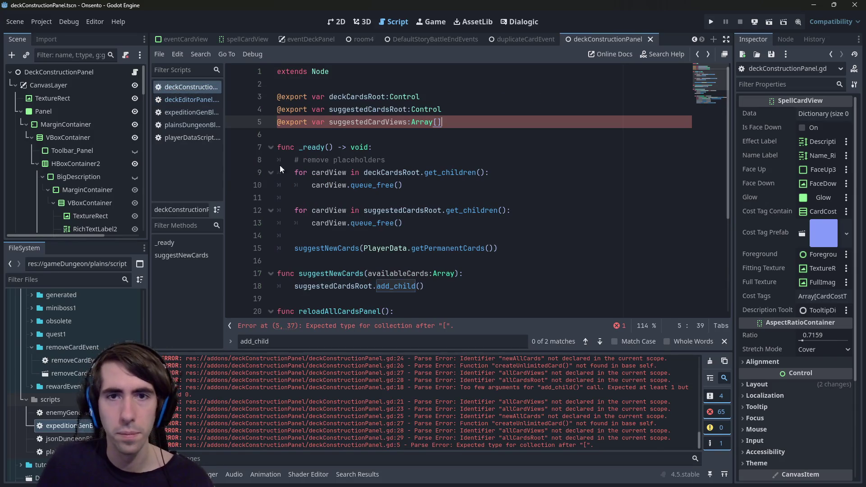
pyautogui.write('DeckEditorCardView')
pyautogui.doubleClick(368, 122)
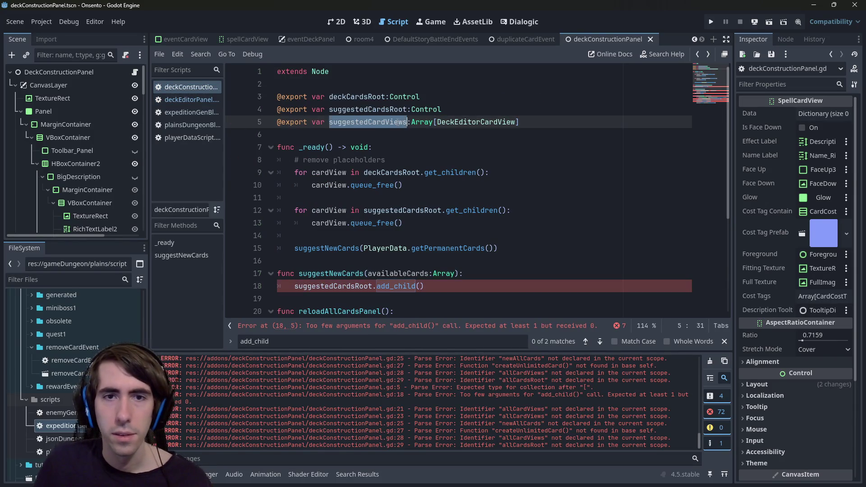
pyautogui.scroll(-2, 410, 214)
pyautogui.scroll(-3, 411, 214)
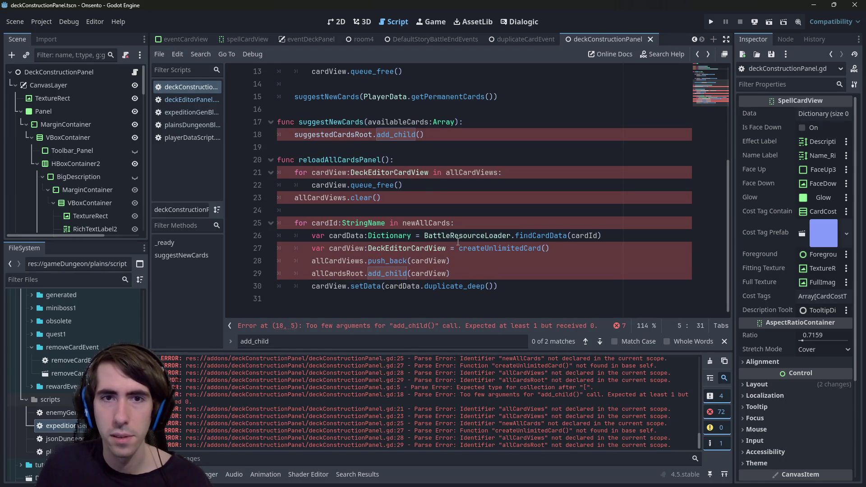
# Replace allCardViews with suggestedCardViews in the suggestNewCards loop and save
pyautogui.doubleClick(456, 173)
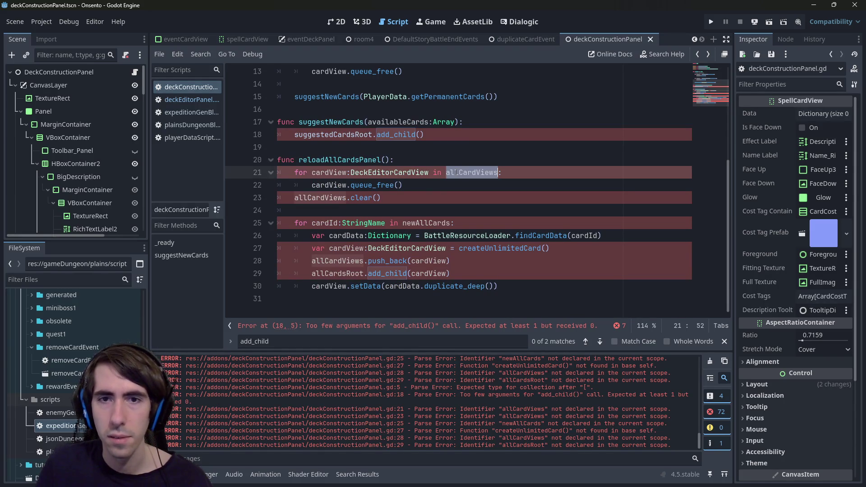
pyautogui.hotkey('ctrl', 'd')
pyautogui.write('suggestedCardViews')
pyautogui.hotkey('ctrl', 's')
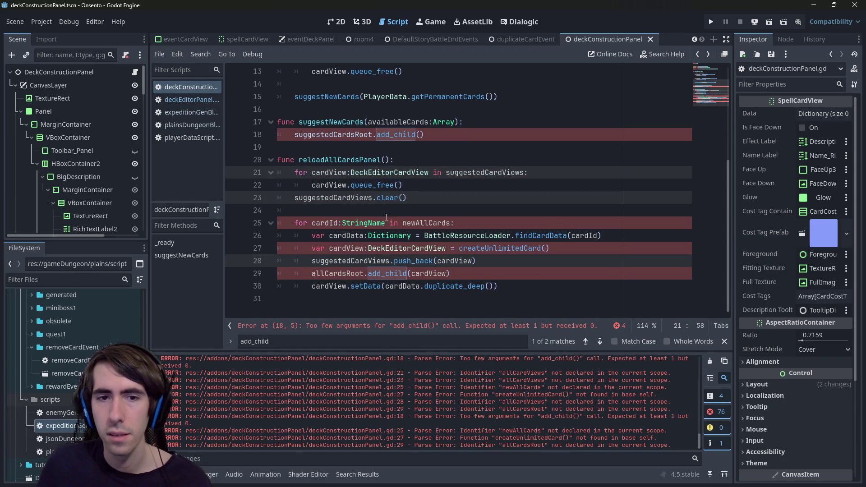
# Replace allCardsRoot on line 29 with suggestedCardsRoot
pyautogui.scroll(4, 371, 175)
pyautogui.scroll(-3, 352, 181)
pyautogui.doubleClick(333, 173)
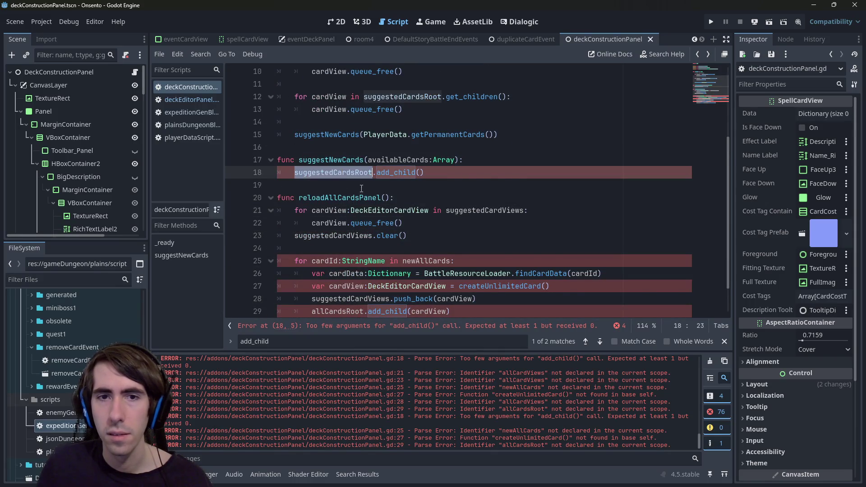
pyautogui.scroll(-1, 350, 233)
pyautogui.hotkey('ctrl', 'c')
pyautogui.doubleClick(338, 274)
pyautogui.hotkey('ctrl', 'v')
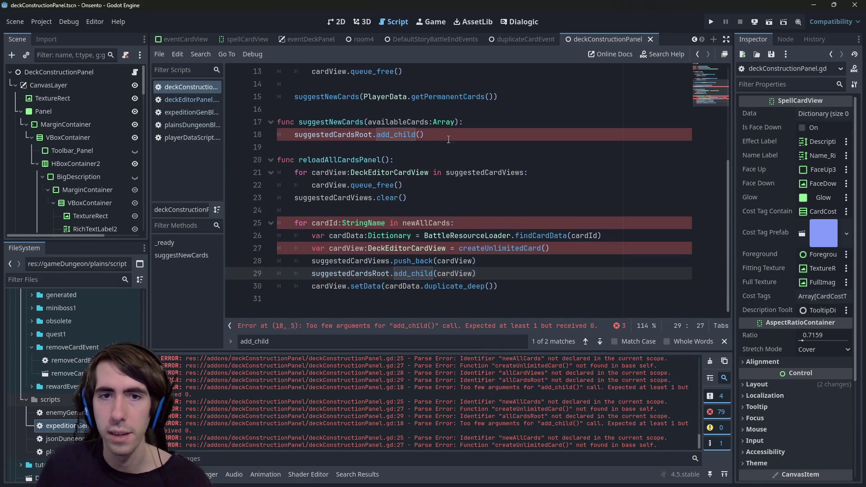
# Delete the reloadAllCardsPanel header and the placeholder add_child line
pyautogui.moveTo(468, 145); pyautogui.dragTo(274, 130)
pyautogui.moveTo(395, 160); pyautogui.dragTo(253, 145)
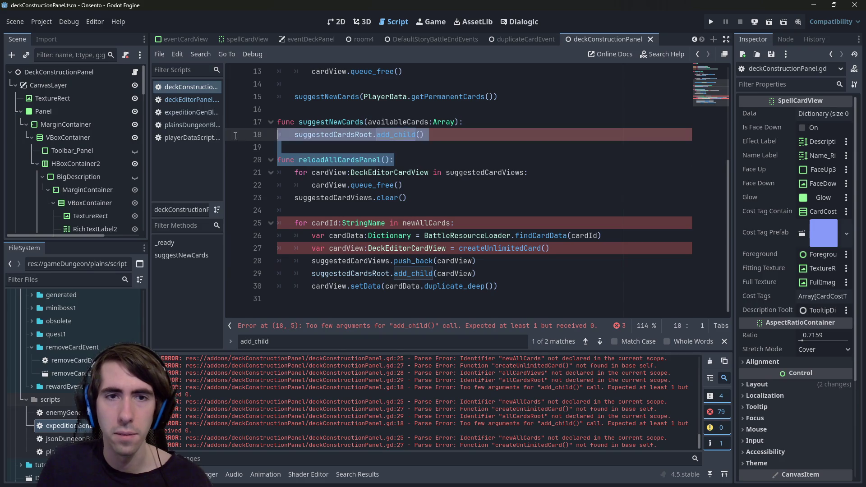
pyautogui.press('BackSpace')
pyautogui.press('BackSpace')
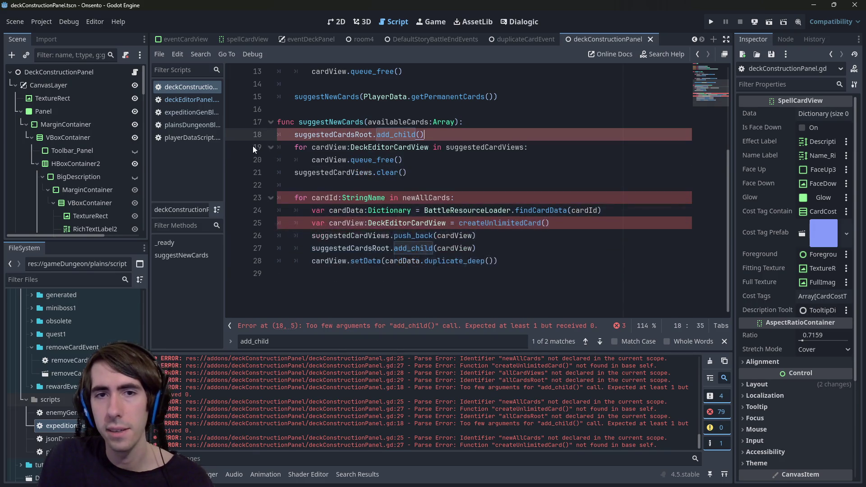
pyautogui.hotkey('ctrl', 'shift', 'Left')
pyautogui.hotkey('ctrl', 'shift', 'Left')
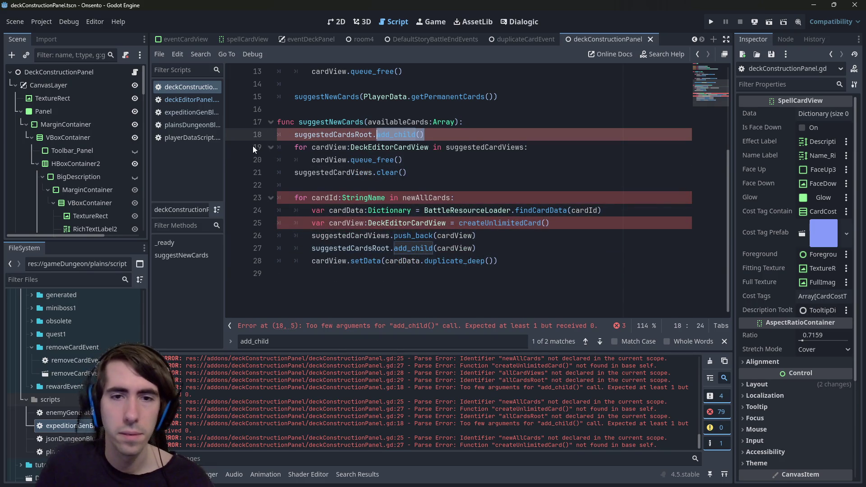
pyautogui.hotkey('shift', 'Home')
pyautogui.keyDown('shift'); pyautogui.click(254, 126); pyautogui.keyUp('shift')
pyautogui.click(241, 134)
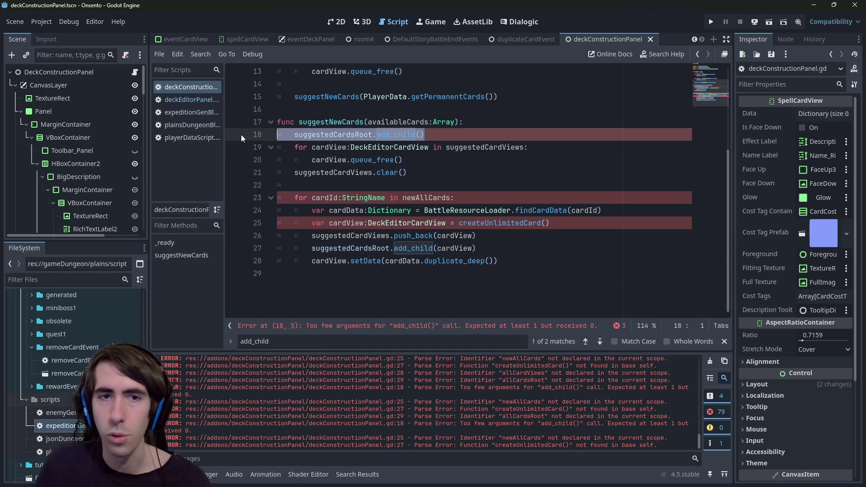
pyautogui.press('BackSpace')
pyautogui.press('BackSpace')
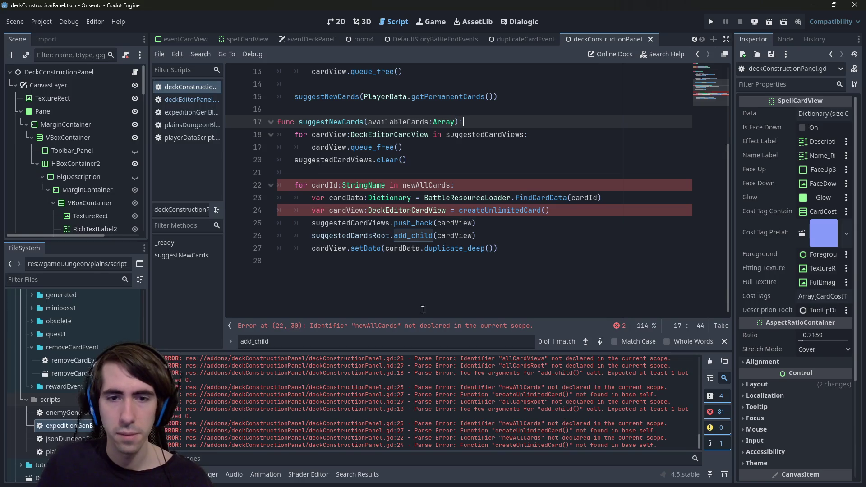
# Fix the undeclared newAllCards error by adding 'var newAllCards:Array' above the loop
pyautogui.click(413, 328)
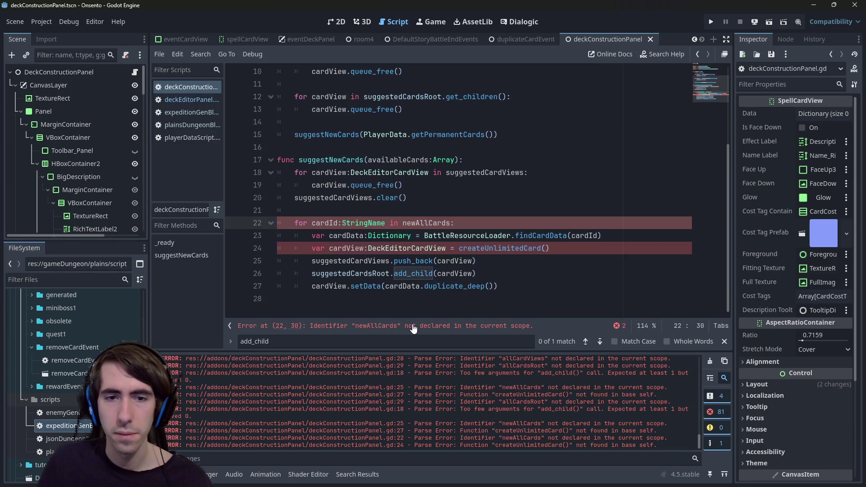
pyautogui.doubleClick(447, 223)
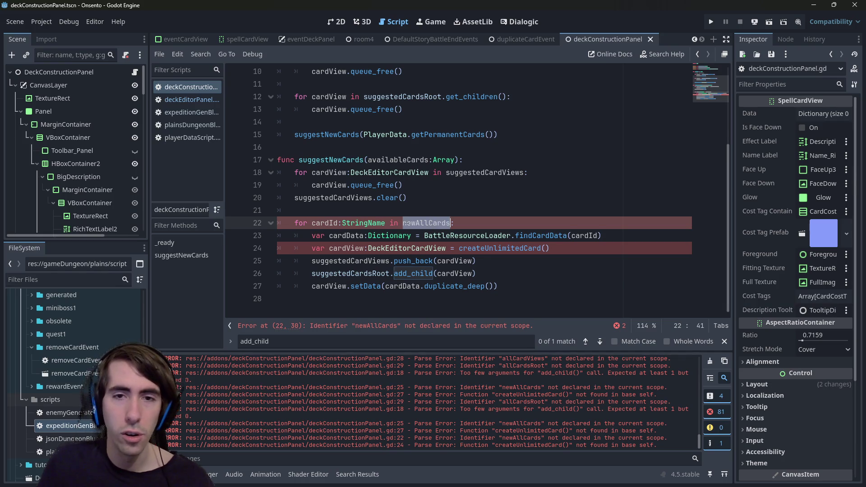
pyautogui.click(434, 211)
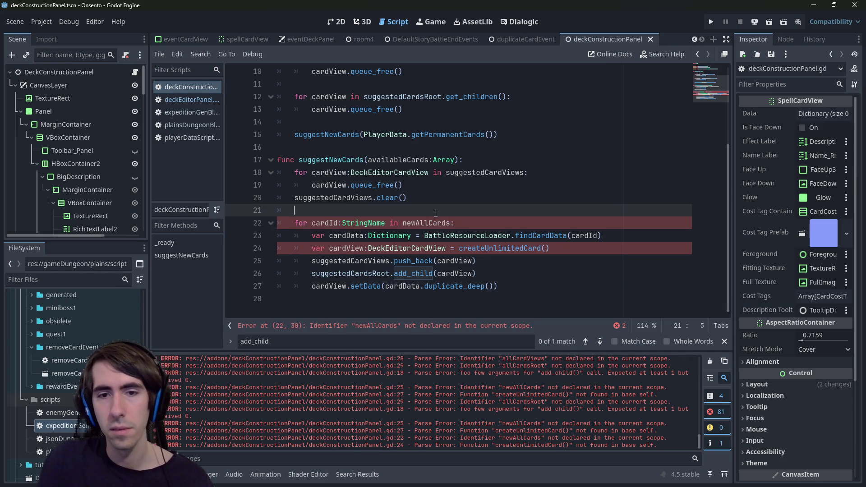
pyautogui.click(519, 246)
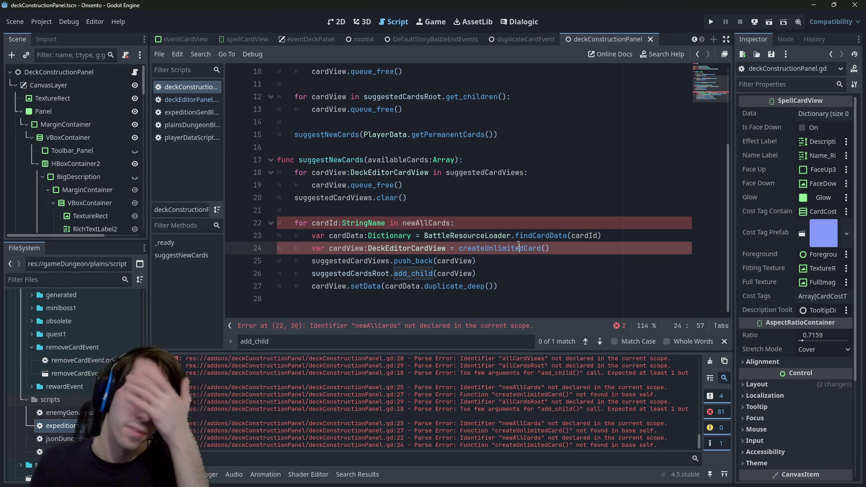
pyautogui.click(470, 214)
pyautogui.press('Return')
pyautogui.write('var newAllCards:')
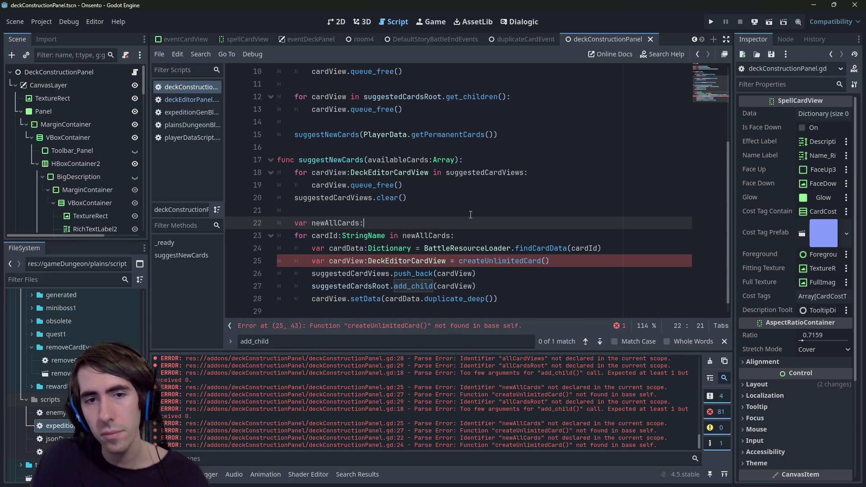
pyautogui.write('Array[')
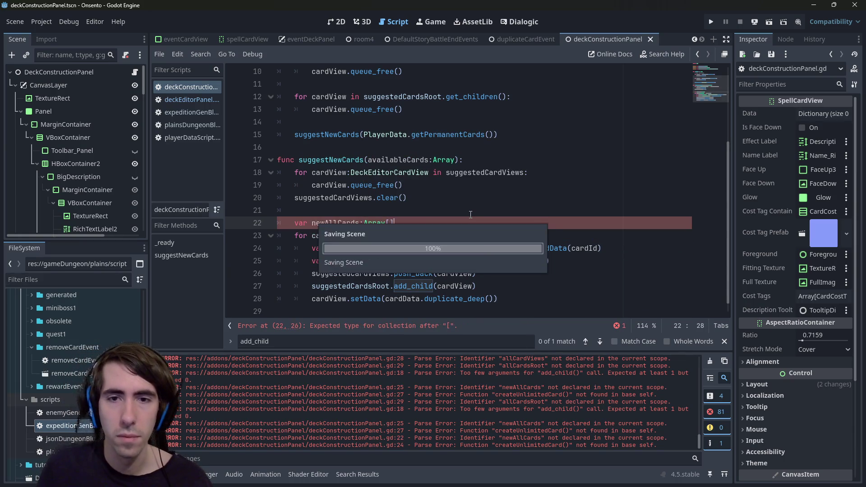
# Type newAllCards as Array[DeckEditorCardView] initialized to []
pyautogui.doubleClick(386, 174)
pyautogui.hotkey('ctrl', 'c')
pyautogui.click(389, 223)
pyautogui.hotkey('ctrl', 'v')
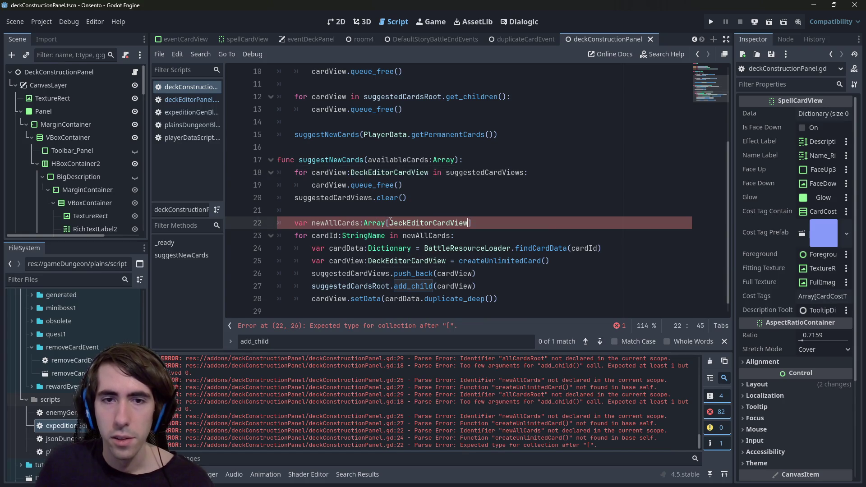
pyautogui.write('= []')
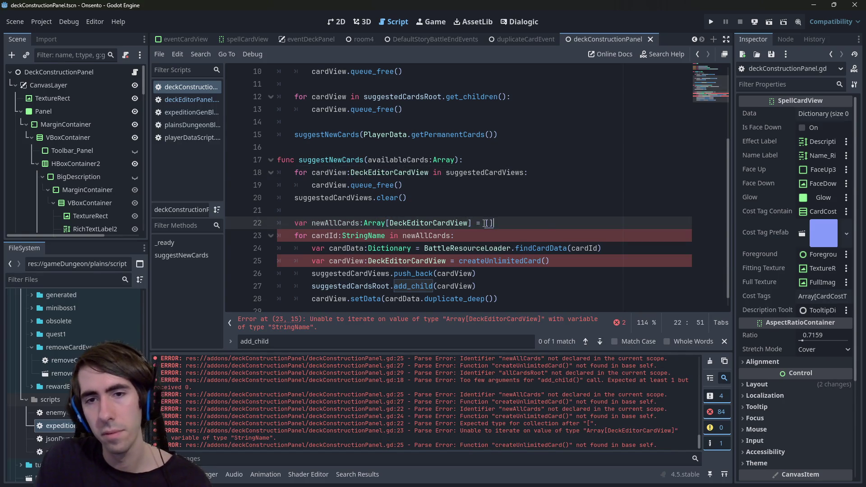
pyautogui.press('Return')
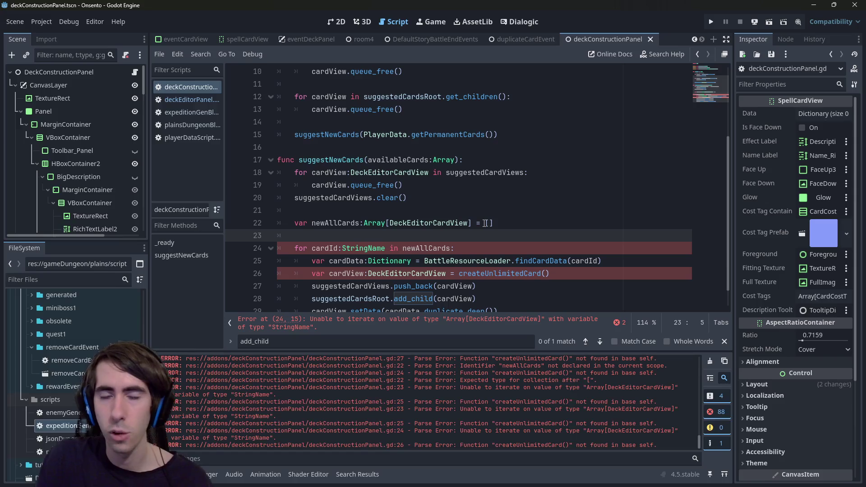
# Add 'var nbChoices:int = 3' and a 'for i in range(nbChoices)' loop, then save
pyautogui.press('Up')
pyautogui.press('Return')
pyautogui.press('Return')
pyautogui.press('Up')
pyautogui.press('Up')
pyautogui.write('for i i')
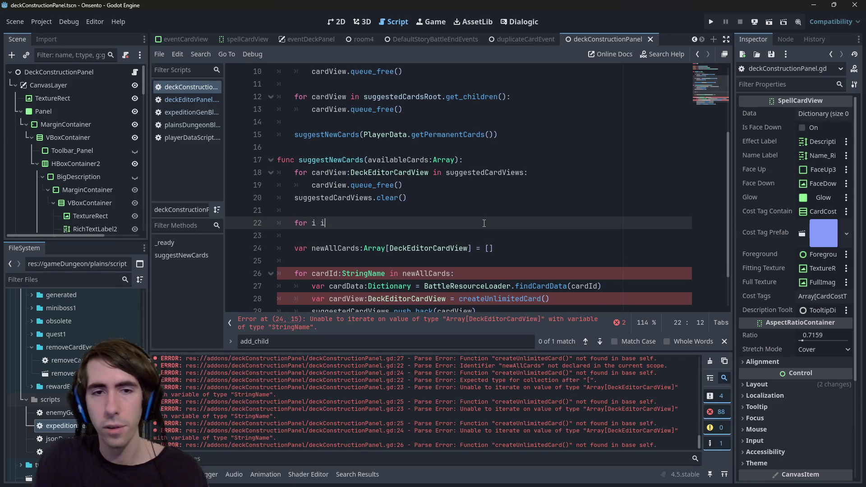
pyautogui.write('n range(nb')
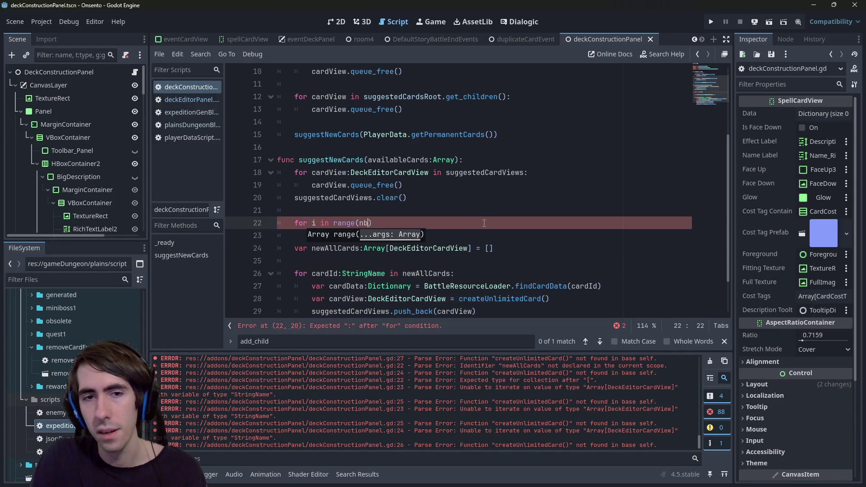
pyautogui.write('Choices')
pyautogui.press('Home')
pyautogui.press('Return')
pyautogui.press('Up')
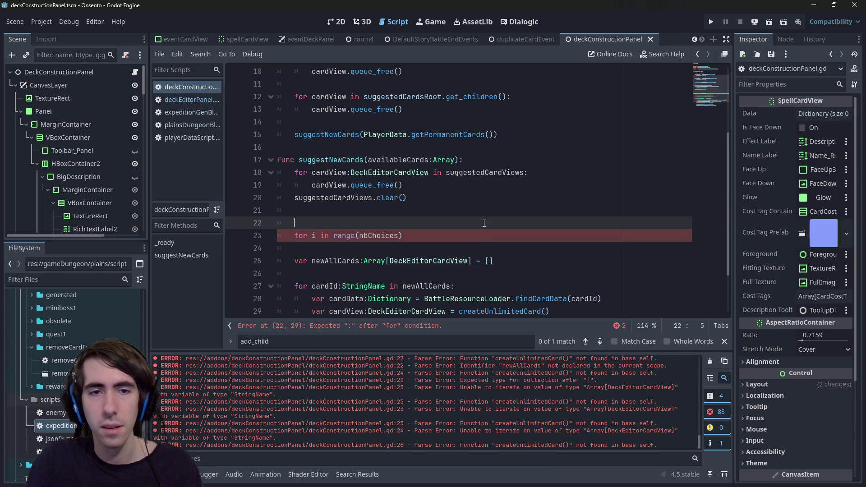
pyautogui.write('var nbChoices:int = 3')
pyautogui.hotkey('ctrl', 's')
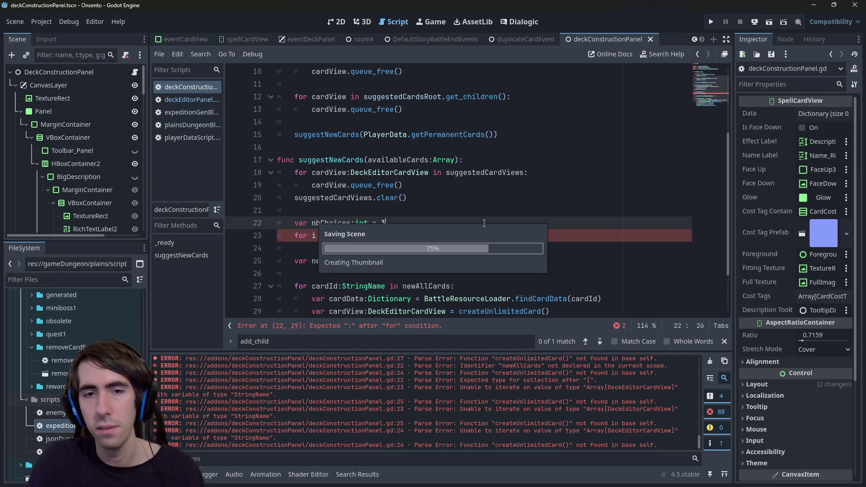
# In the loop body, declare 'var cardView:DeckEditorCardView = availableCards.pick_random()'
pyautogui.press('Down')
pyautogui.press('End')
pyautogui.press('Return')
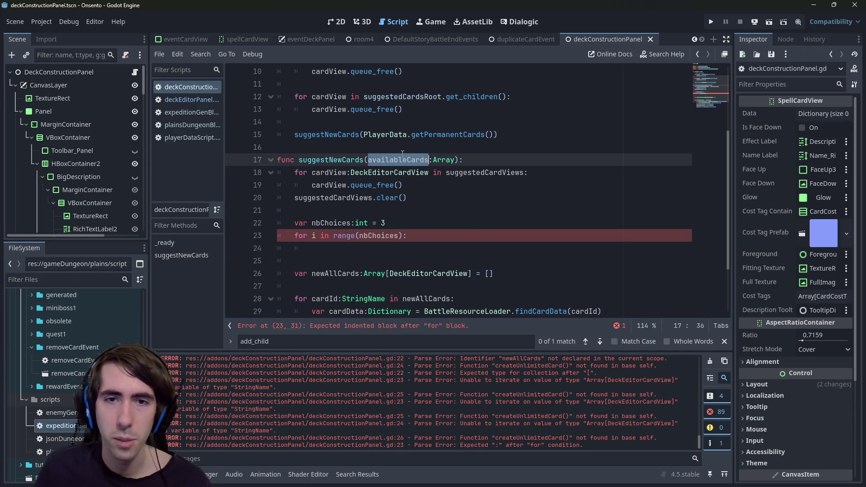
pyautogui.write('availableCards')
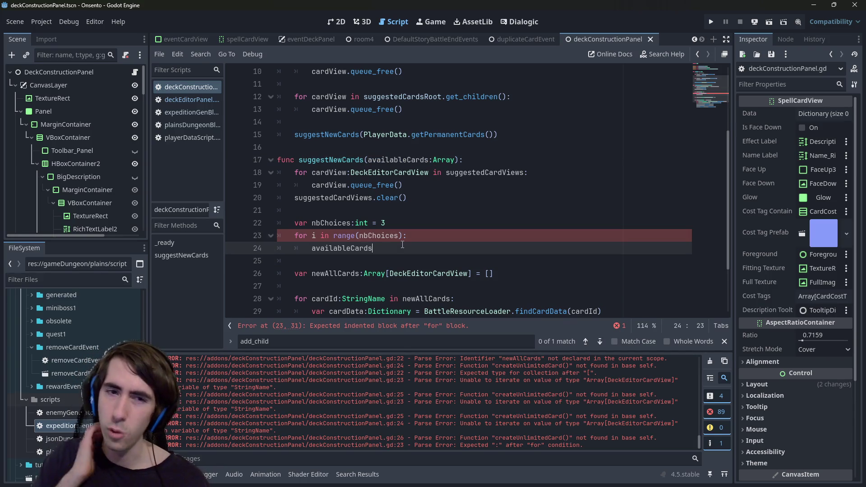
pyautogui.write('.pick')
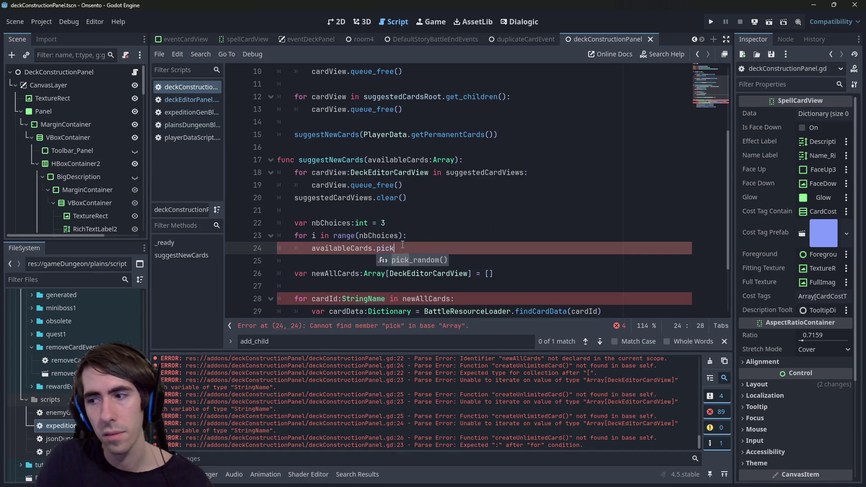
pyautogui.press('Return')
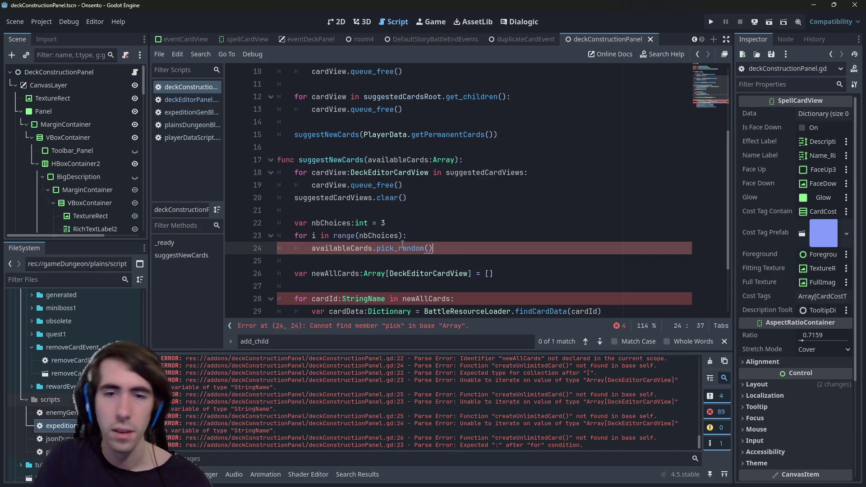
pyautogui.press('Home')
pyautogui.write('var cardView:')
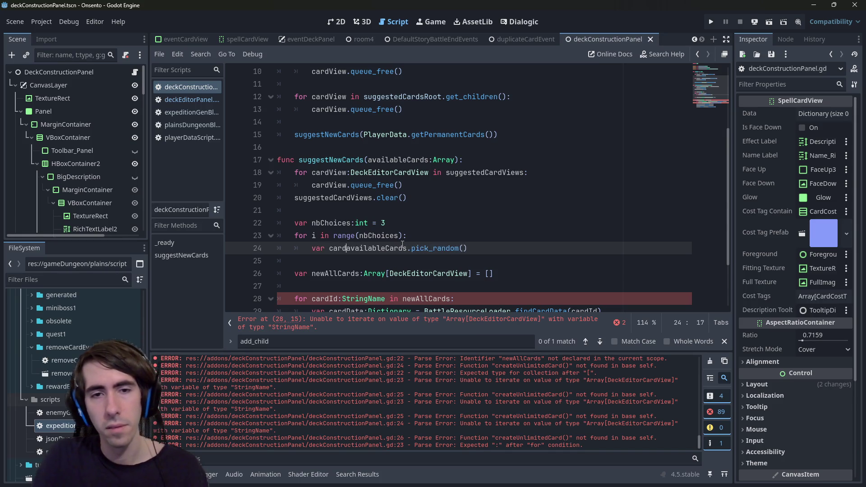
pyautogui.press('Down')
pyautogui.press('Down')
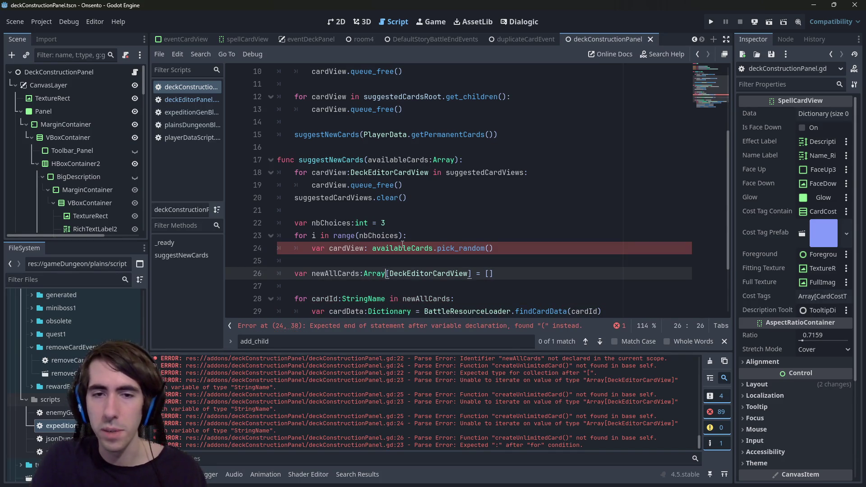
pyautogui.hotkey('ctrl', 'Right')
pyautogui.hotkey('ctrl', 'Right')
pyautogui.hotkey('ctrl', 'Right')
pyautogui.press('Up')
pyautogui.press('Up')
pyautogui.press('Left')
pyautogui.write('Deck')
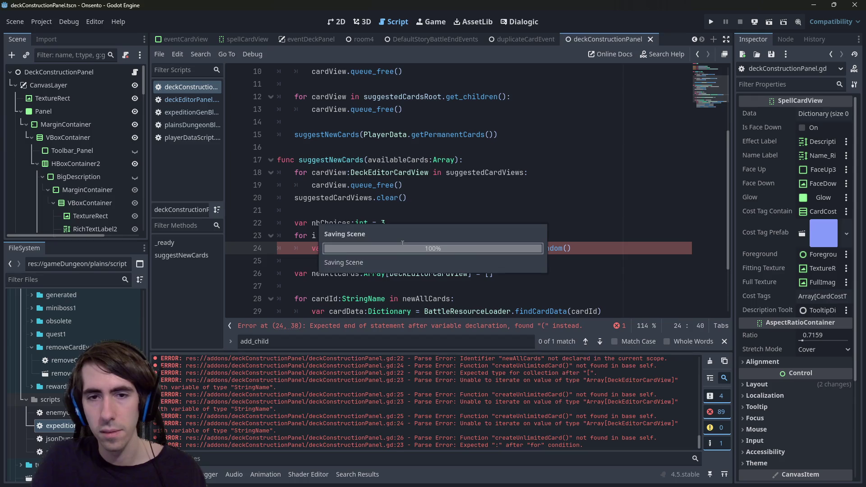
pyautogui.press('Return')
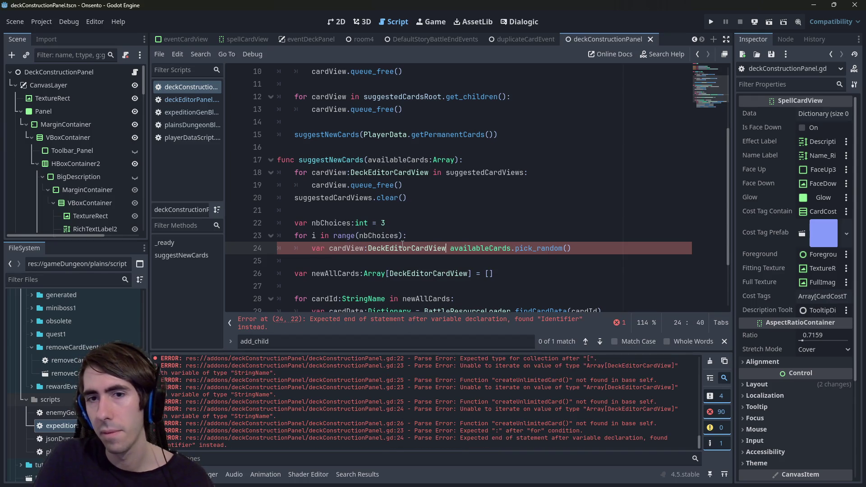
# Insert a blank line below the exported variables near the top of the script
pyautogui.scroll(3, 403, 244)
pyautogui.scroll(-5, 420, 222)
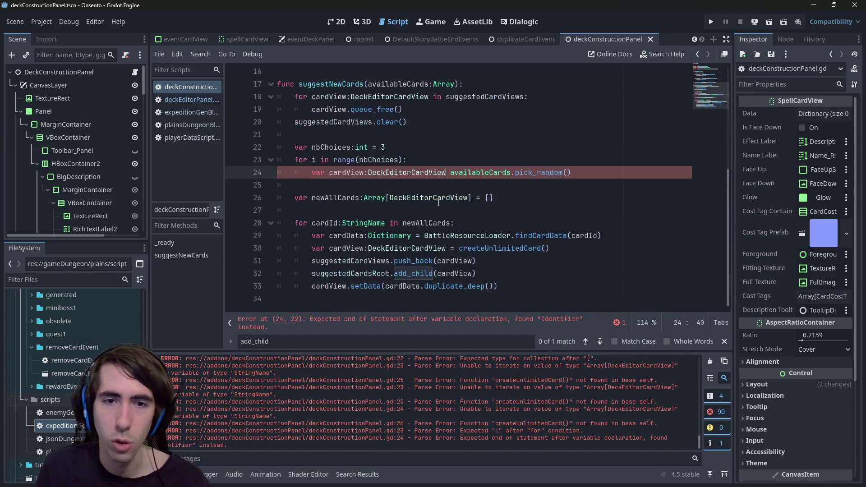
pyautogui.scroll(5, 437, 197)
pyautogui.click(458, 136)
pyautogui.press('Return')
pyautogui.press('Up')
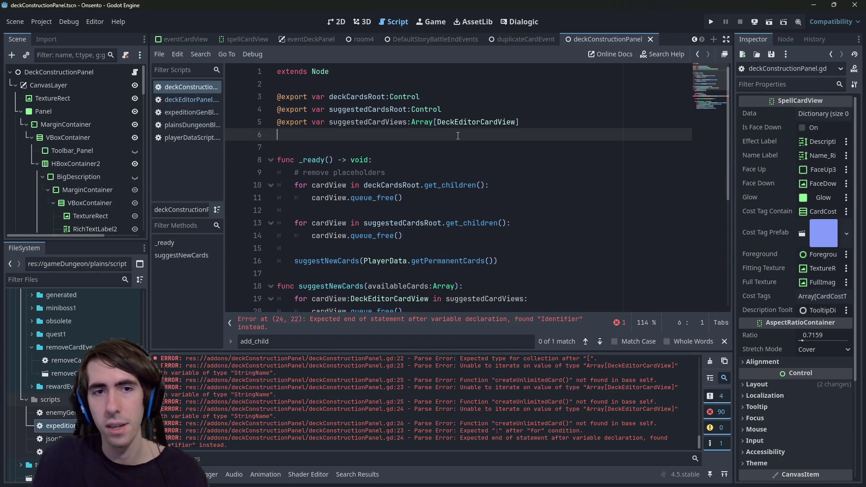
# Declare a member variable 'var rnd:RandomNumberGenerator' below the exported variables
pyautogui.write('e')
pyautogui.press('BackSpace')
pyautogui.write('@export rnd')
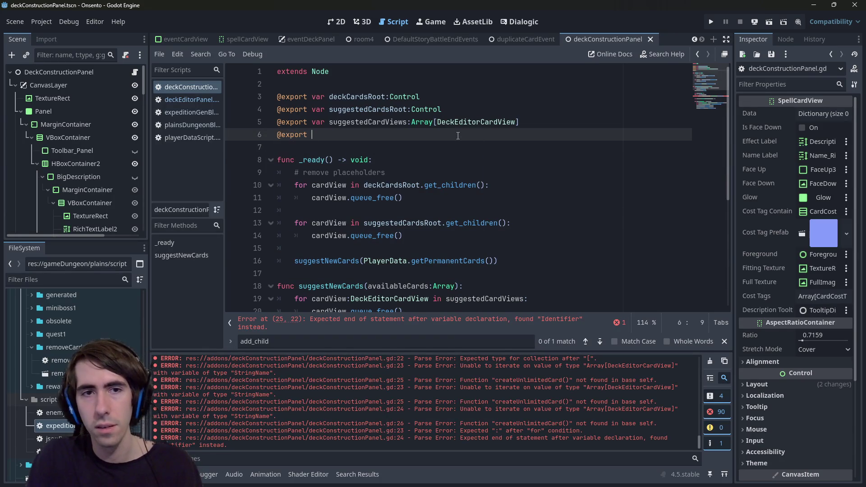
pyautogui.press('BackSpace')
pyautogui.press('BackSpace')
pyautogui.press('BackSpace')
pyautogui.write('var rnd:')
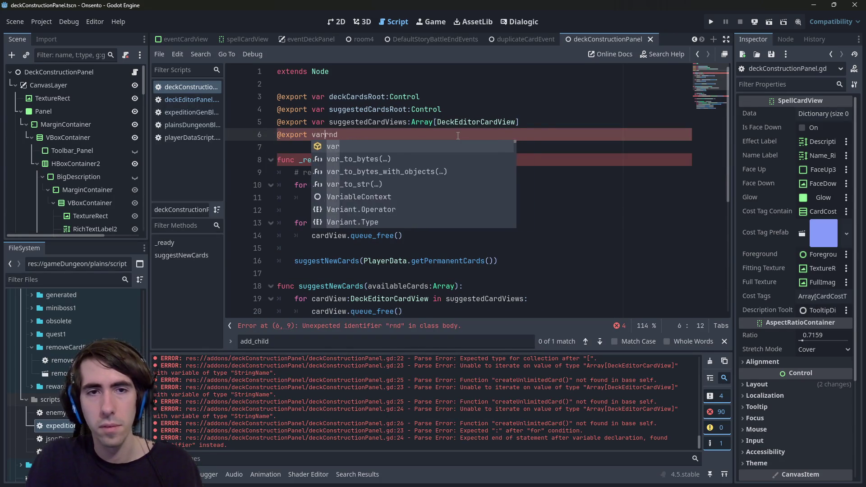
pyautogui.write('Random')
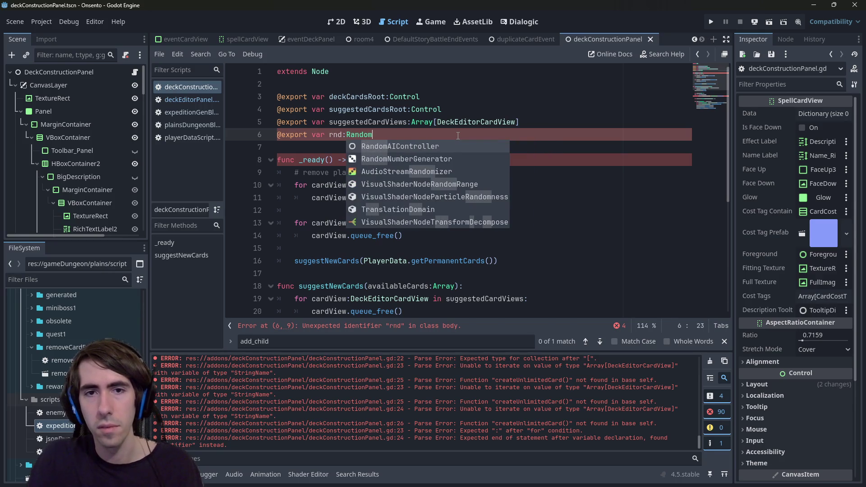
pyautogui.press('Return')
pyautogui.doubleClick(334, 134)
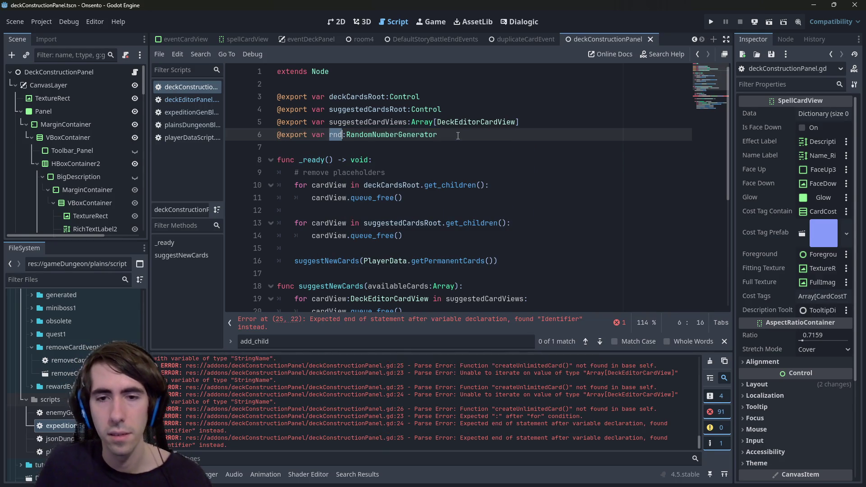
# Start a rnd.randi_range call inside the loop, checking its documentation
pyautogui.scroll(-4, 493, 153)
pyautogui.click(457, 212)
pyautogui.press('Return')
pyautogui.write('rnd.')
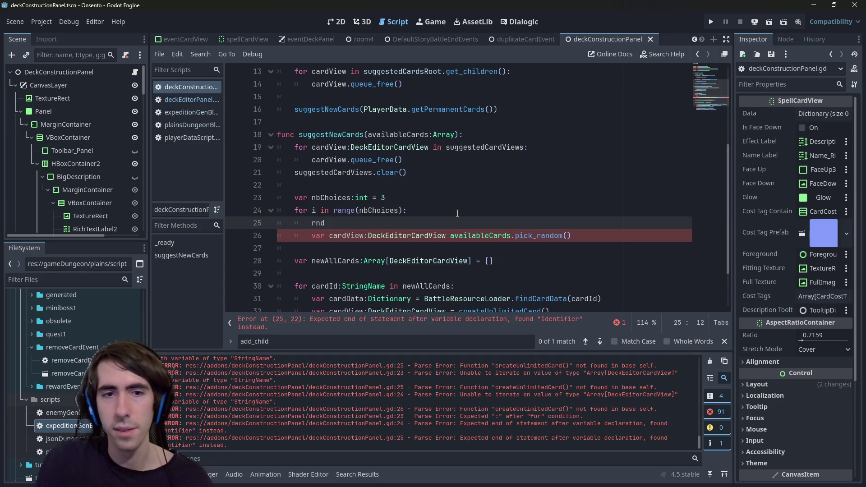
pyautogui.press('Down')
pyautogui.press('Down')
pyautogui.press('Down')
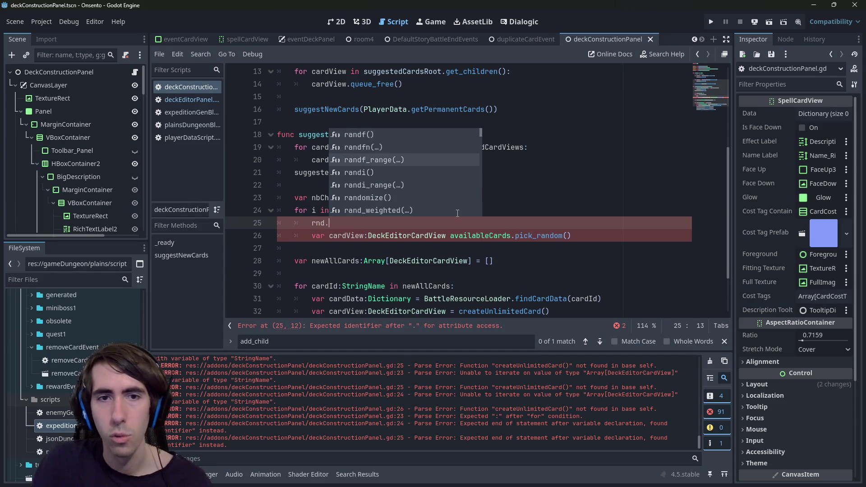
pyautogui.press('Return')
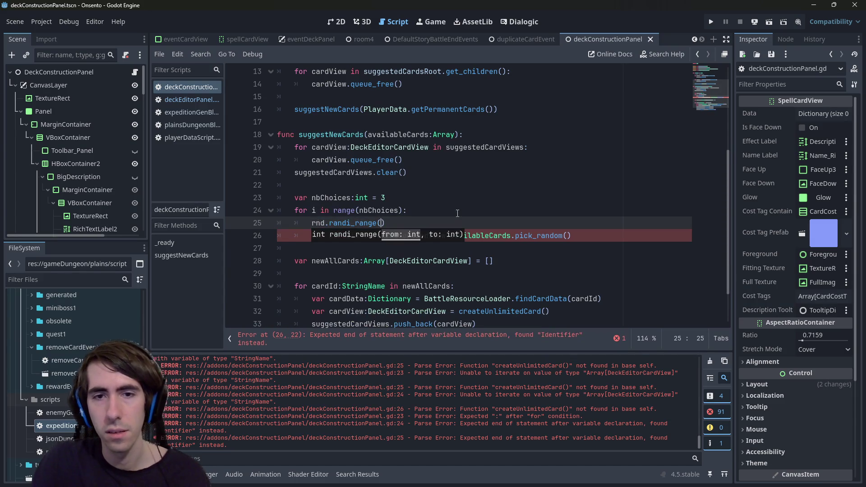
pyautogui.keyDown('ctrl'); pyautogui.click(365, 224); pyautogui.keyUp('ctrl')
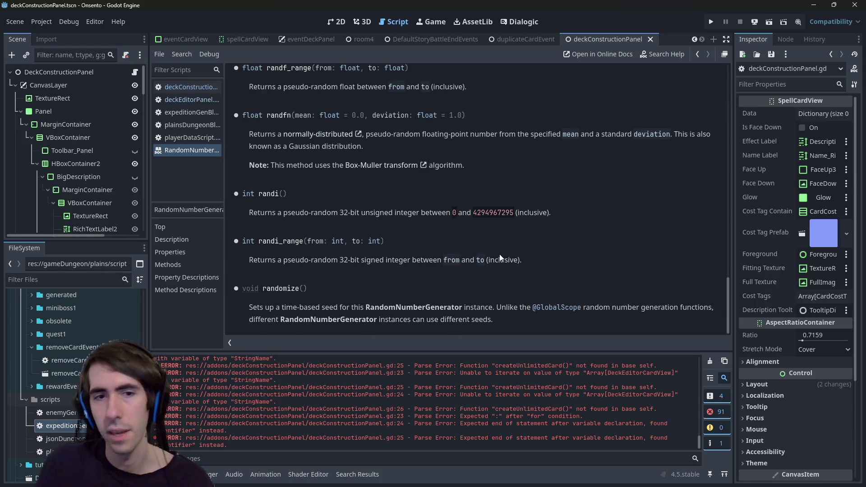
pyautogui.hotkey('alt', 'Left')
# Complete 'var index:int = rnd.randi_range(0, availableCards.size()-1)' and save
pyautogui.press('Right')
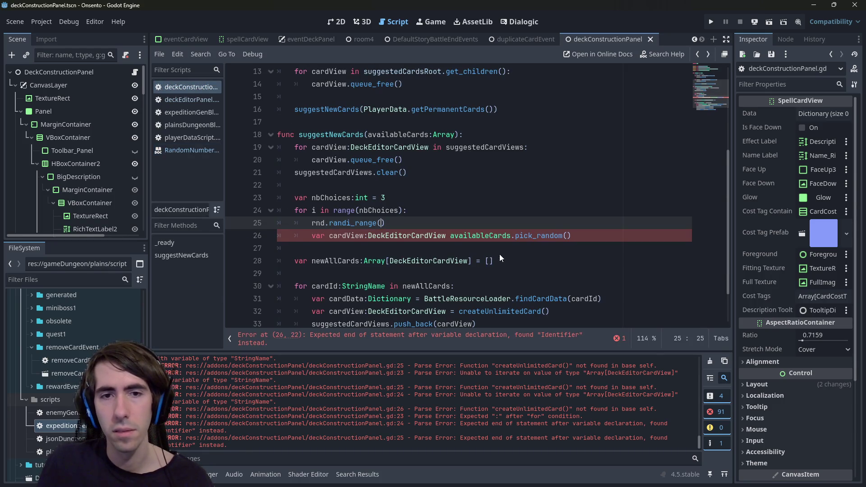
pyautogui.write('0,')
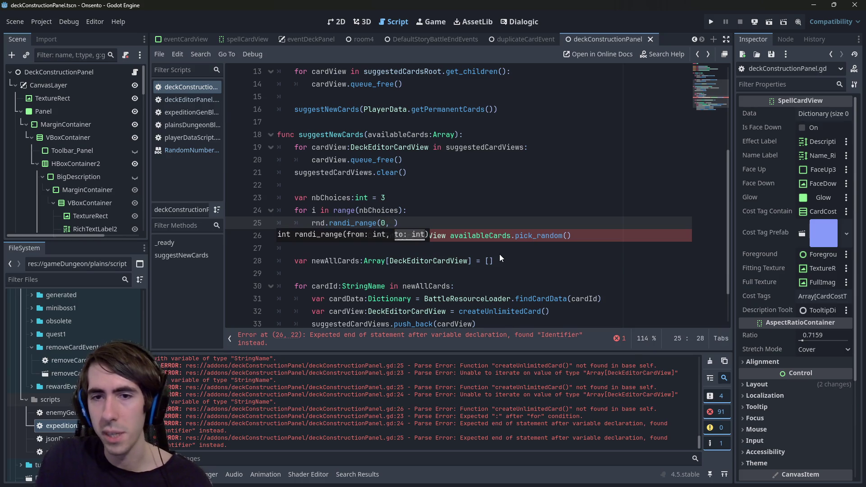
pyautogui.press('Down')
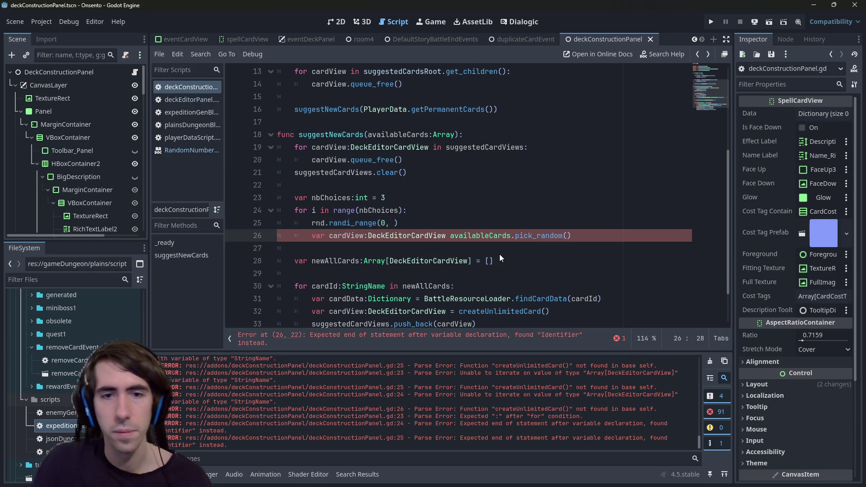
pyautogui.press('Up')
pyautogui.press('Left')
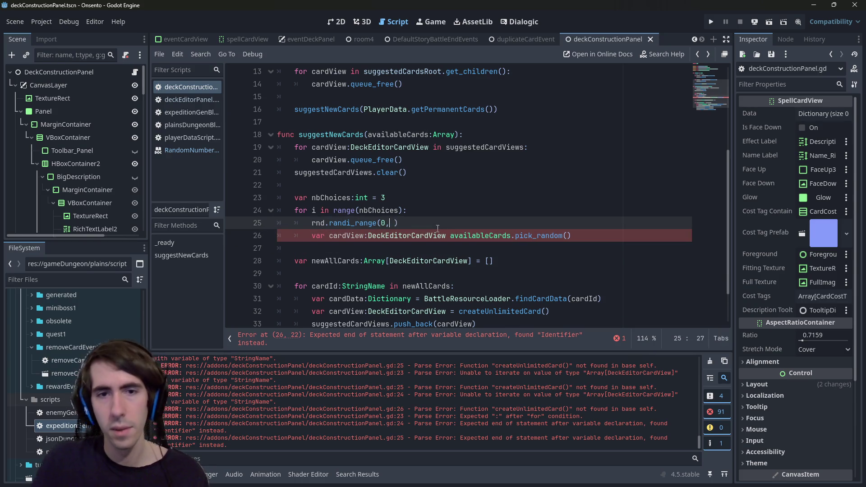
pyautogui.write('availableCards.size()-')
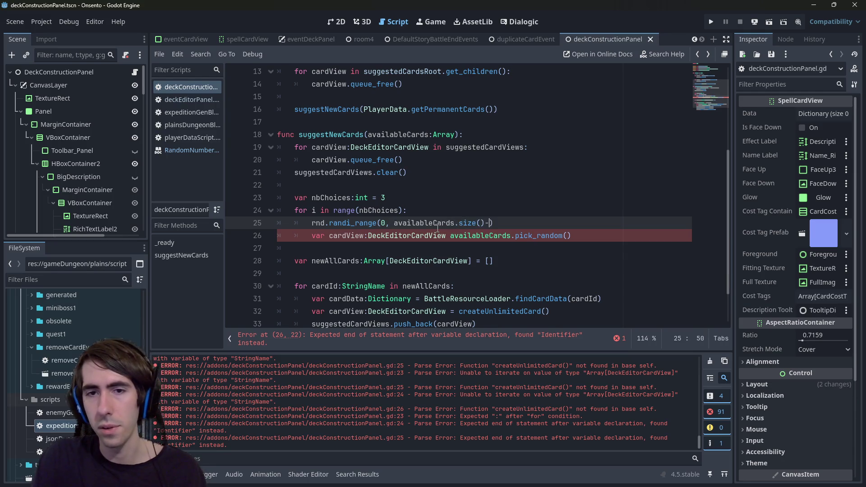
pyautogui.write('1')
pyautogui.hotkey('ctrl', 'Left')
pyautogui.hotkey('ctrl', 'Left')
pyautogui.hotkey('ctrl', 'Left')
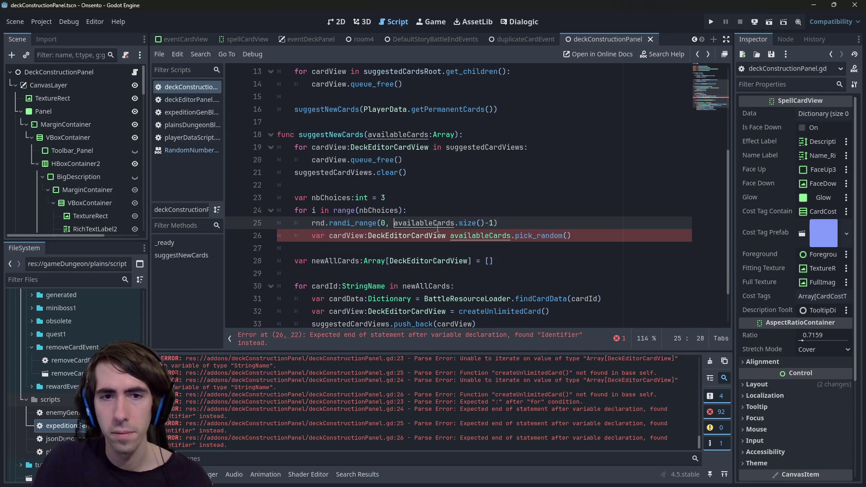
pyautogui.press('Home')
pyautogui.write('var index =')
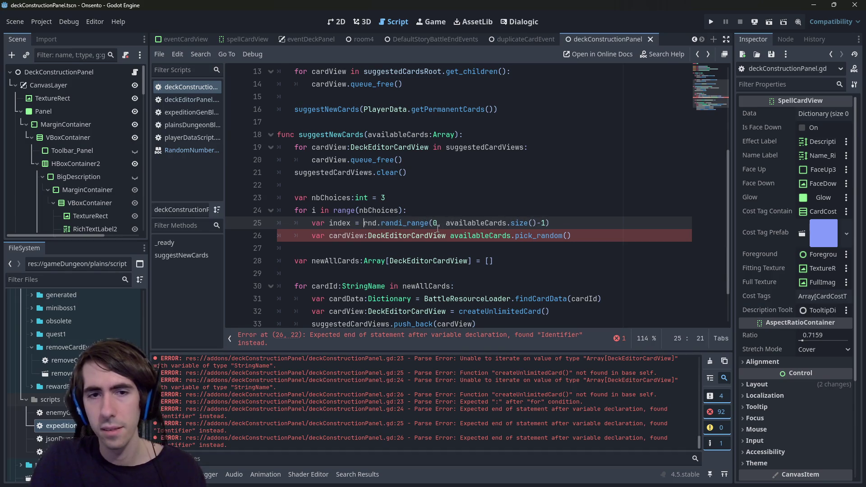
pyautogui.press('Left')
pyautogui.press('Left')
pyautogui.press('Left')
pyautogui.write(':int')
pyautogui.hotkey('ctrl', 's')
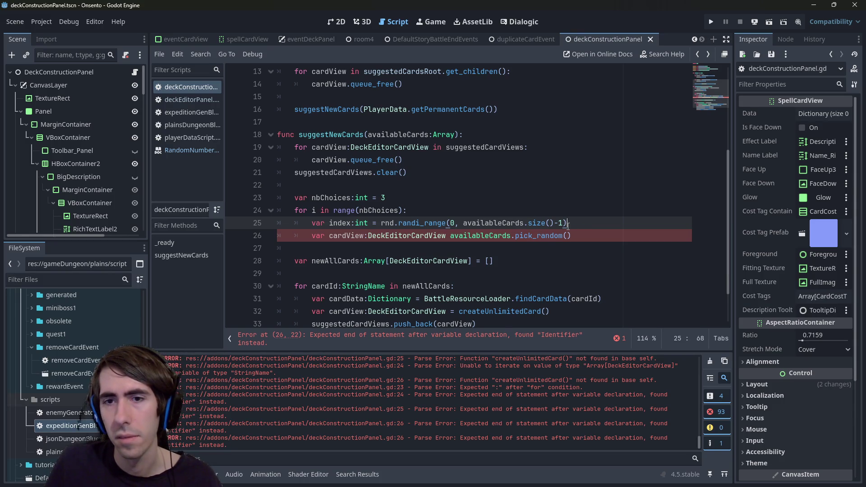
# Set a breakpoint on line 24, the for loop header
pyautogui.doubleClick(331, 222)
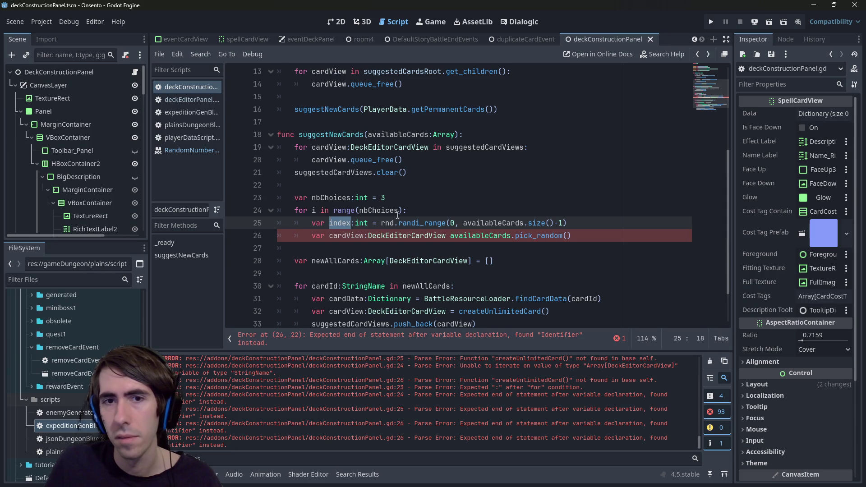
pyautogui.keyDown('ctrl'); pyautogui.click(489, 223); pyautogui.keyUp('ctrl')
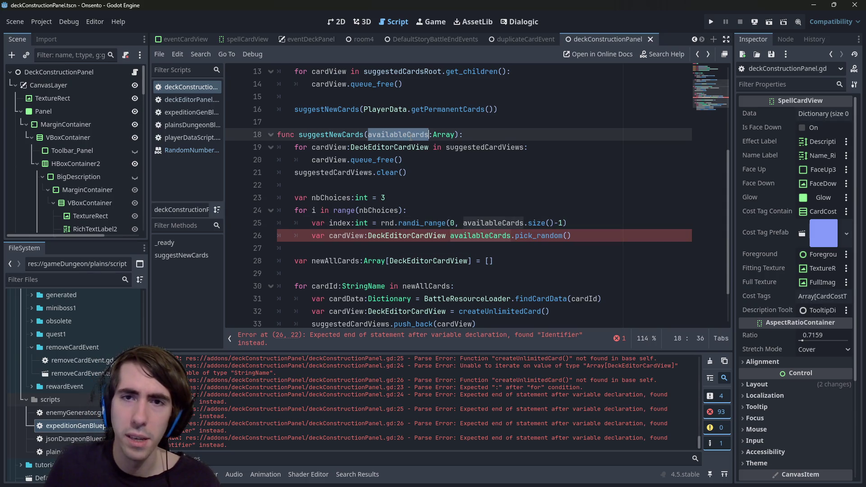
pyautogui.click(234, 210)
pyautogui.doubleClick(339, 235)
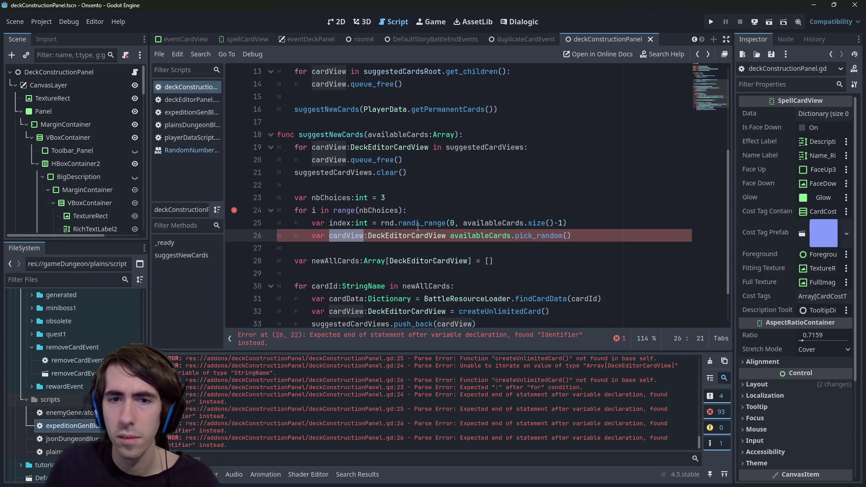
# Begin a 'var cardId:StringName' declaration below the random index line
pyautogui.click(452, 236)
pyautogui.write('=')
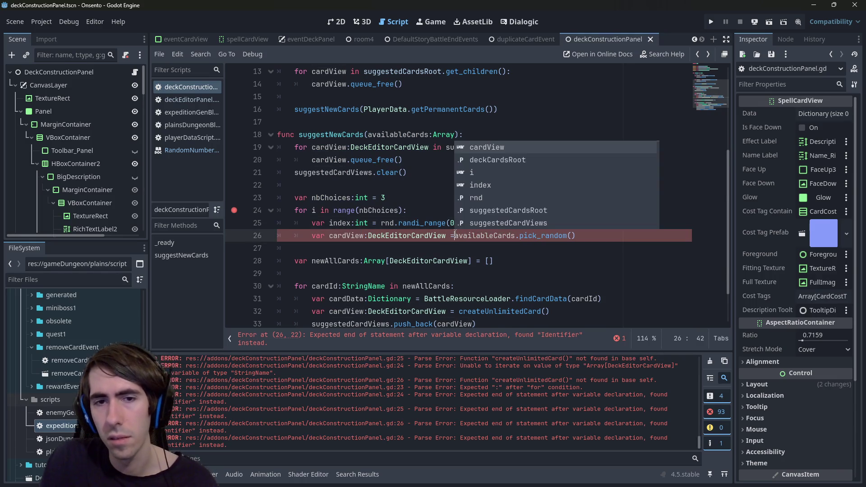
pyautogui.press('BackSpace')
pyautogui.press('BackSpace')
pyautogui.press('BackSpace')
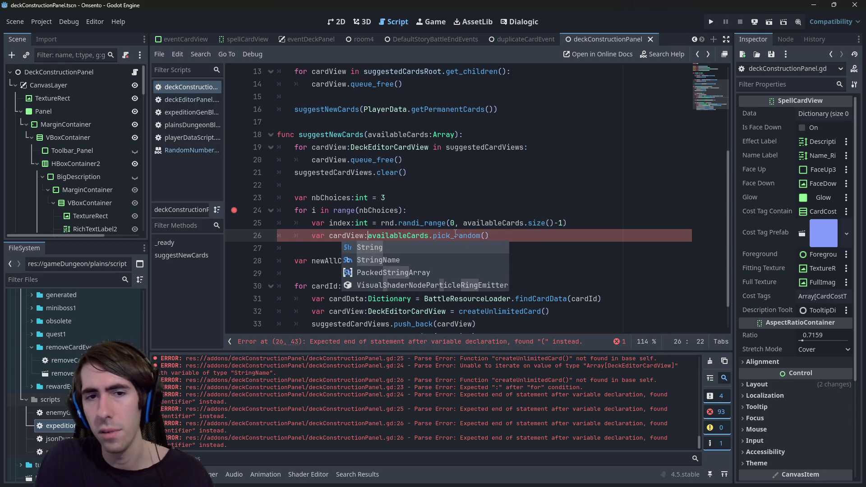
pyautogui.hotkey('ctrl', 'z')
pyautogui.click(599, 229)
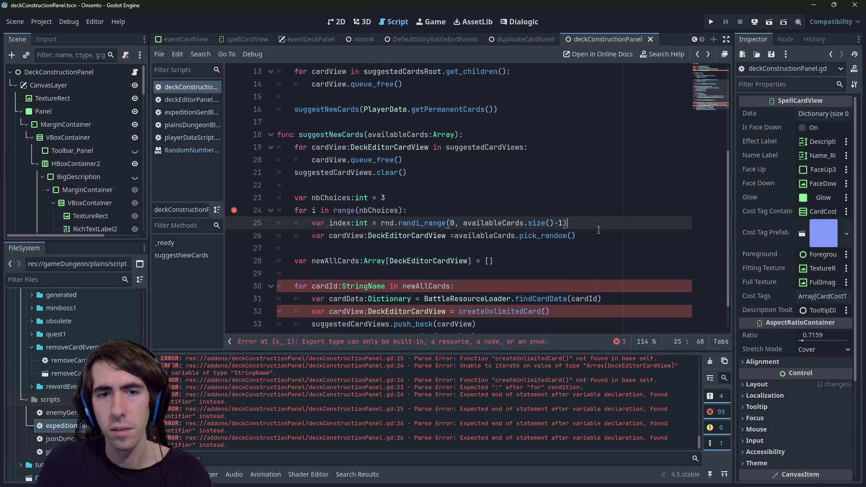
pyautogui.press('Return')
pyautogui.write('var card')
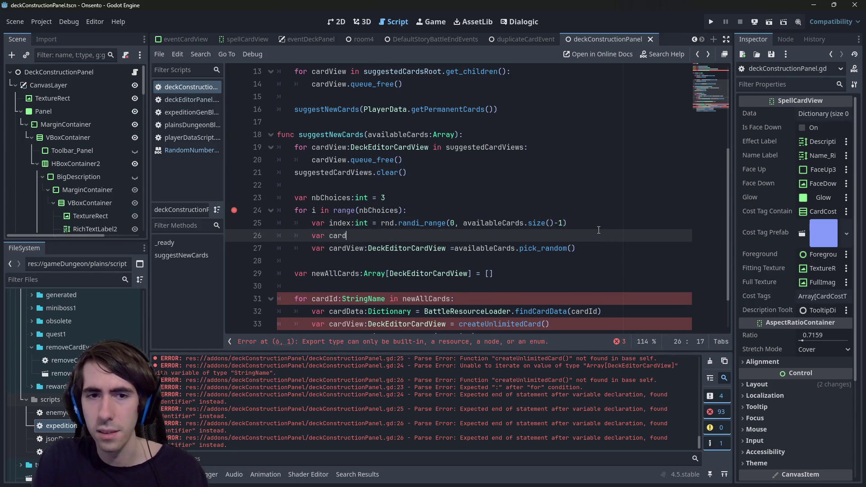
pyautogui.write('Id =:StringName =')
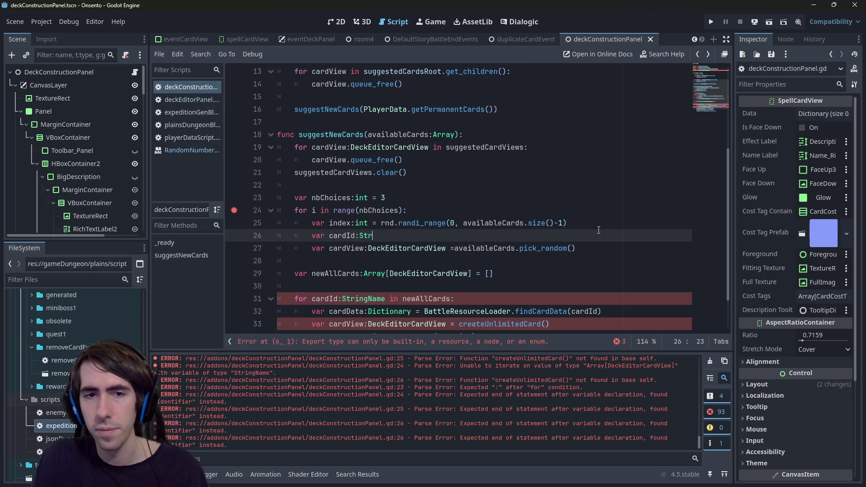
pyautogui.press('Escape')
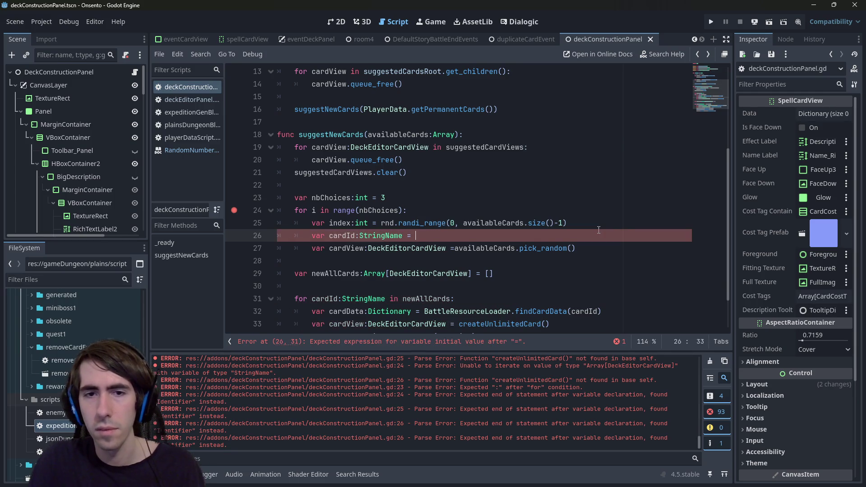
# Assign availableCards[index] to cardId and save
pyautogui.press('Home')
pyautogui.press('Return')
pyautogui.press('Up')
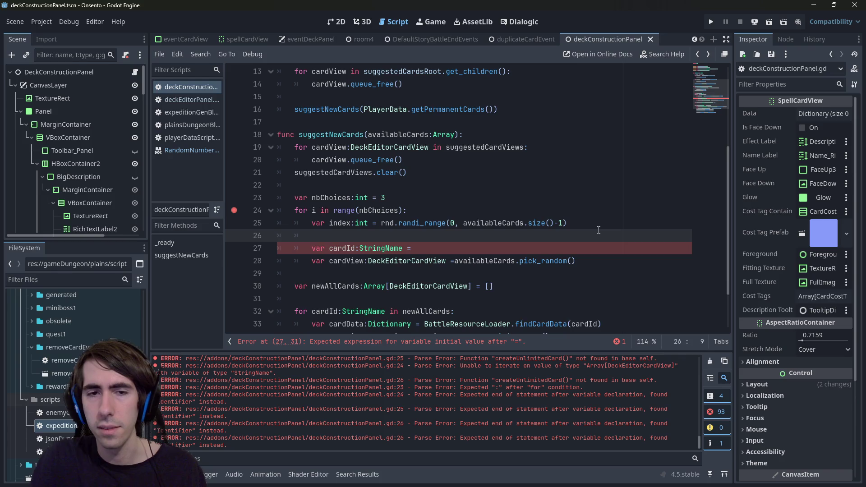
pyautogui.hotkey('ctrl', 'shift', 'k')
pyautogui.press('Down')
pyautogui.hotkey('ctrl', 'Right')
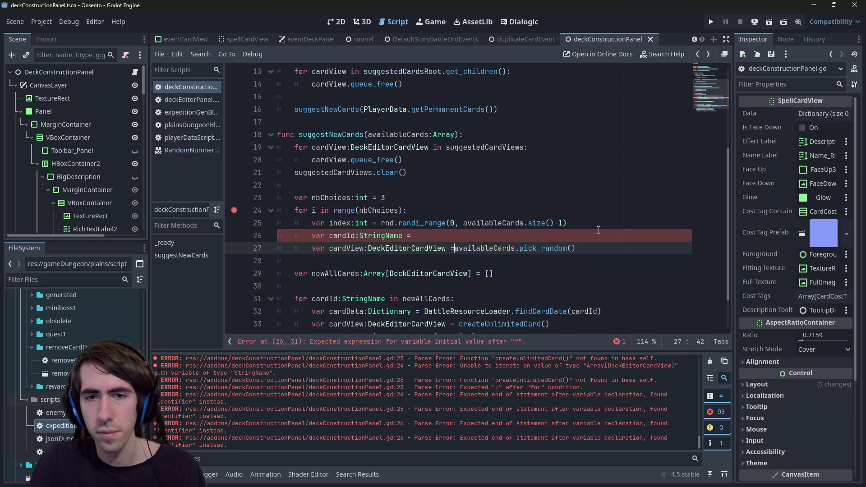
pyautogui.press('Up')
pyautogui.write('availableCards[index]')
pyautogui.hotkey('ctrl', 's')
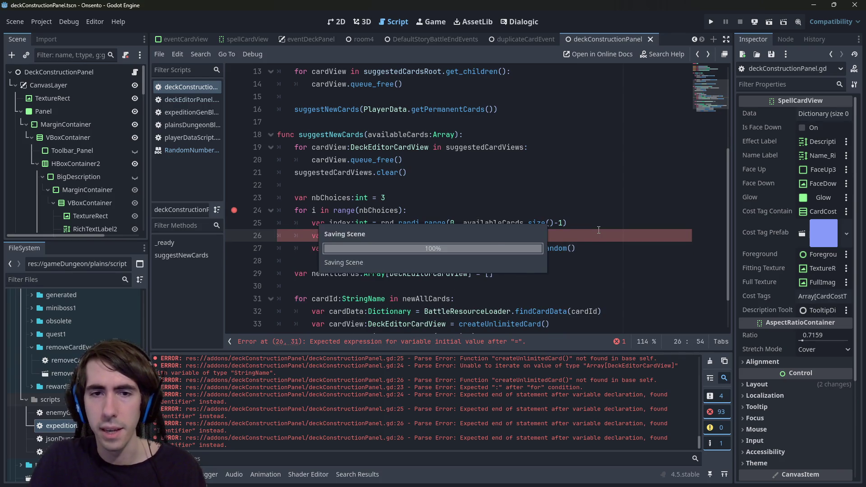
# Add 'availableCards.remove_at(index)' below the cardId line
pyautogui.press('Return')
pyautogui.write('availableCards.')
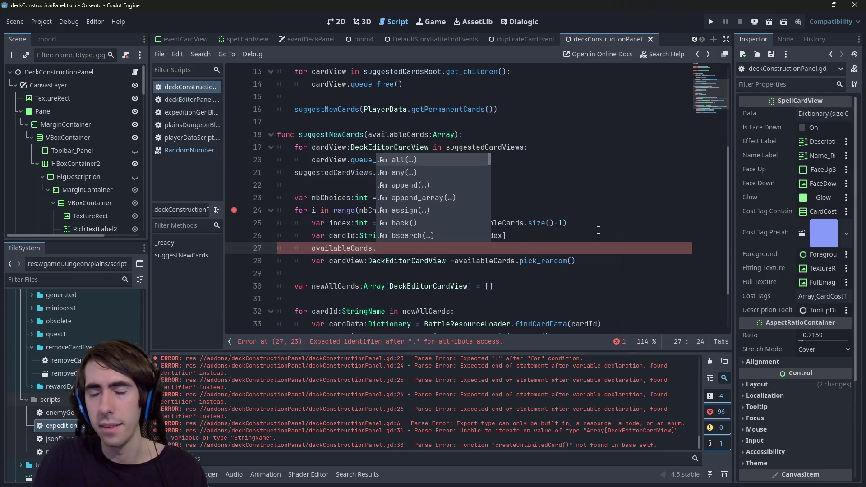
pyautogui.write('remove_at(')
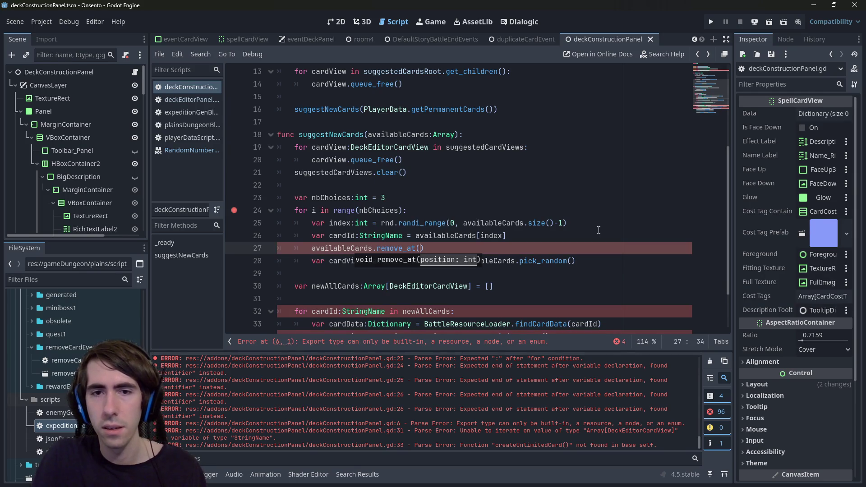
pyautogui.write('index')
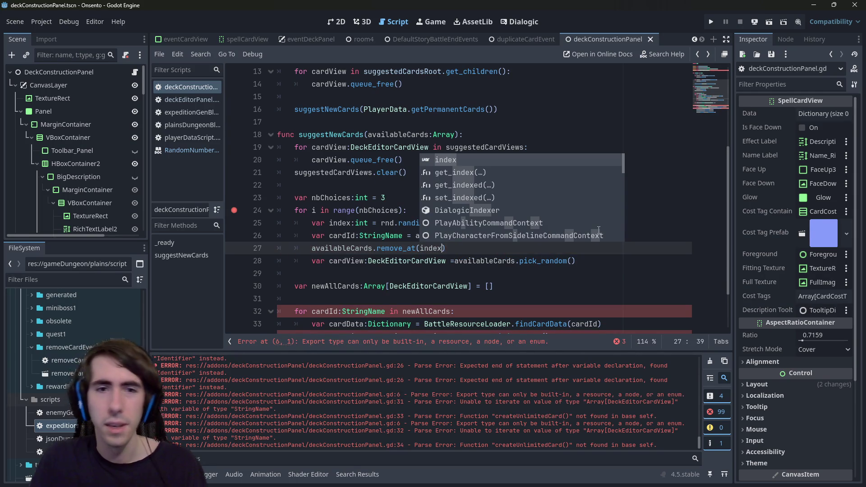
pyautogui.press('Escape')
pyautogui.doubleClick(352, 248)
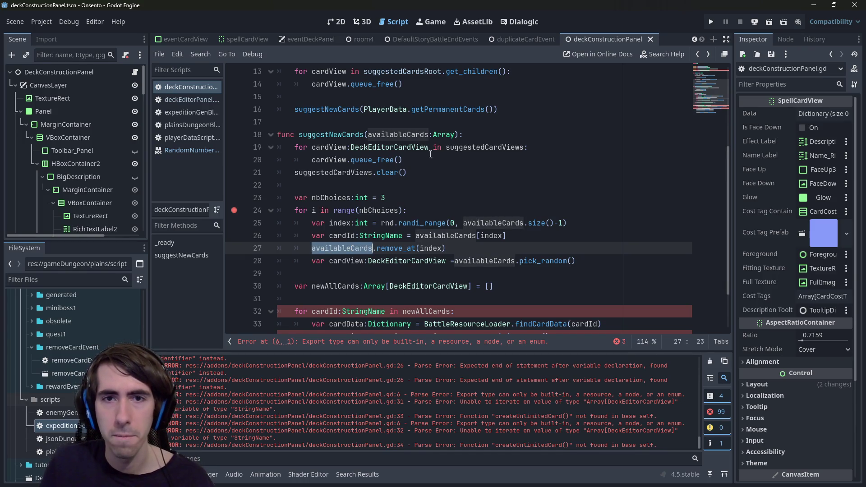
pyautogui.doubleClick(421, 134)
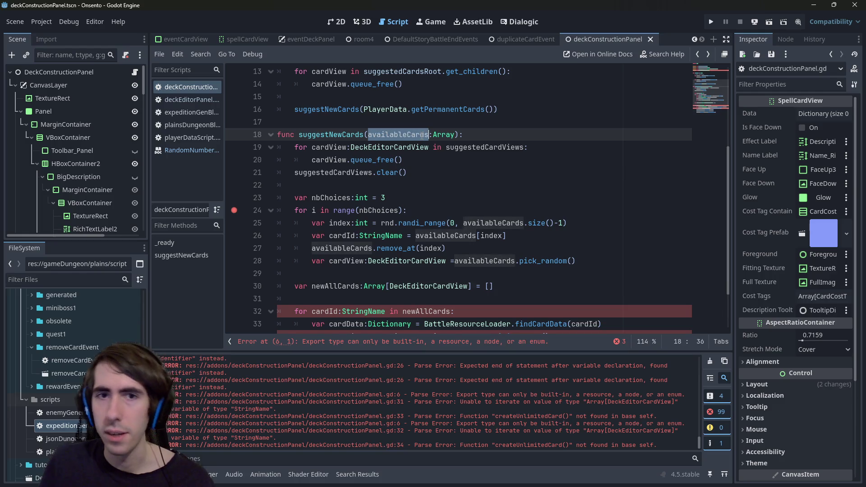
pyautogui.click(459, 249)
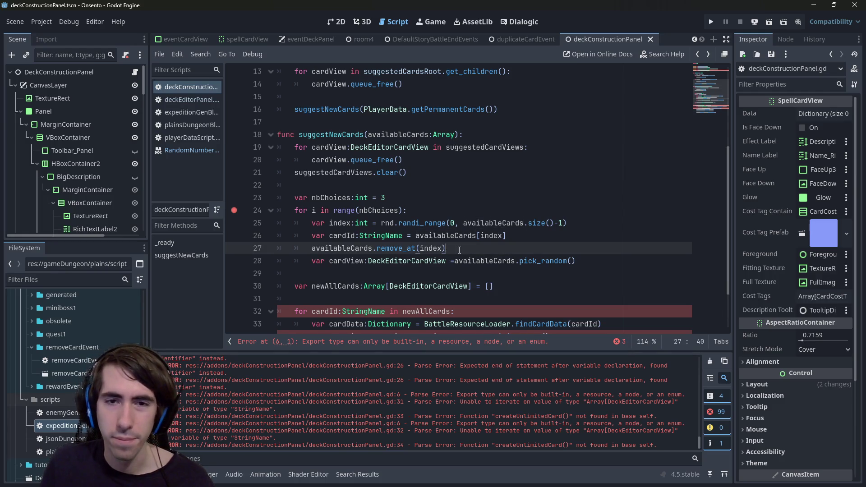
pyautogui.press('Return')
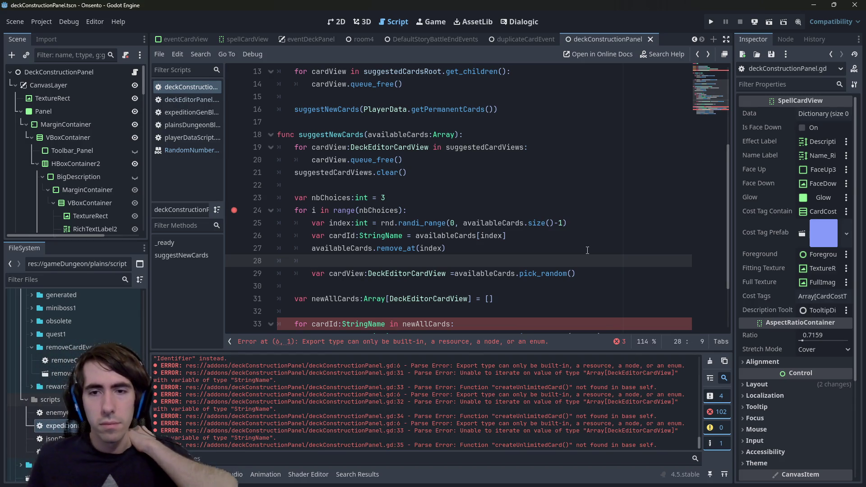
pyautogui.click(585, 286)
pyautogui.click(584, 275)
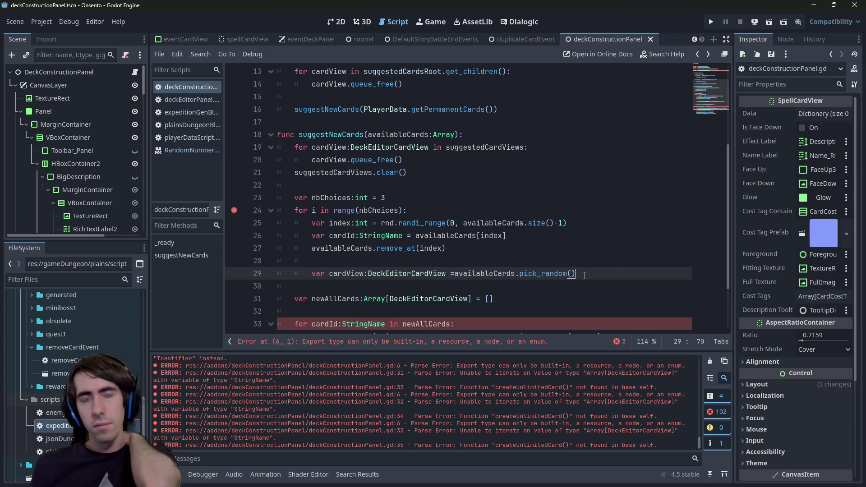
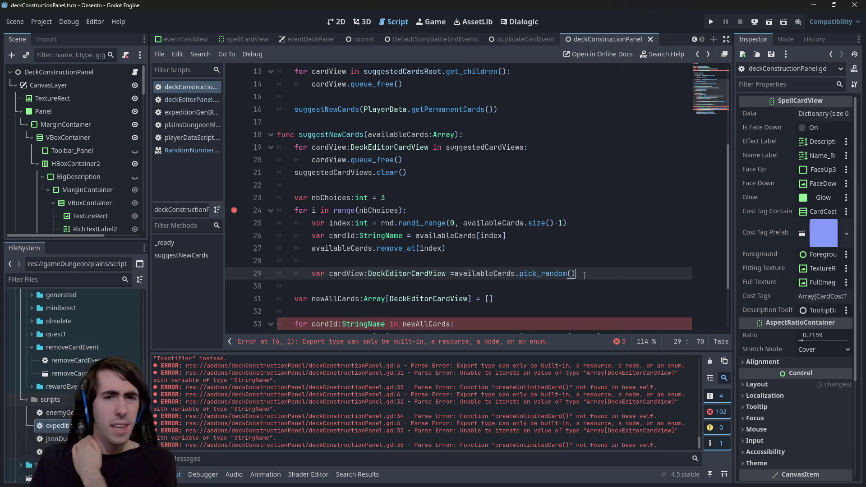
# Insert blank lines below the cardId line inside suggestNewCards' for loop
pyautogui.click(456, 222)
pyautogui.click(447, 211)
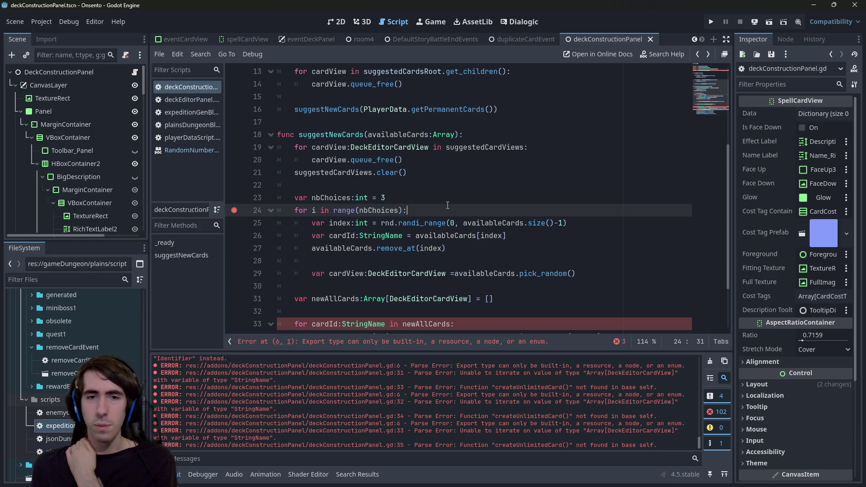
pyautogui.press('Return')
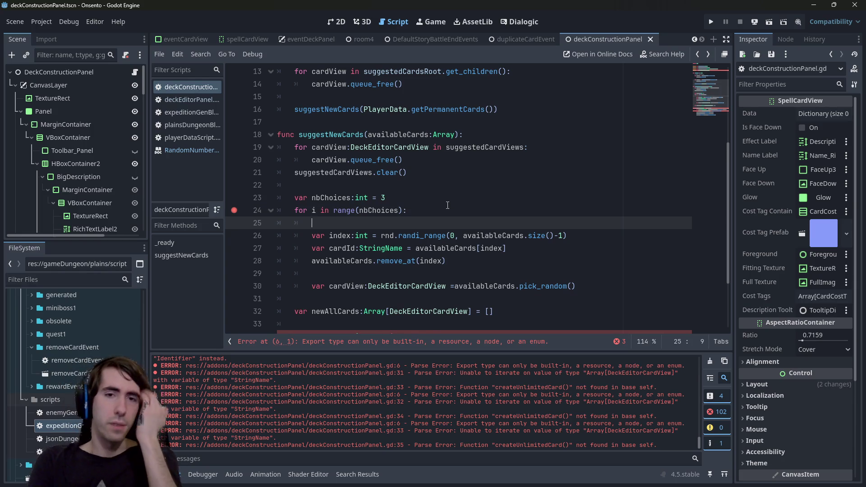
pyautogui.hotkey('ctrl', 'z')
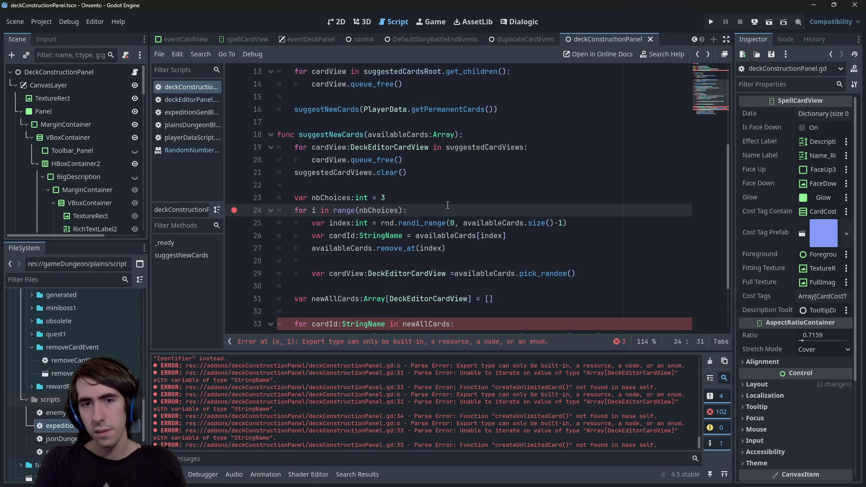
pyautogui.press('Down')
pyautogui.press('Down')
pyautogui.press('Down')
pyautogui.press('Up')
pyautogui.press('Up')
pyautogui.press('Up')
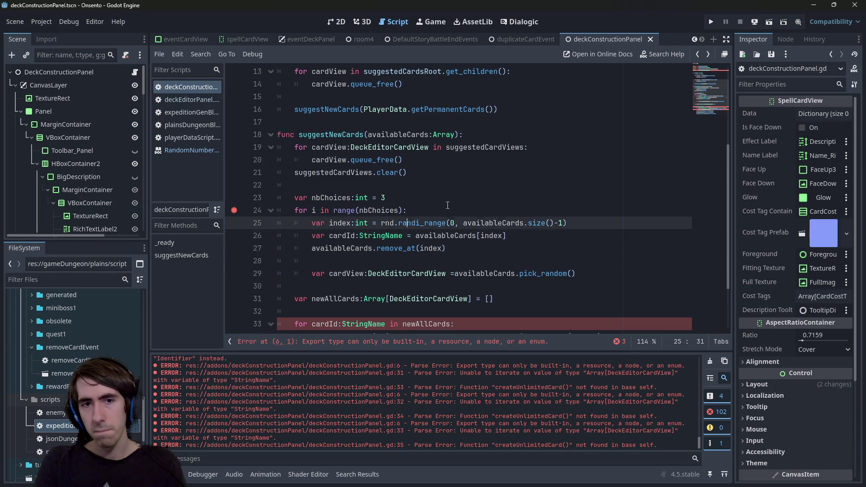
pyautogui.press('Down')
pyautogui.press('Up')
pyautogui.press('Down')
pyautogui.press('End')
pyautogui.press('Return')
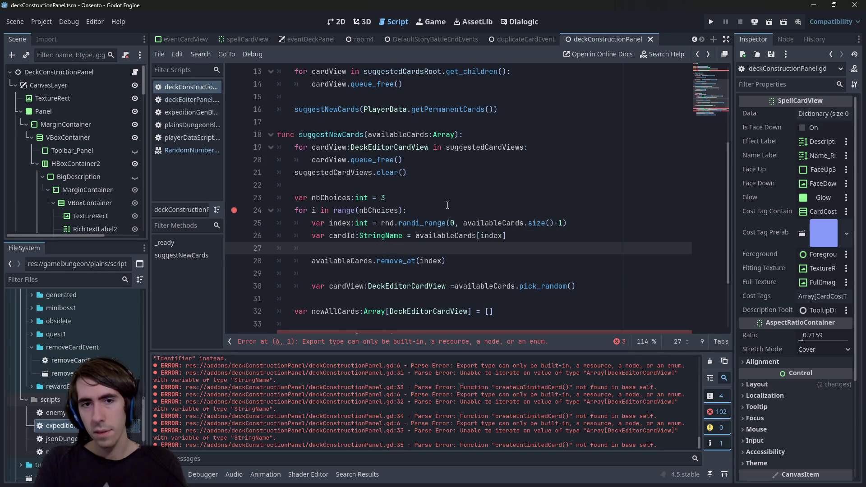
pyautogui.press('Return')
pyautogui.press('Up')
# Discard a half-typed 'if valid' line and open blank lines above 'var index'
pyautogui.write('if valid')
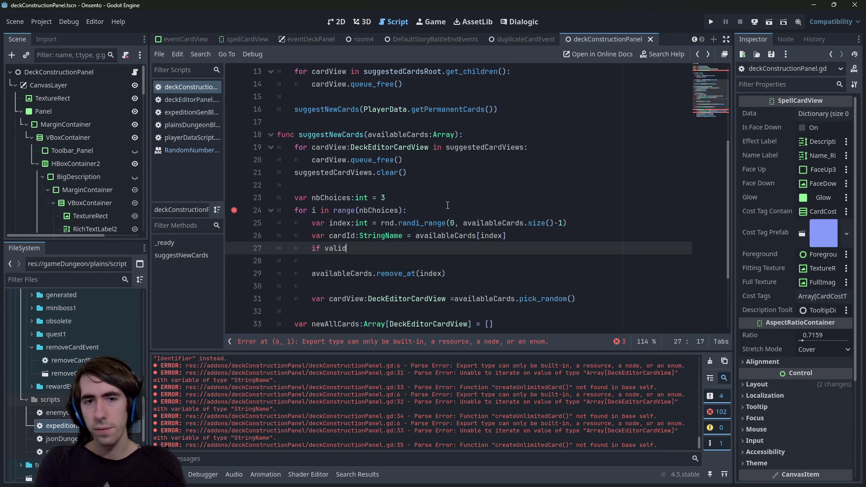
pyautogui.press('Escape')
pyautogui.press('Up')
pyautogui.press('Up')
pyautogui.press('Home')
pyautogui.press('Return')
pyautogui.press('Return')
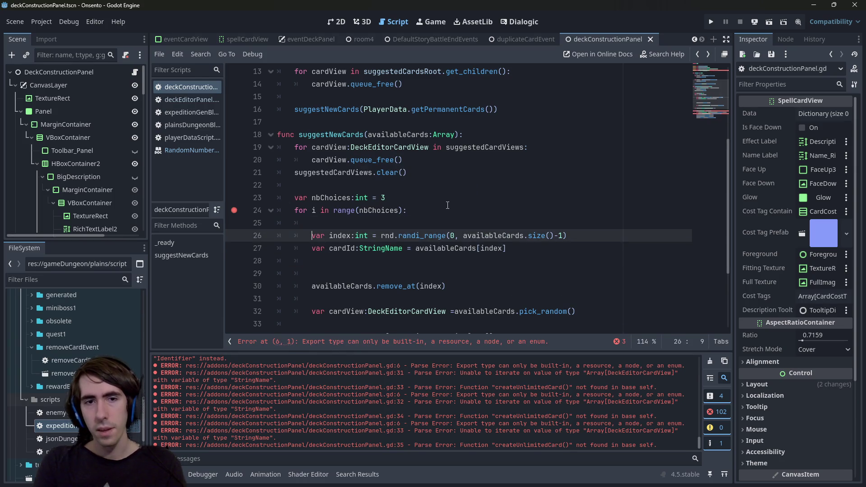
pyautogui.press('Up')
pyautogui.press('Up')
pyautogui.press('Down')
# Write 'while !isCardValid:' preceded by 'var isCardValid:bool = false'
pyautogui.write('while')
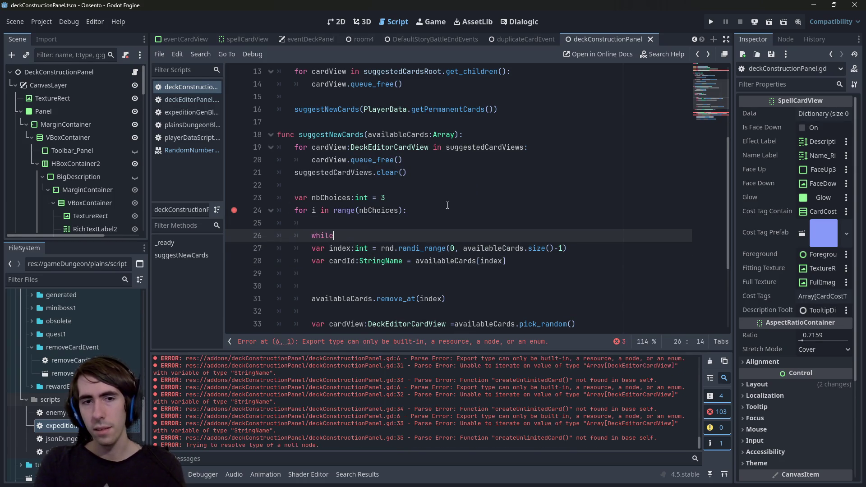
pyautogui.press('Up')
pyautogui.write('isV')
pyautogui.press('Return')
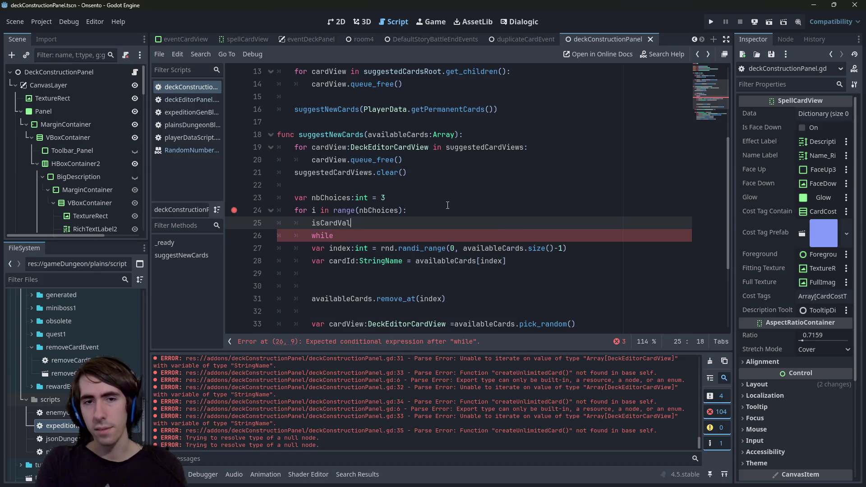
pyautogui.write('= false')
pyautogui.press('Home')
pyautogui.write('var')
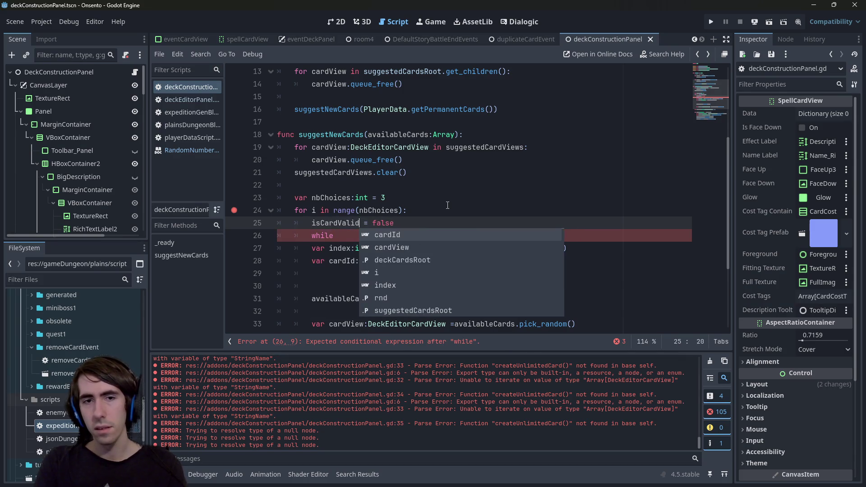
pyautogui.hotkey('ctrl', 'Right')
pyautogui.write(':bool')
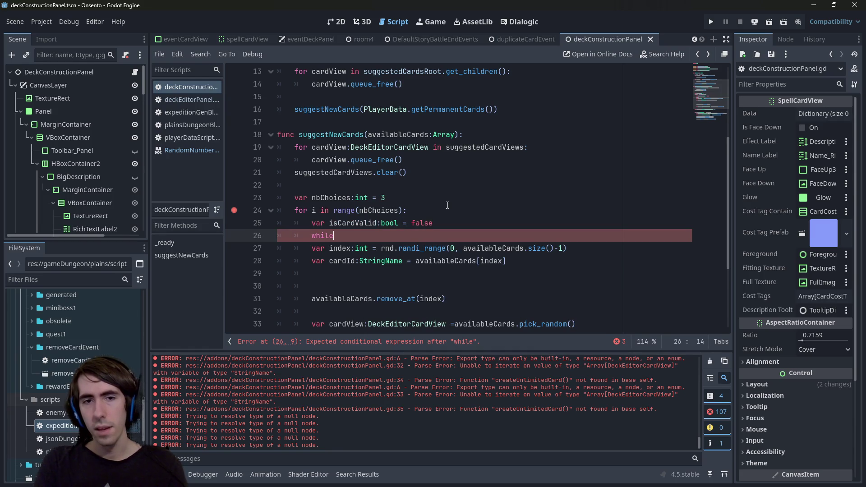
pyautogui.press('Right')
pyautogui.press('Left')
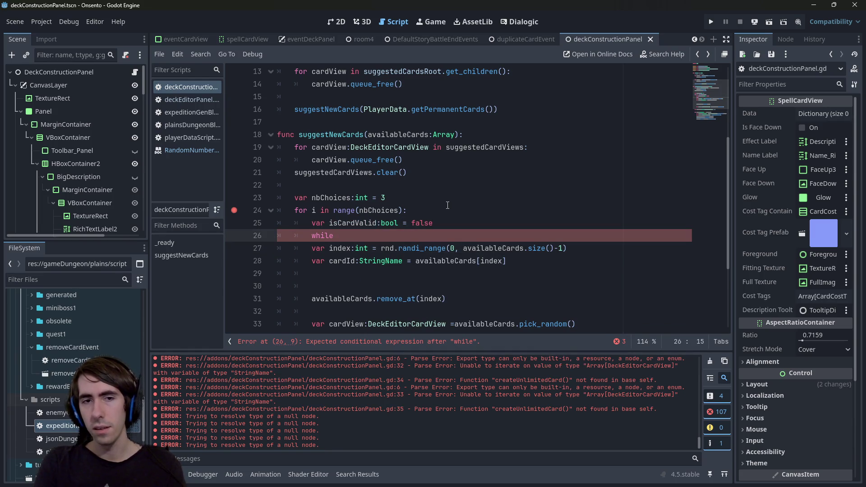
pyautogui.write('isCardValid:')
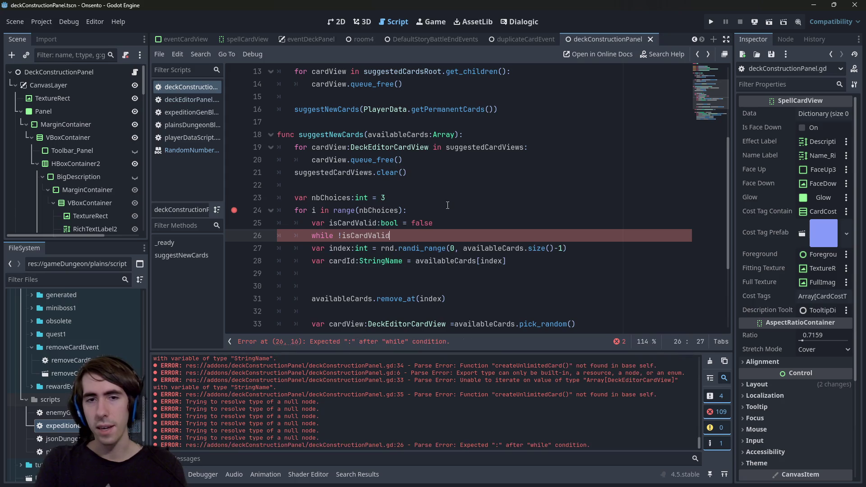
# Indent the index and cardId lines into the loop, declare 'var cardIndex:int', rename index to cardIndex, and save
pyautogui.moveTo(523, 261); pyautogui.dragTo(277, 248)
pyautogui.press('Tab')
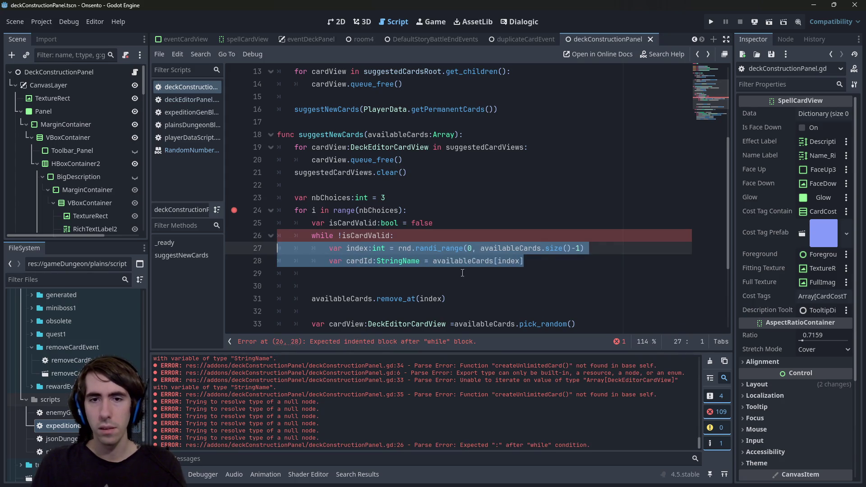
pyautogui.click(554, 264)
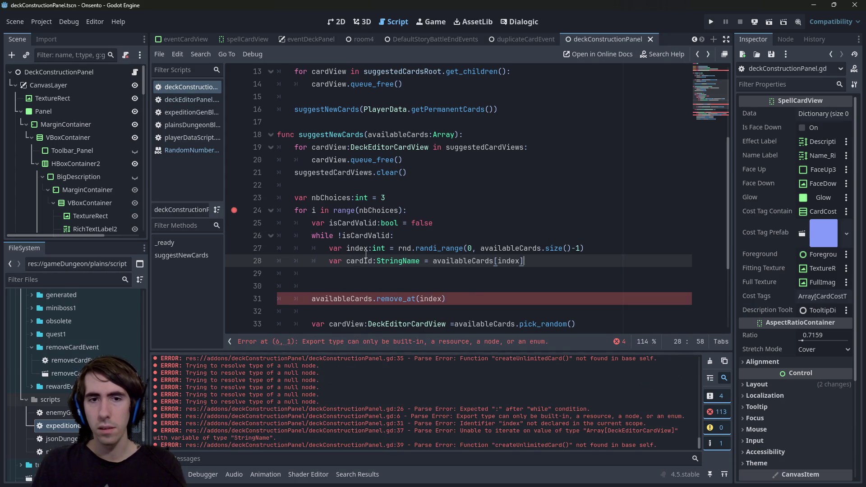
pyautogui.click(470, 225)
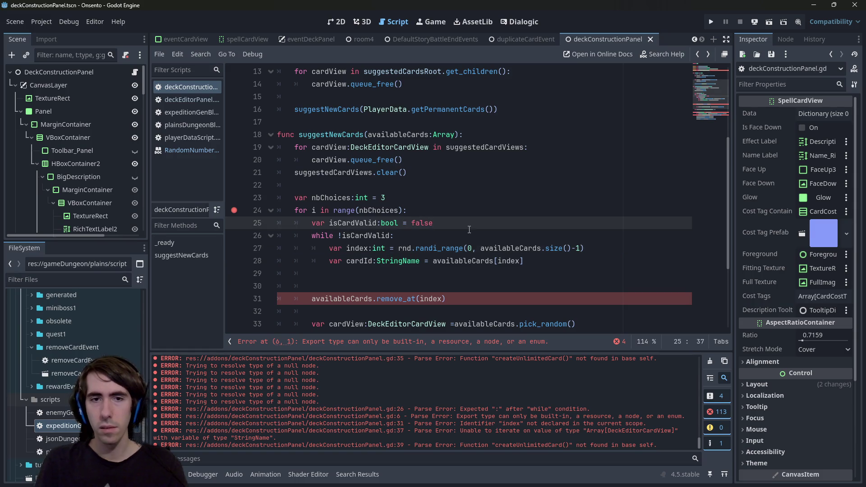
pyautogui.press('Return')
pyautogui.write('var index:int')
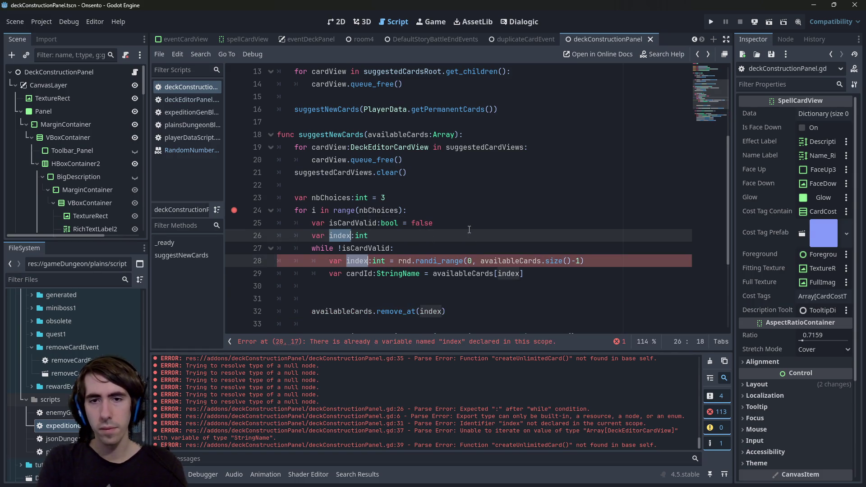
pyautogui.hotkey('ctrl', 'd')
pyautogui.hotkey('ctrl', 'd')
pyautogui.hotkey('ctrl', 'd')
pyautogui.write('cardIndex')
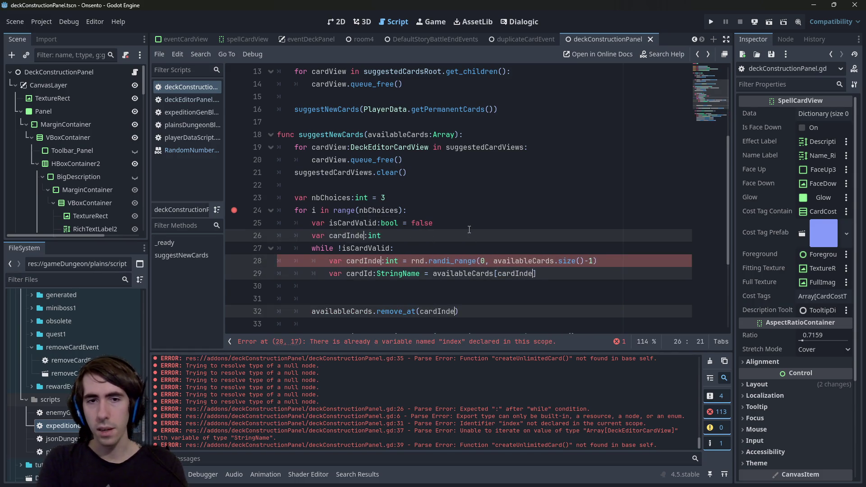
pyautogui.hotkey('ctrl', 's')
pyautogui.click(441, 235)
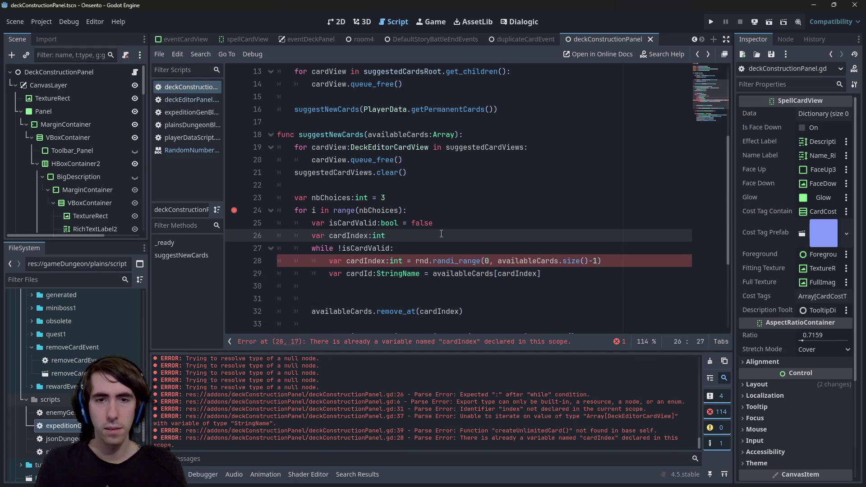
# Trim the trailing space after int and try, then remove, a cardId declaration before the loop
pyautogui.press('BackSpace')
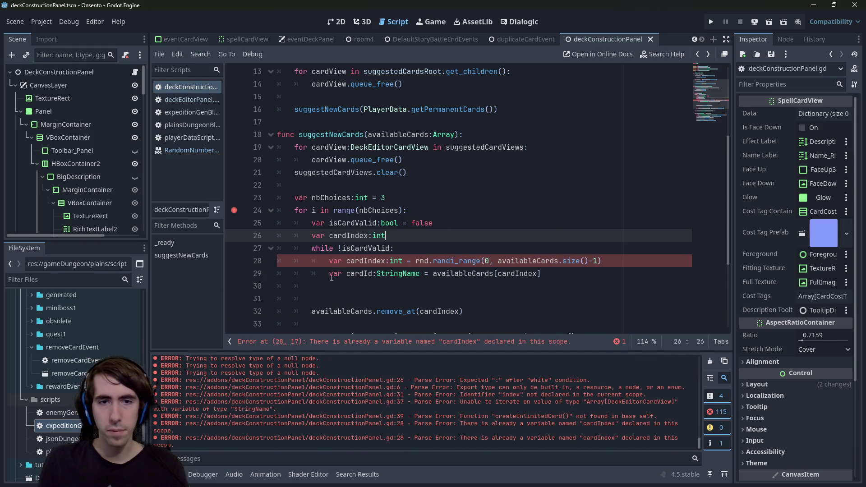
pyautogui.moveTo(332, 274); pyautogui.dragTo(422, 274)
pyautogui.click(420, 235)
pyautogui.press('Return')
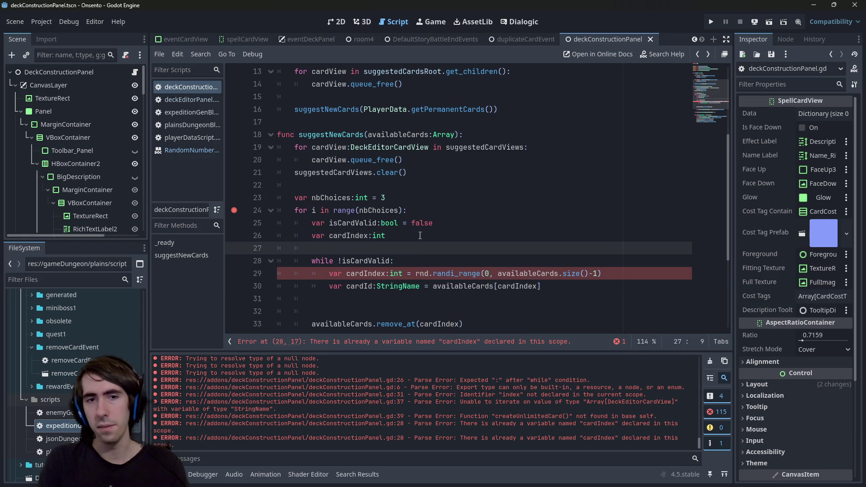
pyautogui.write('var cardId:StringName')
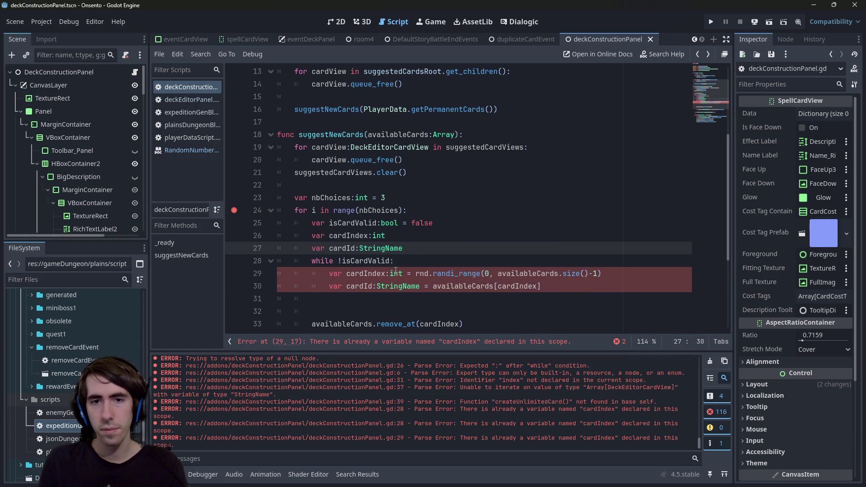
pyautogui.click(405, 274)
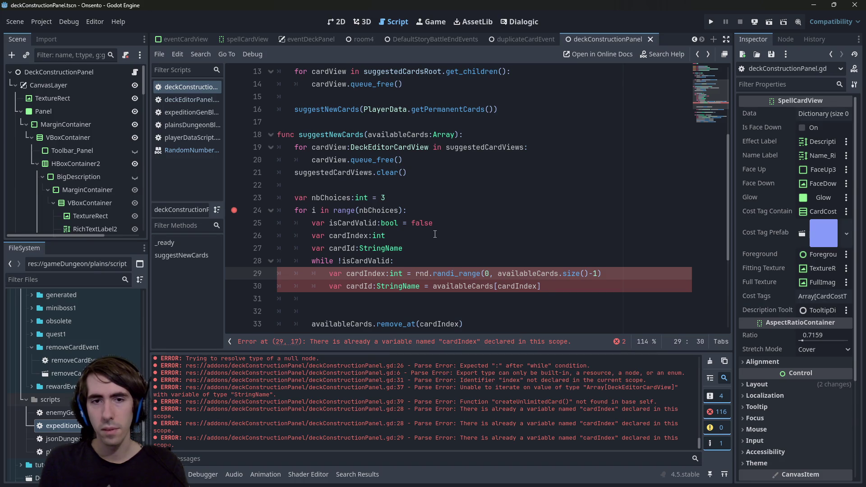
pyautogui.moveTo(435, 235); pyautogui.dragTo(433, 248)
pyautogui.press('BackSpace')
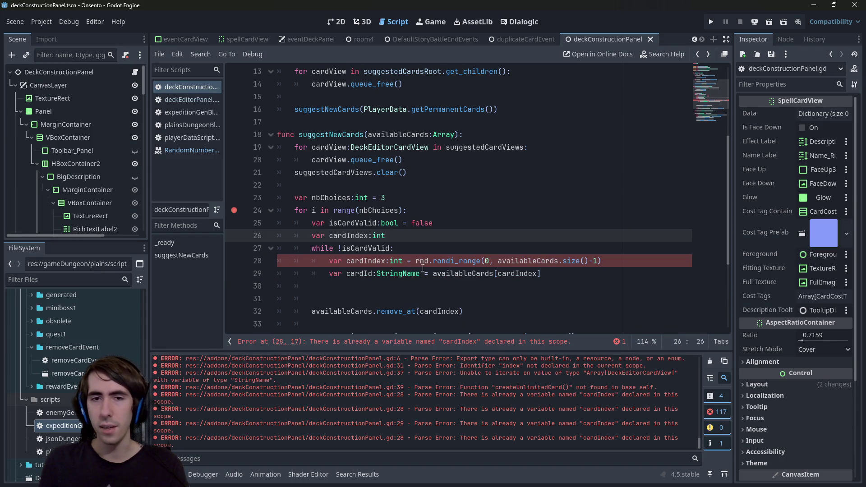
# Delete the empty lines before the remove_at call
pyautogui.click(592, 271)
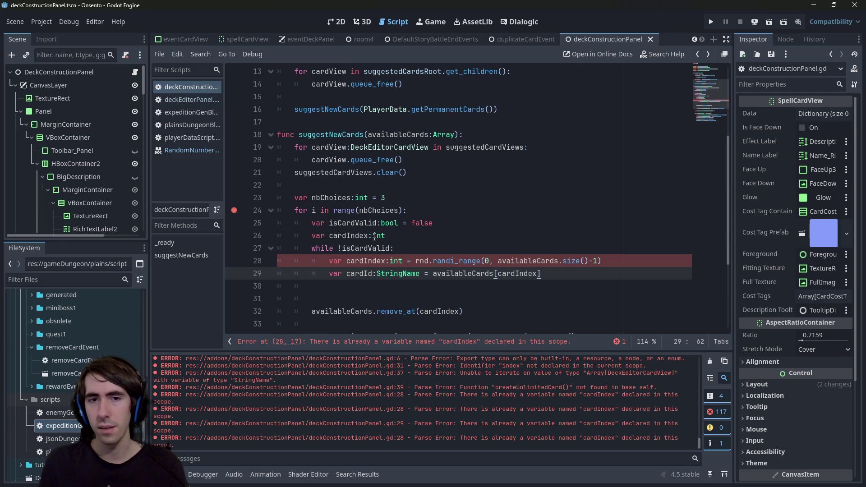
pyautogui.click(375, 235)
pyautogui.click(577, 275)
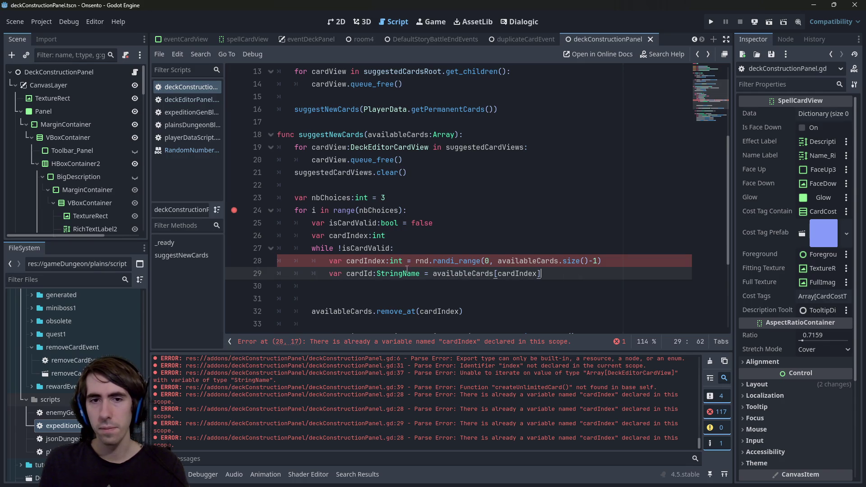
pyautogui.scroll(-1, 370, 271)
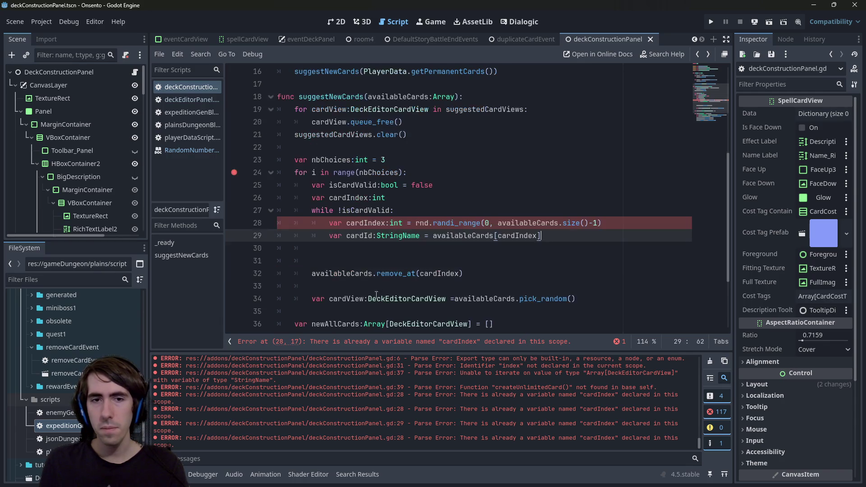
pyautogui.moveTo(314, 260); pyautogui.dragTo(237, 254)
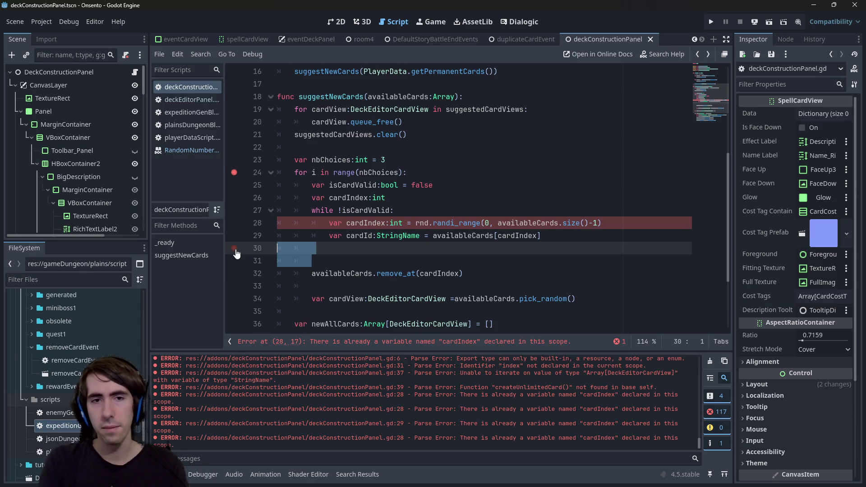
pyautogui.press('BackSpace')
pyautogui.press('BackSpace')
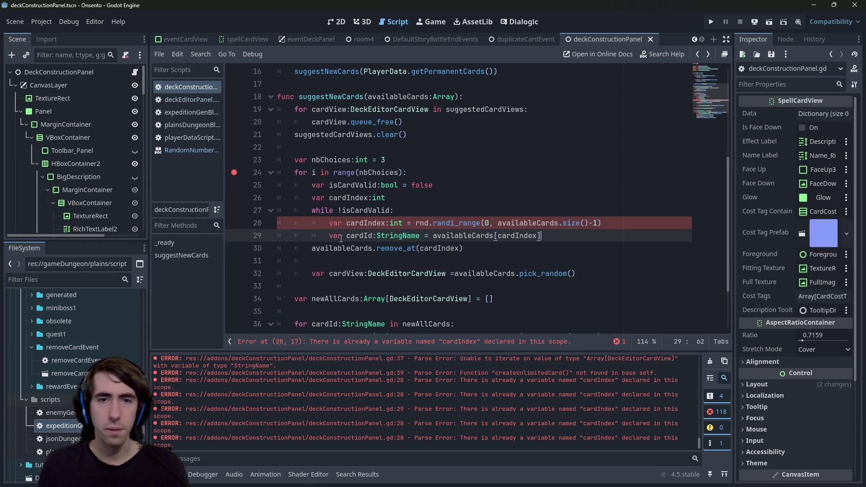
# Drop 'var' and ':int' from the loop's cardIndex so it reassigns the outer variable
pyautogui.click(403, 223)
pyautogui.press('BackSpace')
pyautogui.press('BackSpace')
pyautogui.press('BackSpace')
pyautogui.press('Delete')
pyautogui.press('Delete')
pyautogui.press('Delete')
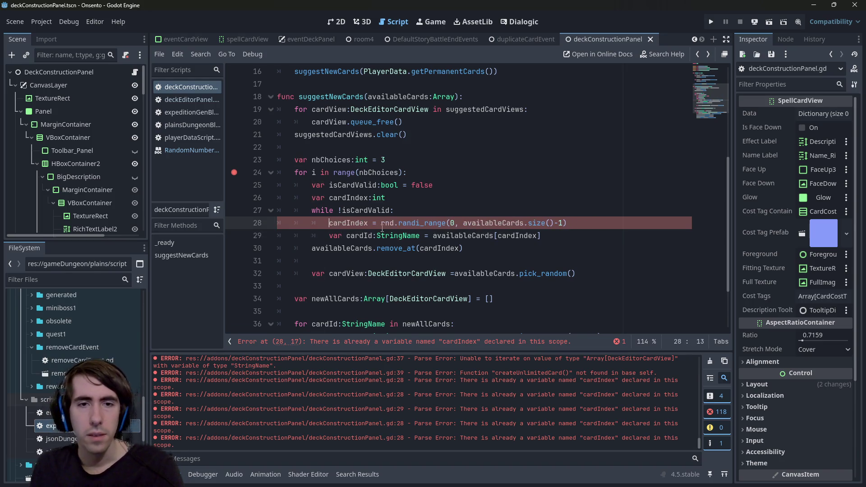
pyautogui.doubleClick(353, 198)
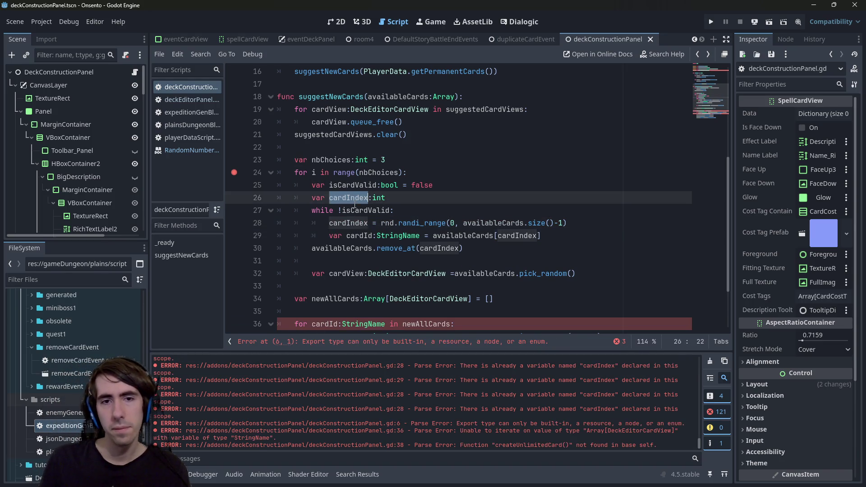
# Add an isCardGoodSuggestion(availableCards[cardIndex]) call below the cardId line and save
pyautogui.click(421, 251)
pyautogui.click(591, 236)
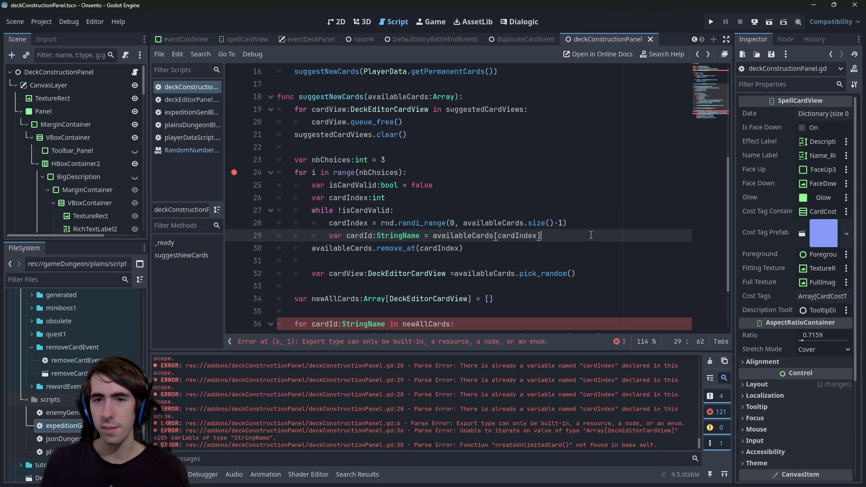
pyautogui.press('Return')
pyautogui.write('if')
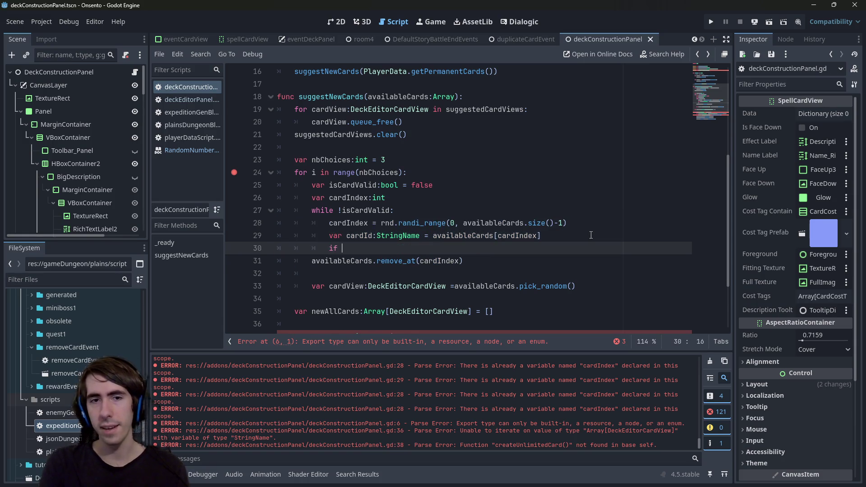
pyautogui.write('isCard')
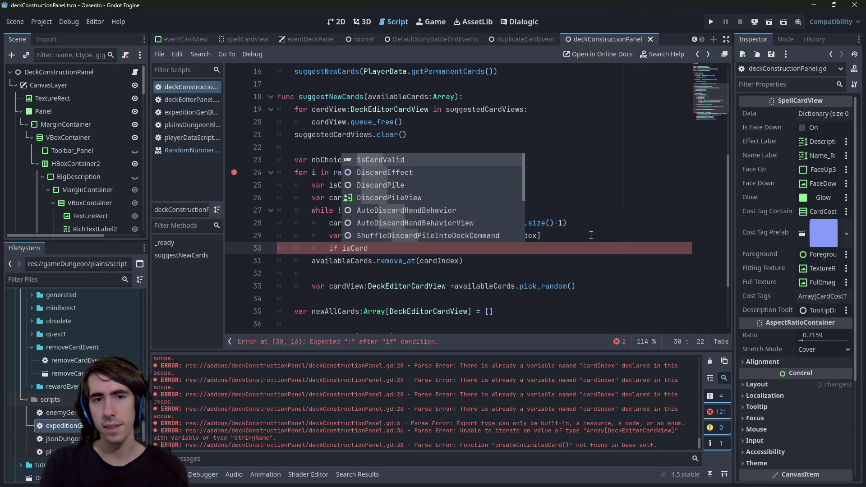
pyautogui.write('GoodSuggestion')
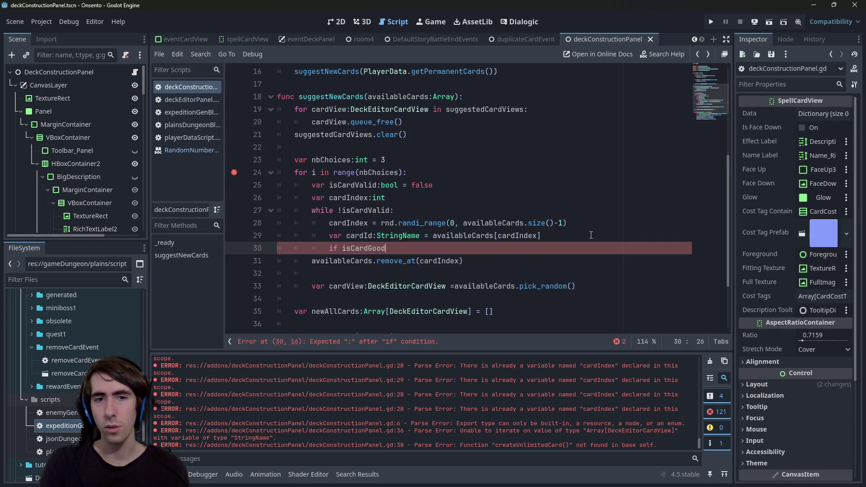
pyautogui.write('():')
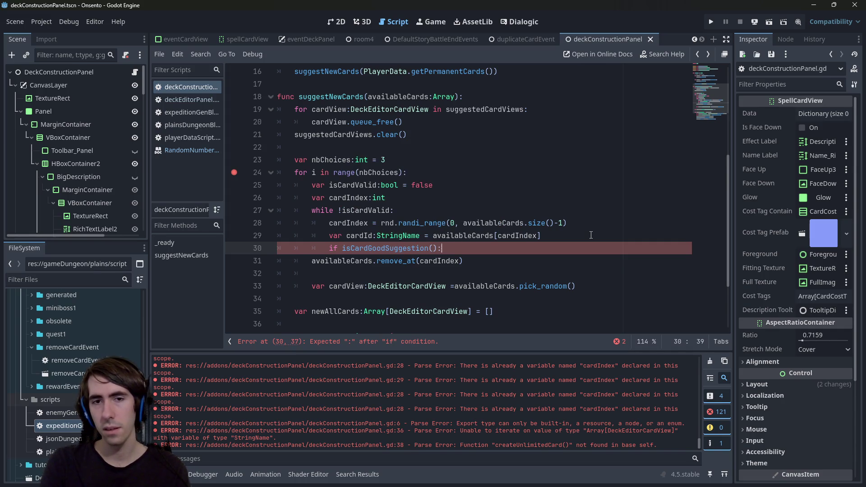
pyautogui.press('Return')
pyautogui.press('Up')
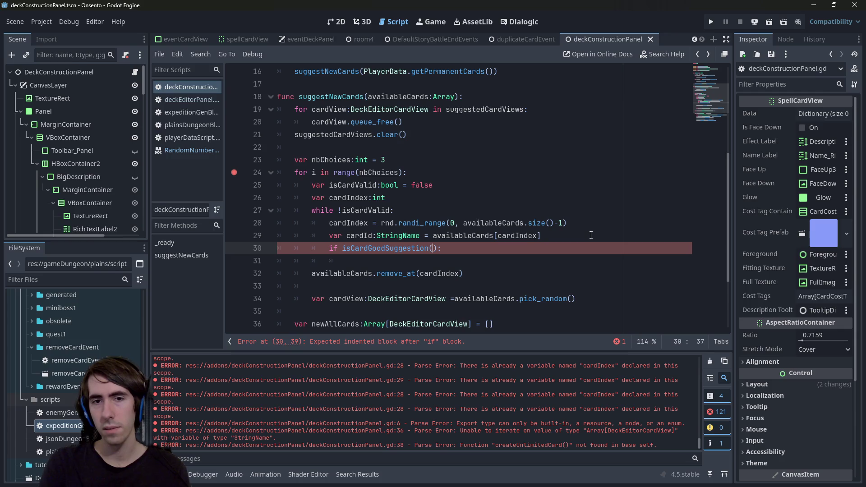
pyautogui.press('Up')
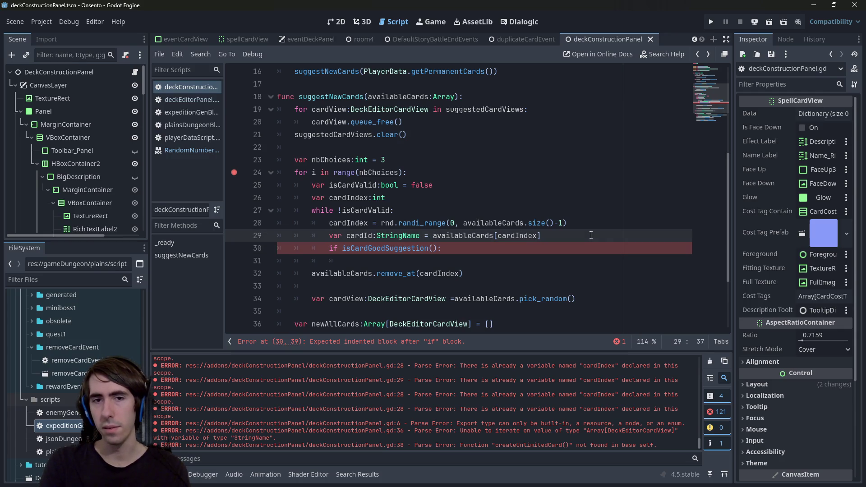
pyautogui.press('Down')
pyautogui.press('Up')
pyautogui.hotkey('shift', 'End')
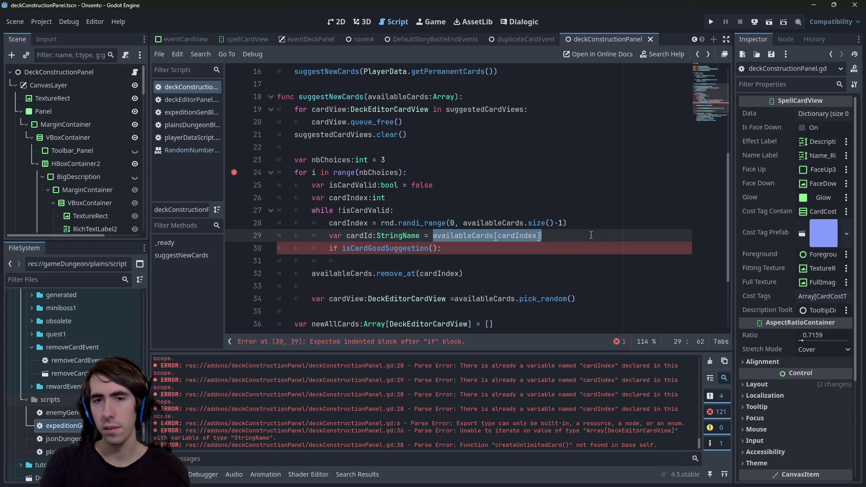
pyautogui.hotkey('ctrl', 'c')
pyautogui.press('Down')
pyautogui.hotkey('ctrl', 'v')
pyautogui.hotkey('ctrl', 's')
# Delete the cardId line and make the call 'isCardValid = isCardGoodSuggestion(...)' without the trailing colon
pyautogui.press('Up')
pyautogui.hotkey('ctrl', 'shift', 'Left')
pyautogui.hotkey('ctrl', 'shift', 'Left')
pyautogui.hotkey('ctrl', 'shift', 'Left')
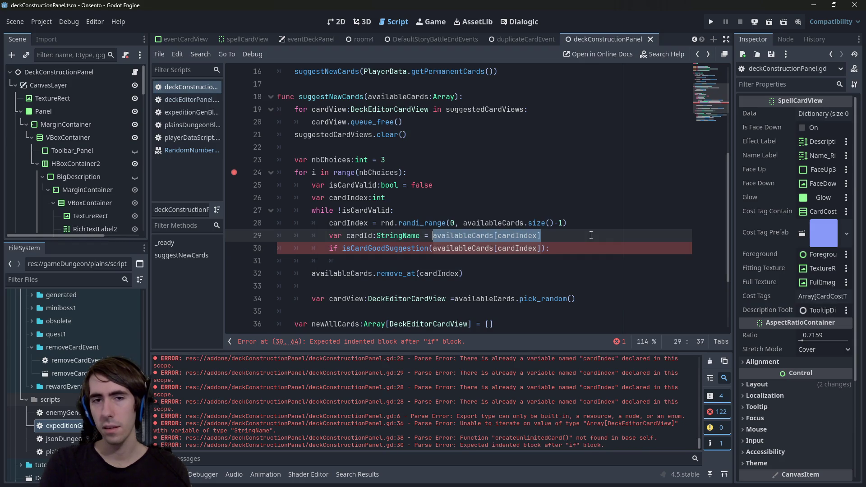
pyautogui.press('BackSpace')
pyautogui.press('BackSpace')
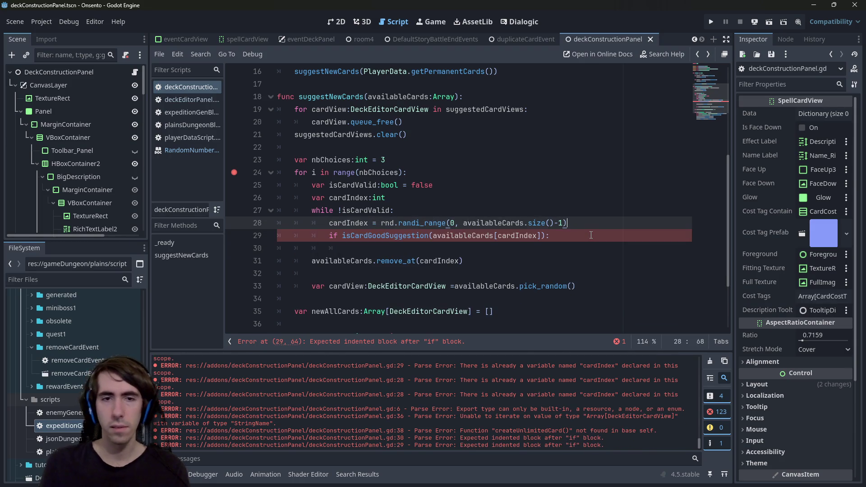
pyautogui.press('Down')
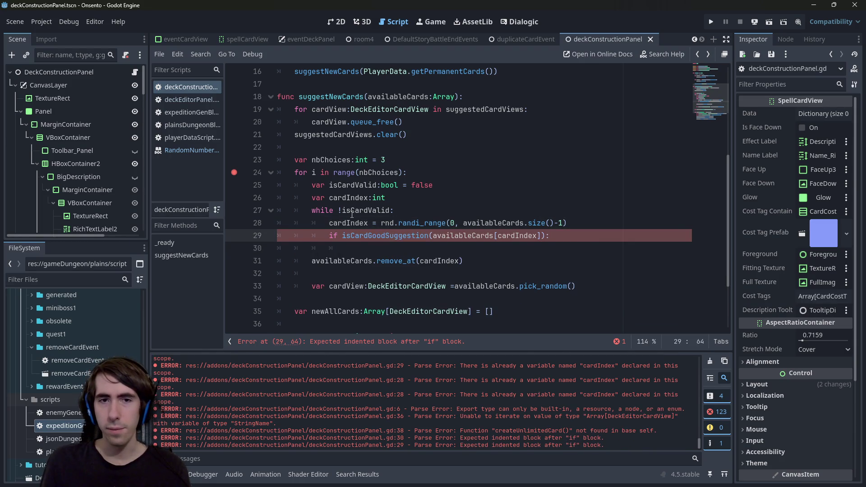
pyautogui.doubleClick(356, 211)
pyautogui.hotkey('ctrl', 'c')
pyautogui.doubleClick(333, 236)
pyautogui.hotkey('ctrl', 'v')
pyautogui.write('=')
pyautogui.hotkey('ctrl', 'Right')
pyautogui.hotkey('ctrl', 'Right')
pyautogui.hotkey('ctrl', 'Right')
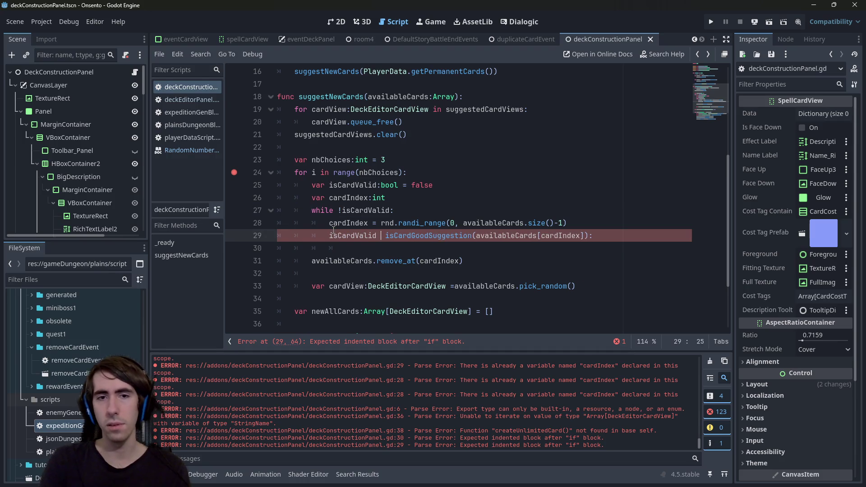
pyautogui.press('End')
pyautogui.press('BackSpace')
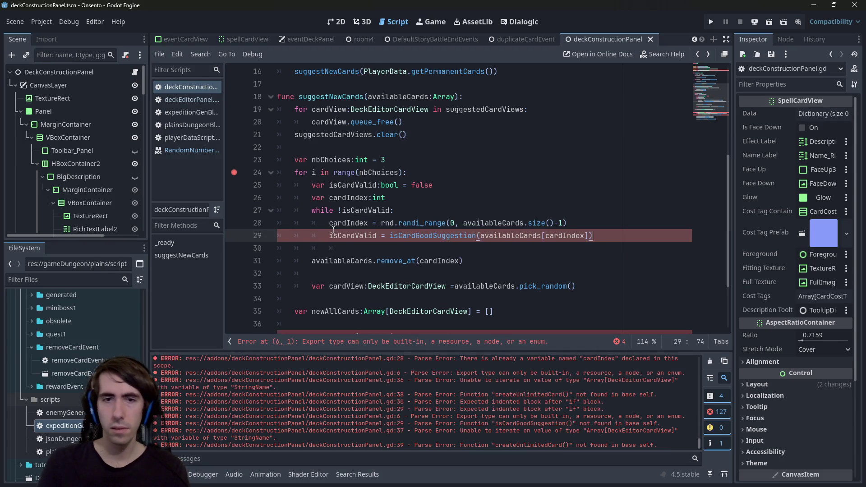
pyautogui.click(401, 343)
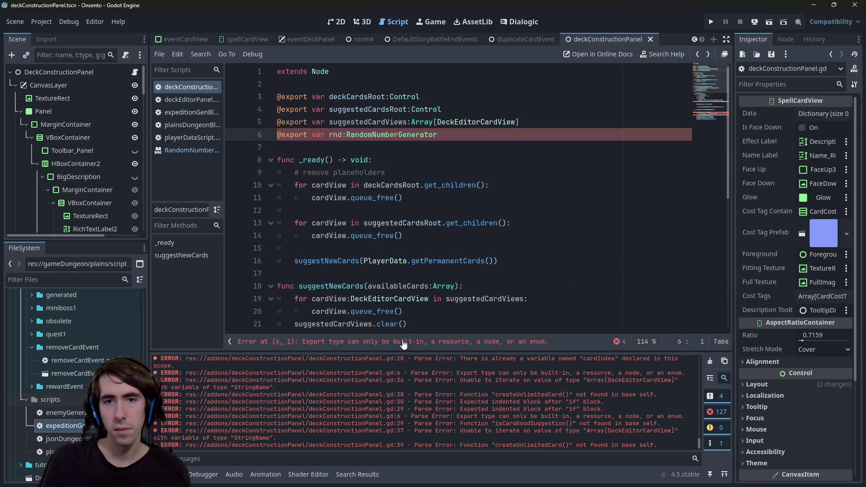
pyautogui.click(398, 236)
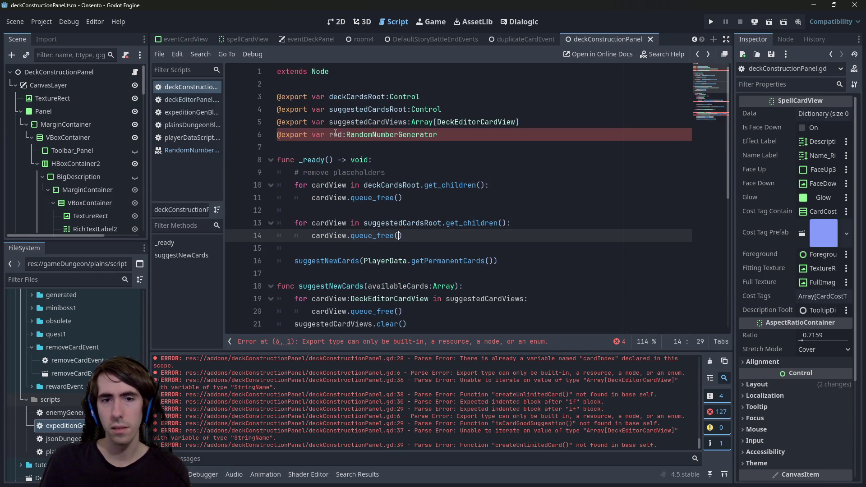
pyautogui.doubleClick(284, 134)
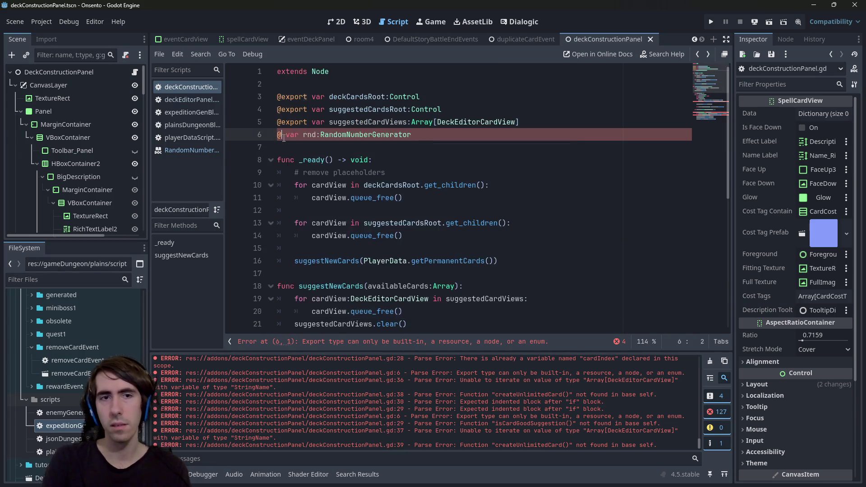
pyautogui.press('Delete')
pyautogui.press('Delete')
pyautogui.hotkey('ctrl', 's')
pyautogui.press('Return')
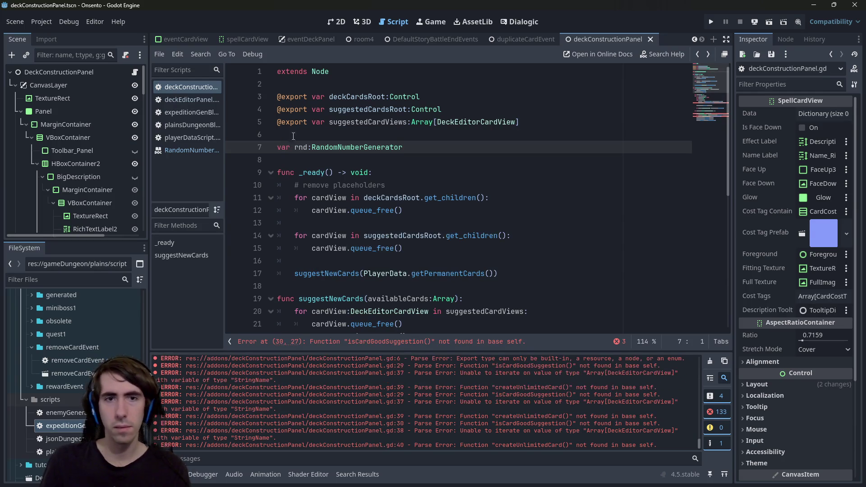
# Initialise rnd with '= RandomNumberGenerator.new()' and save
pyautogui.click(356, 147)
pyautogui.doubleClick(356, 147)
pyautogui.hotkey('ctrl', 'c')
pyautogui.press('End')
pyautogui.write('=')
pyautogui.hotkey('ctrl', 'v')
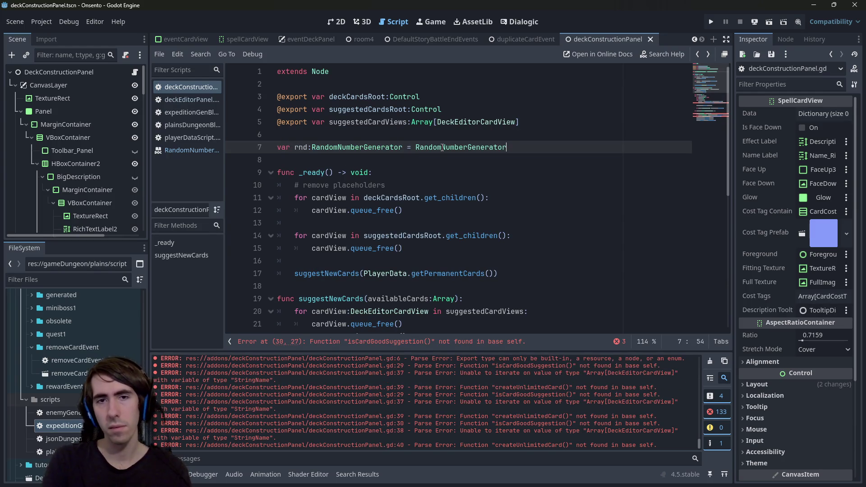
pyautogui.write('.')
pyautogui.press('Return')
pyautogui.hotkey('ctrl', 's')
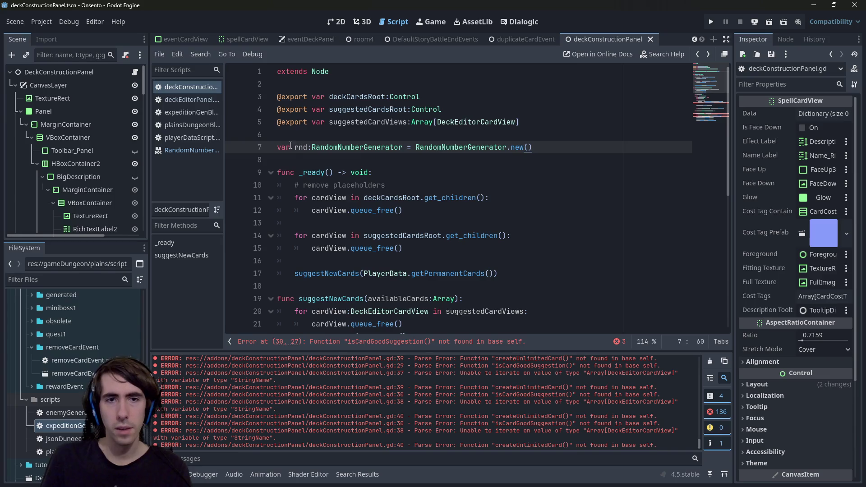
# Check rnd's usages and the line 30 error about the missing isCardGoodSuggestion function
pyautogui.click(296, 148)
pyautogui.doubleClick(297, 147)
pyautogui.scroll(-7, 390, 206)
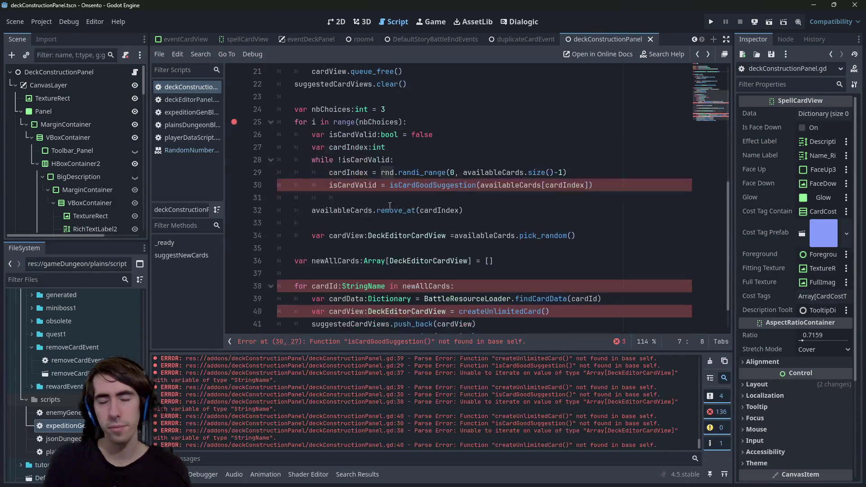
pyautogui.click(483, 343)
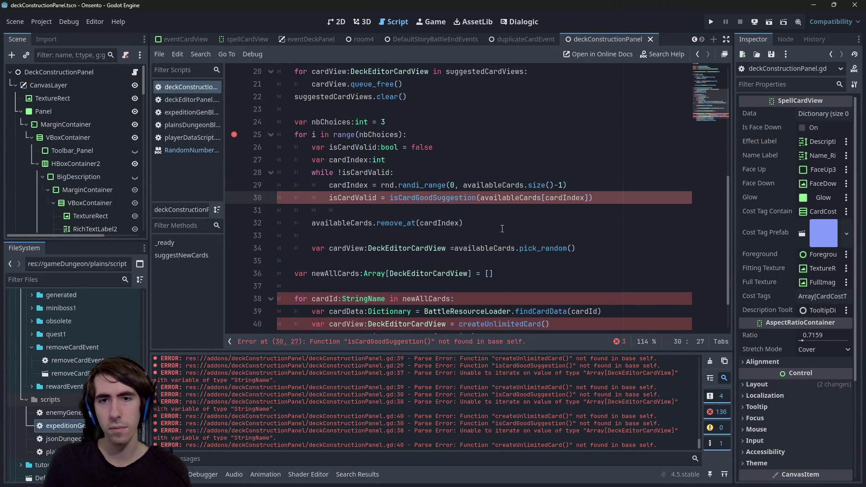
pyautogui.doubleClick(467, 200)
pyautogui.scroll(3, 451, 203)
# Add a 'func isCardGoodSuggestion(cardId:StringName):' header above suggestNewCards
pyautogui.click(359, 159)
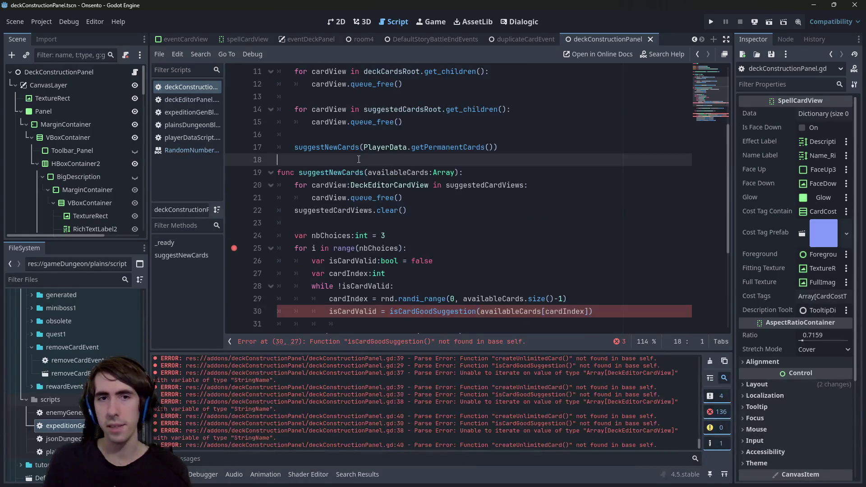
pyautogui.press('Return')
pyautogui.press('Return')
pyautogui.press('Up')
pyautogui.write('func isCardGoodSuggestion(car)')
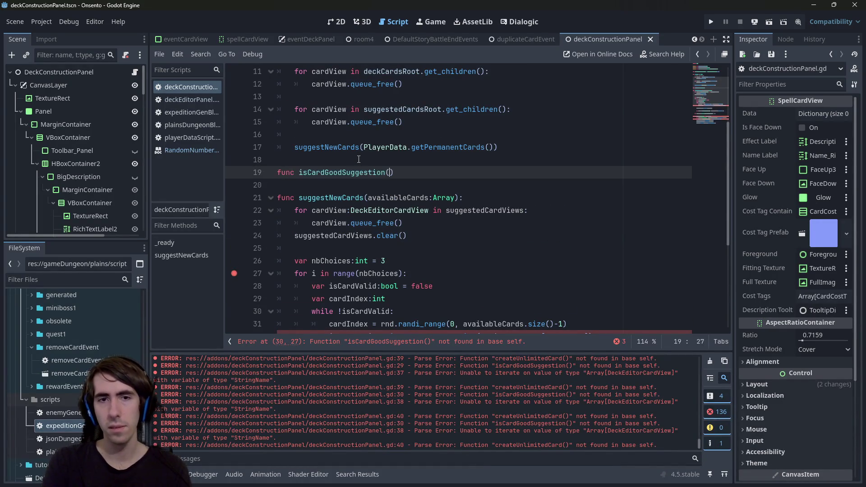
pyautogui.write(':')
pyautogui.press('Return')
pyautogui.press('Up')
pyautogui.press('End')
pyautogui.press('Left')
pyautogui.press('Left')
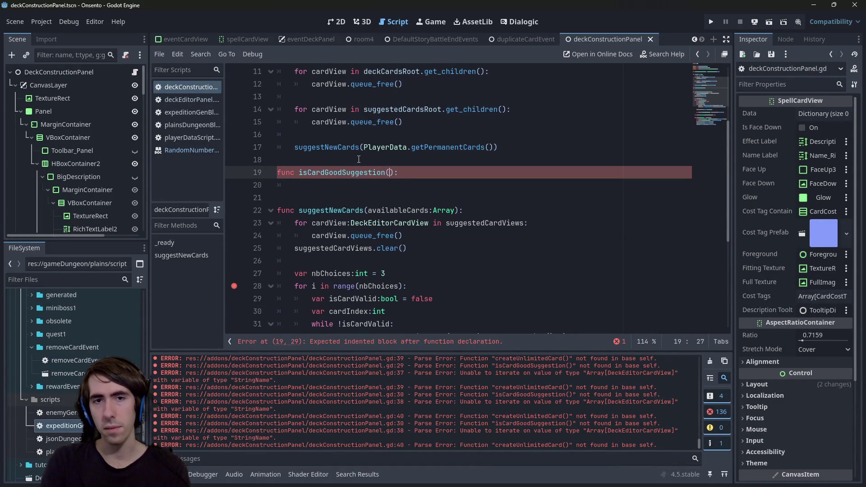
pyautogui.write('cardId:StringNa')
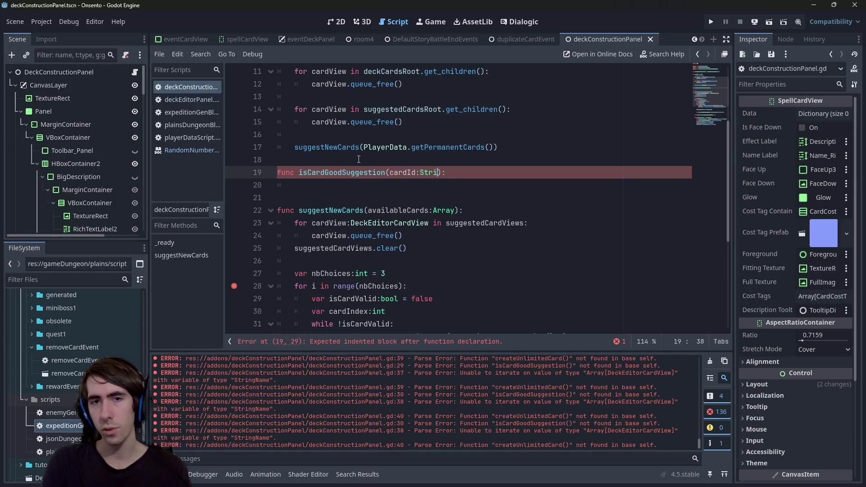
pyautogui.write('me')
pyautogui.press('Return')
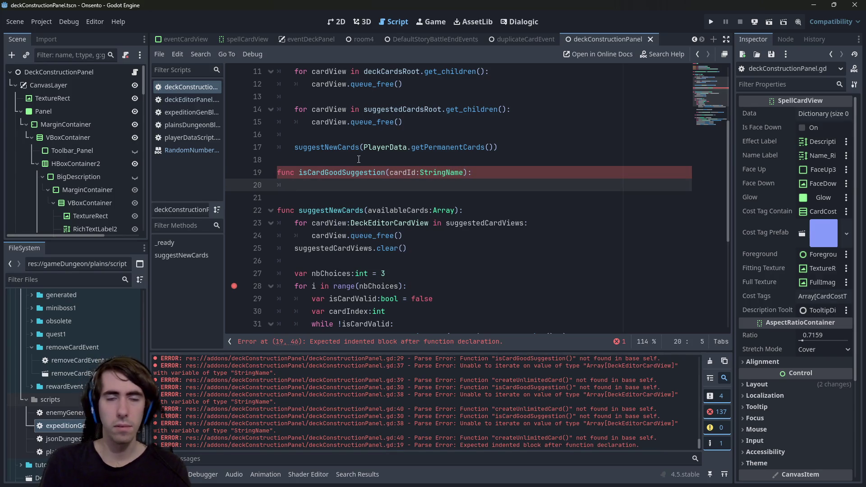
# Give isCardGoodSuggestion a 'return true' body and save
pyautogui.click(408, 180)
pyautogui.scroll(-1, 408, 180)
pyautogui.write('return true')
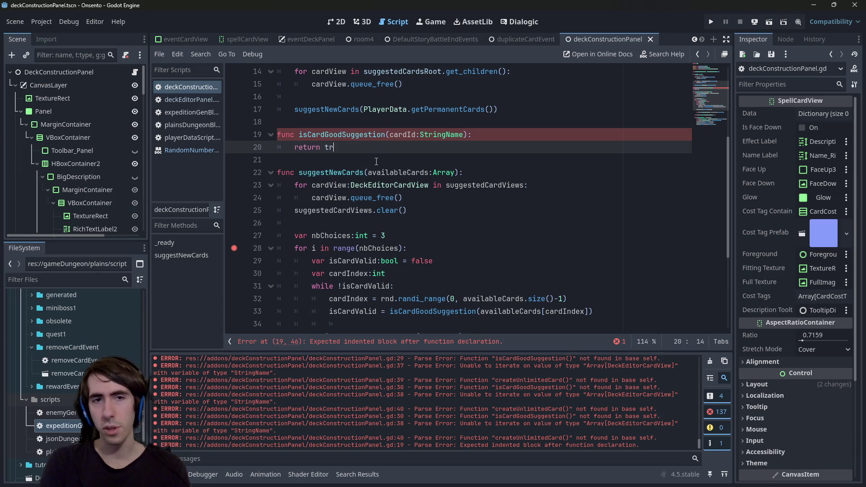
pyautogui.hotkey('ctrl', 's')
pyautogui.scroll(-5, 388, 253)
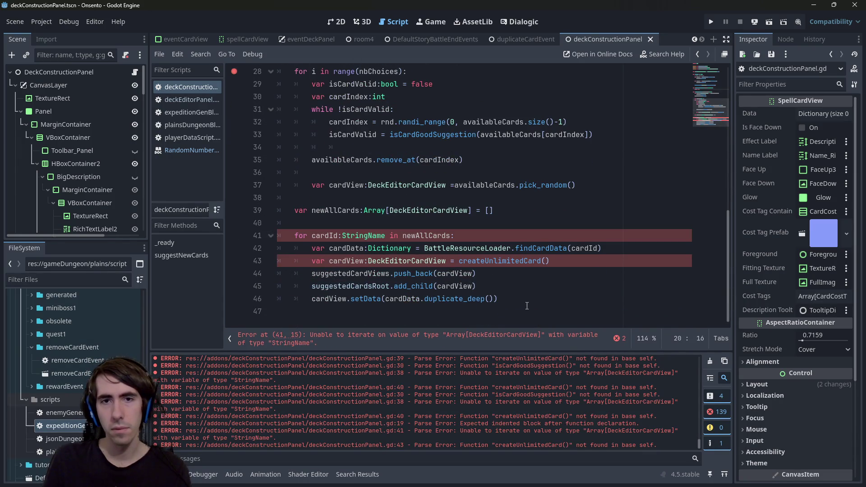
# Review the newAllCards loop, trying a rename of newAllCards to suggestedCardViews and undoing it
pyautogui.moveTo(527, 306)
pyautogui.mouseDown()
pyautogui.moveTo(278, 260)
pyautogui.moveTo(252, 246)
pyautogui.mouseUp()
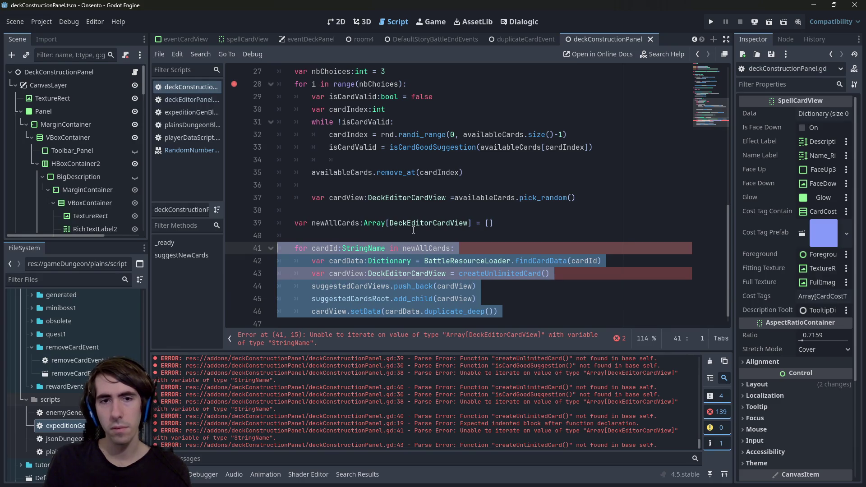
pyautogui.click(481, 278)
pyautogui.scroll(1, 358, 245)
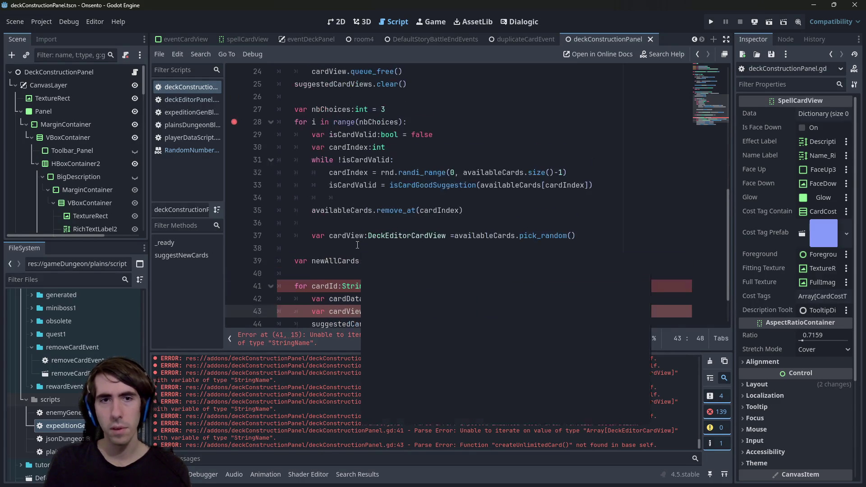
pyautogui.scroll(-2, 357, 253)
pyautogui.doubleClick(404, 239)
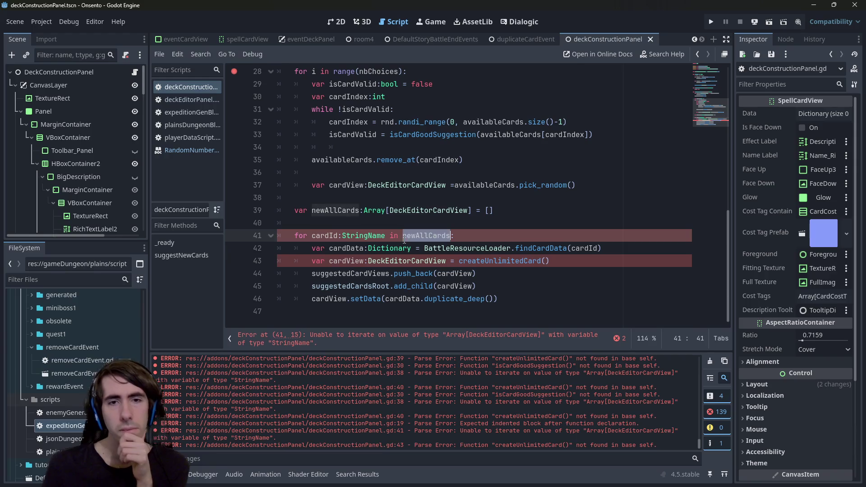
pyautogui.scroll(5, 451, 194)
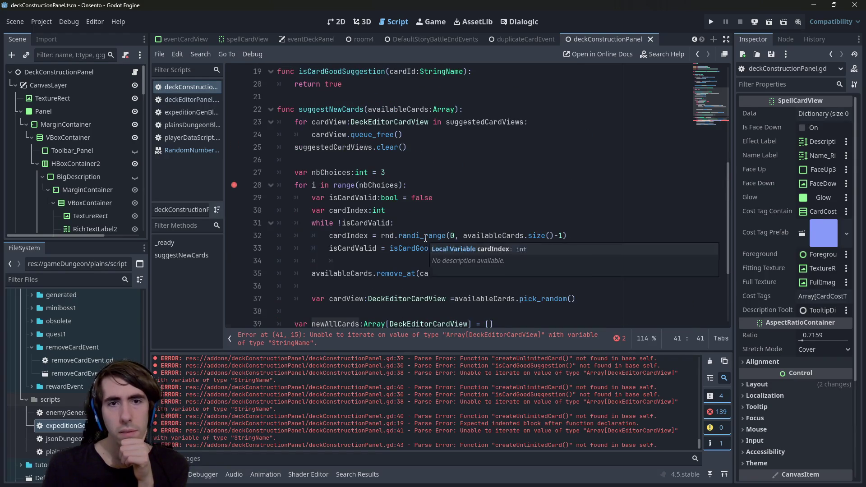
pyautogui.scroll(-5, 451, 194)
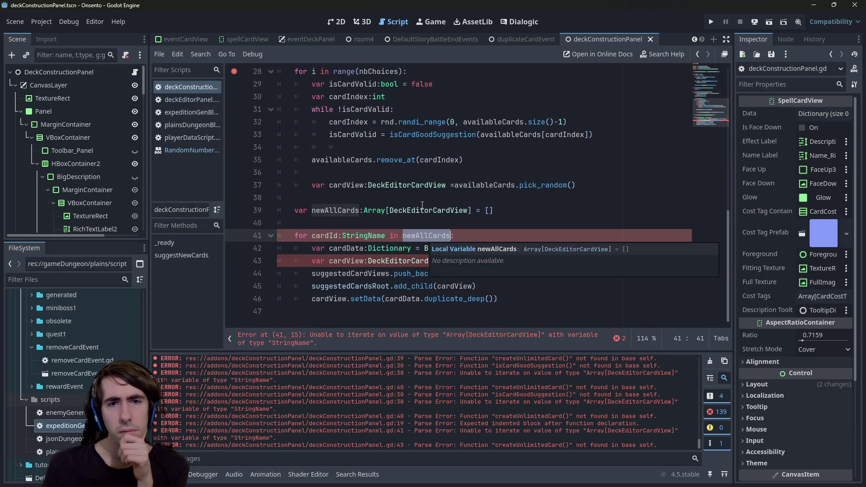
pyautogui.doubleClick(343, 210)
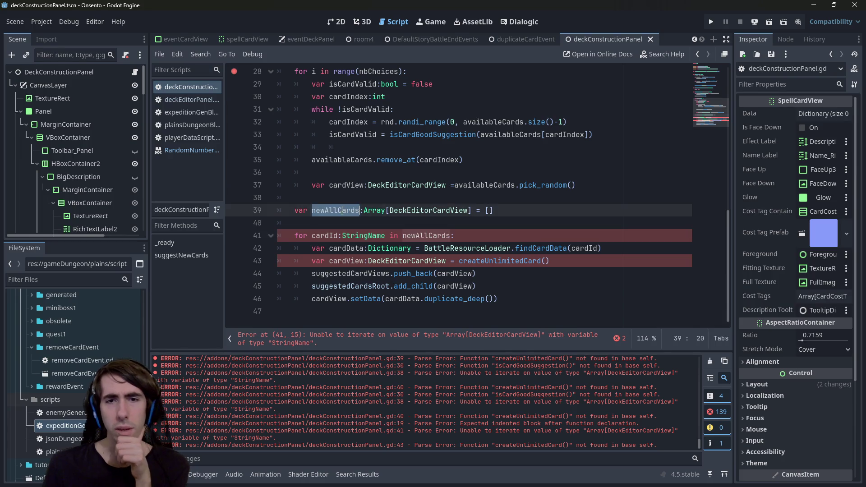
pyautogui.scroll(4, 357, 212)
pyautogui.scroll(-3, 370, 219)
pyautogui.scroll(1, 370, 219)
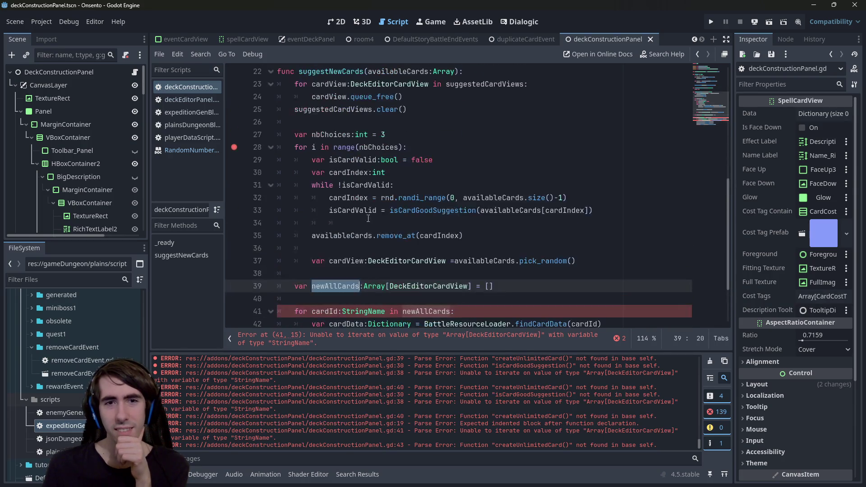
pyautogui.moveTo(514, 286); pyautogui.dragTo(101, 285)
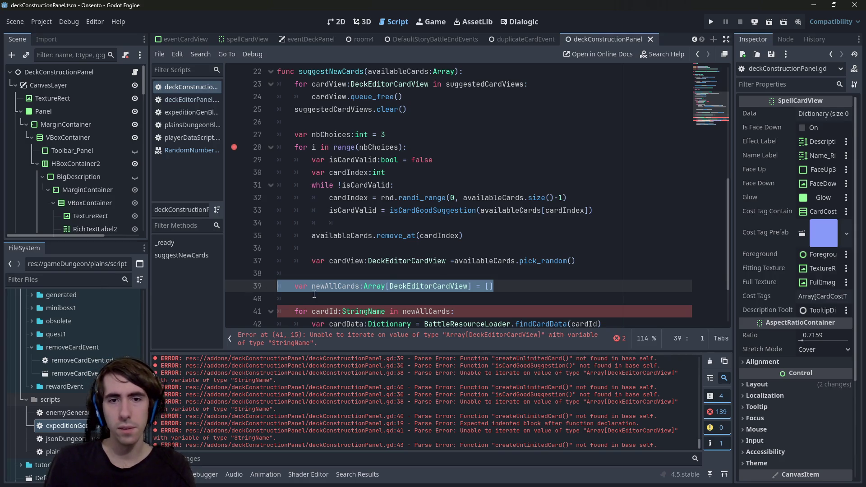
pyautogui.doubleClick(332, 286)
pyautogui.write('sugges')
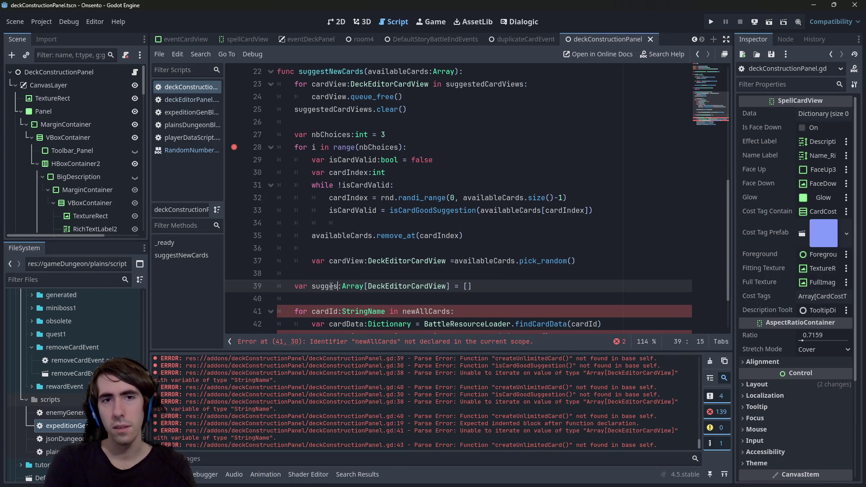
pyautogui.write('tedCardViews')
pyautogui.hotkey('ctrl', 'z')
pyautogui.hotkey('ctrl', 'z')
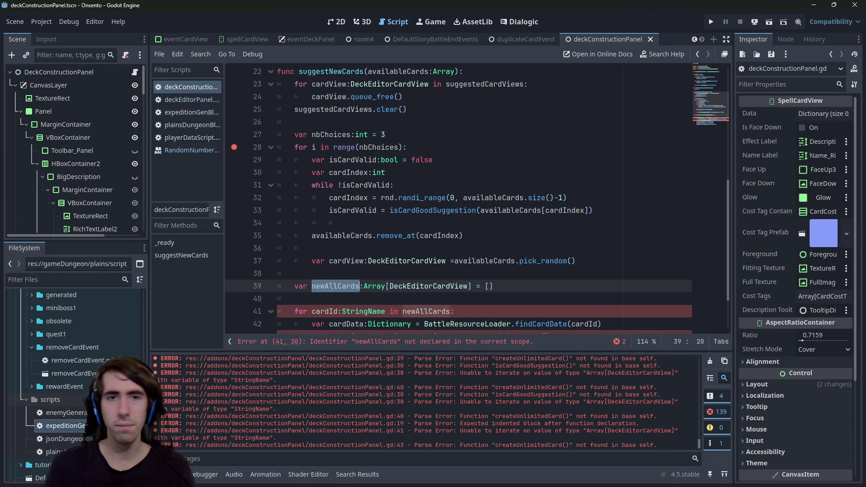
pyautogui.doubleClick(334, 109)
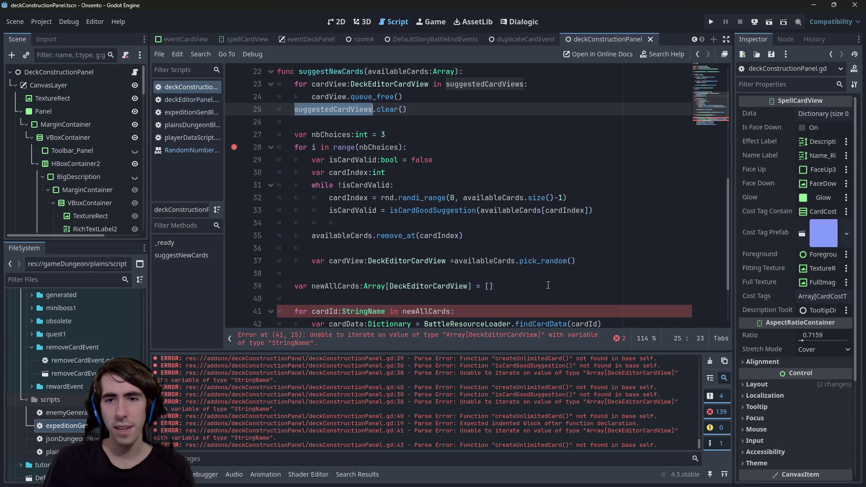
# Delete the newAllCards declaration and the pick_random cardView line
pyautogui.moveTo(548, 285); pyautogui.dragTo(583, 261)
pyautogui.press('BackSpace')
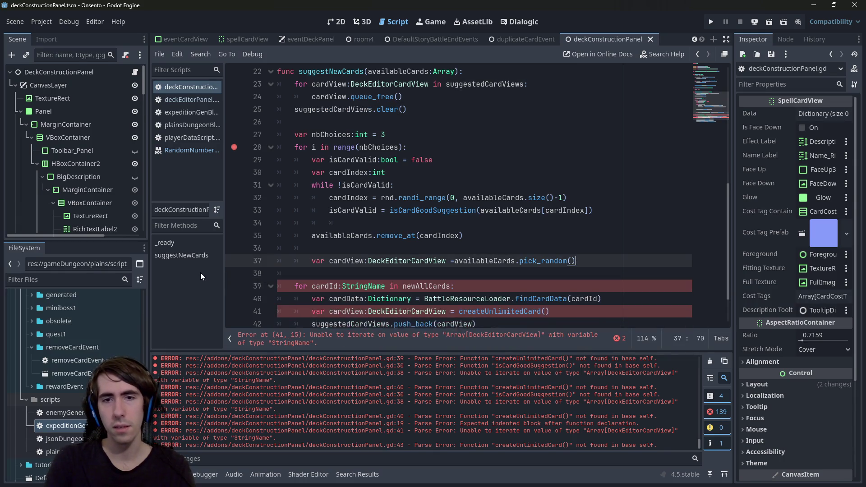
pyautogui.hotkey('ctrl', 'shift', 'Left')
pyautogui.hotkey('ctrl', 'shift', 'Left')
pyautogui.hotkey('ctrl', 'shift', 'Left')
pyautogui.press('BackSpace')
pyautogui.press('BackSpace')
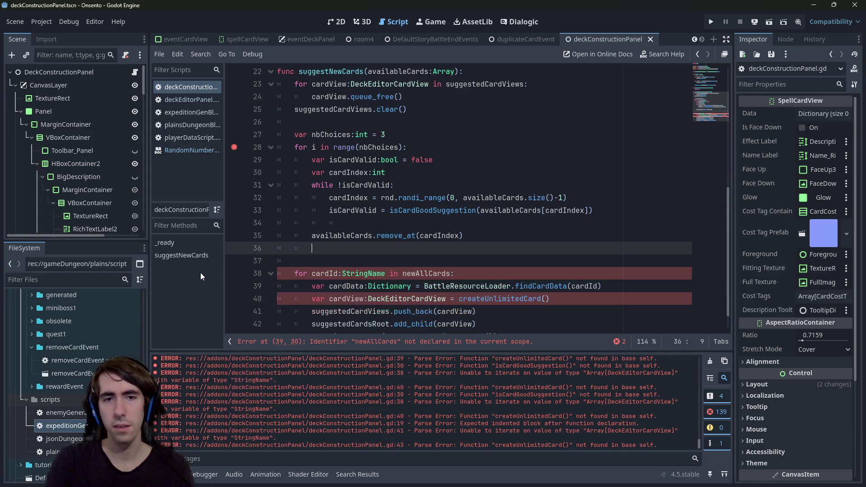
# Add suggestedCardViews.push_back(availableCards[cardIndex]) and move it above the remove_at line
pyautogui.write('suggestedCardViews.push')
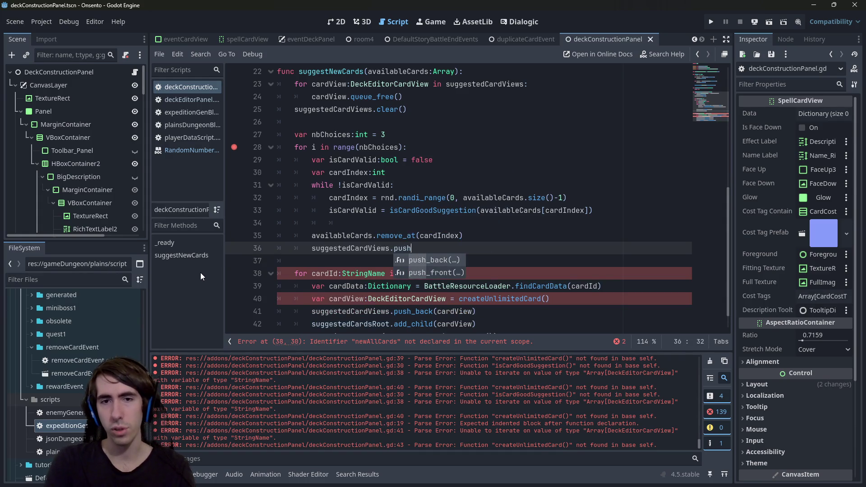
pyautogui.press('Return')
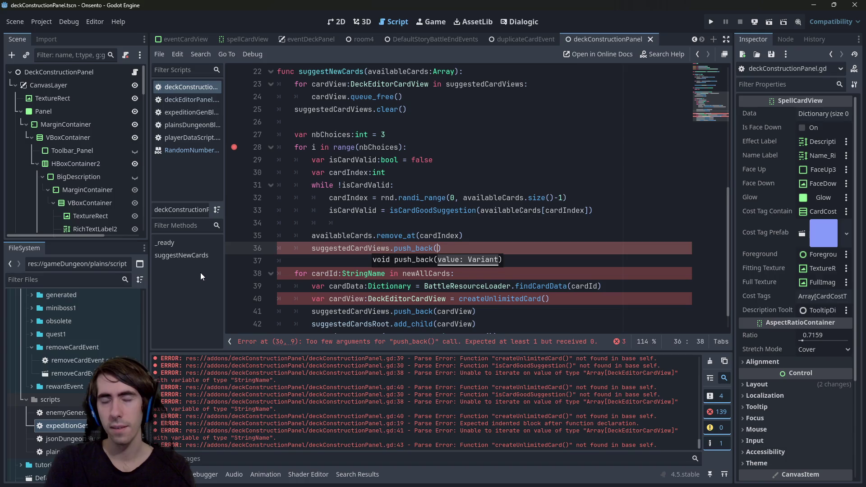
pyautogui.press('Up')
pyautogui.press('Up')
pyautogui.press('Up')
pyautogui.hotkey('ctrl', 'Right')
pyautogui.hotkey('ctrl', 'shift', 'Right')
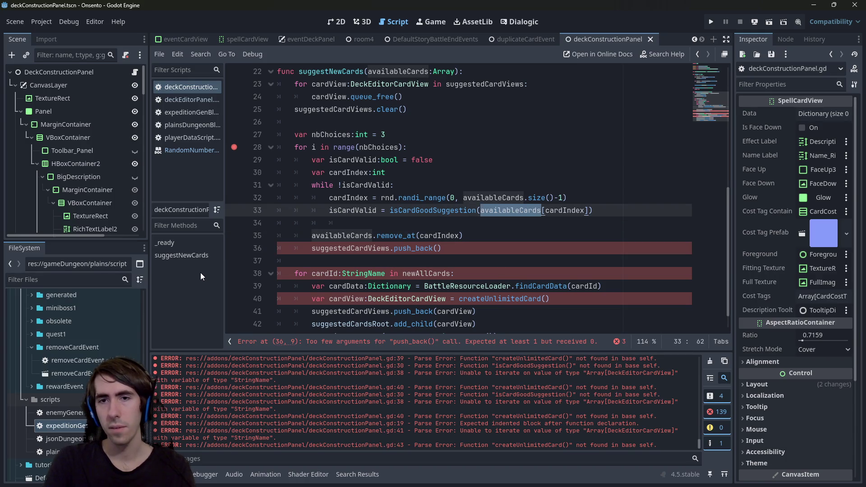
pyautogui.hotkey('shift', 'End')
pyautogui.hotkey('ctrl', 'c')
pyautogui.press('Down')
pyautogui.press('Down')
pyautogui.press('Down')
pyautogui.press('Left')
pyautogui.hotkey('ctrl', 'v')
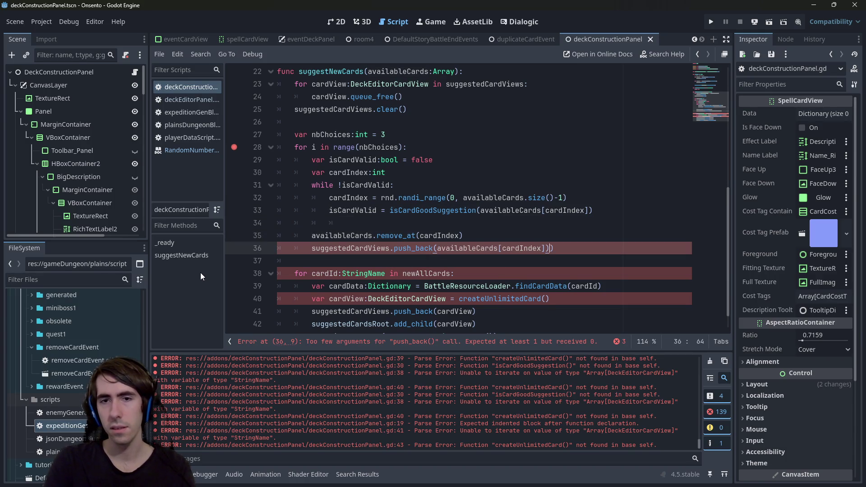
pyautogui.press('BackSpace')
pyautogui.hotkey('alt', 'Up')
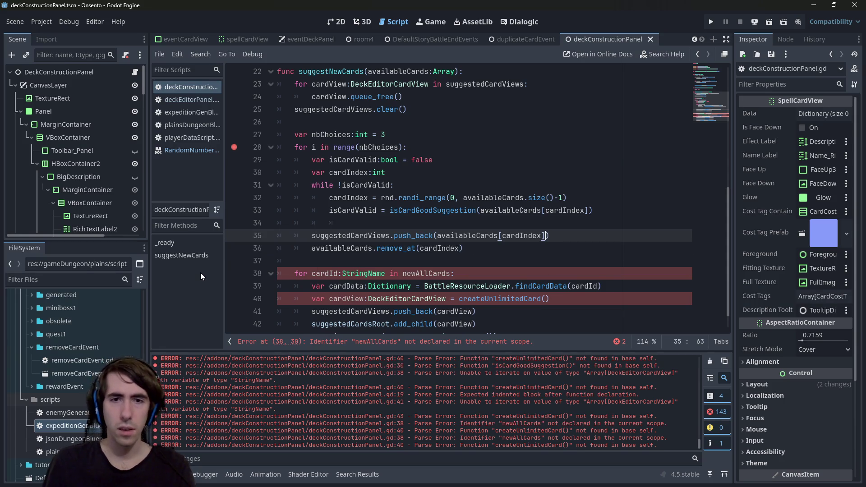
pyautogui.click(406, 248)
# Check the Array remove_at docs, then remove the extra indentation on blank line 34
pyautogui.keyDown('ctrl'); pyautogui.click(406, 248); pyautogui.keyUp('ctrl')
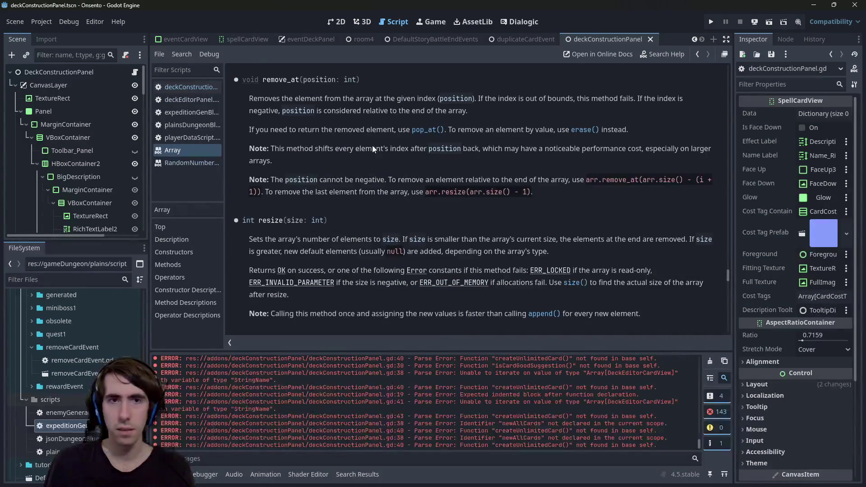
pyautogui.hotkey('alt', 'Left')
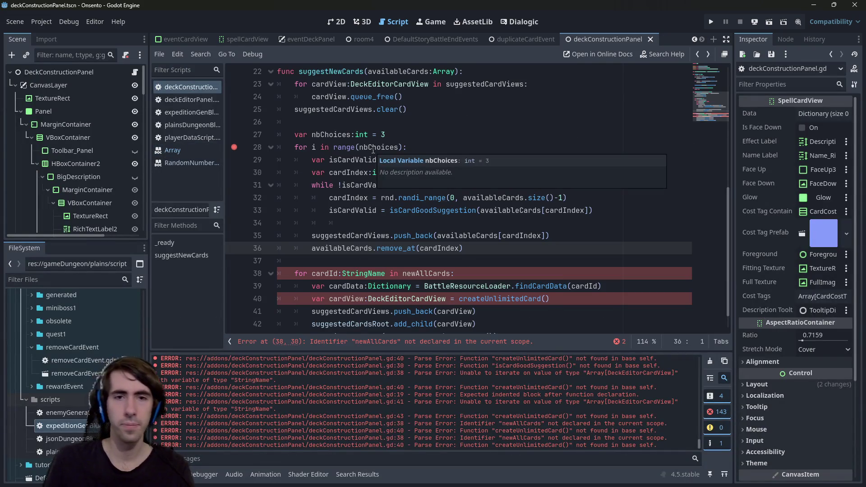
pyautogui.click(492, 232)
pyautogui.click(492, 218)
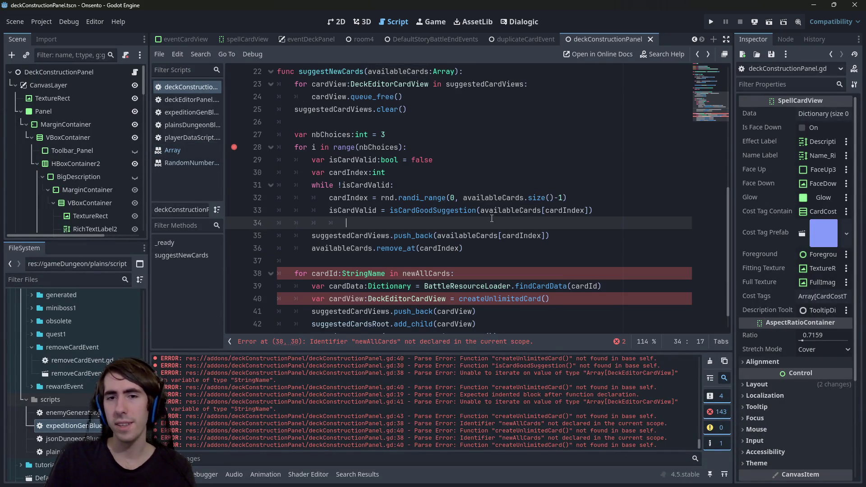
pyautogui.scroll(-1, 492, 218)
pyautogui.doubleClick(578, 261)
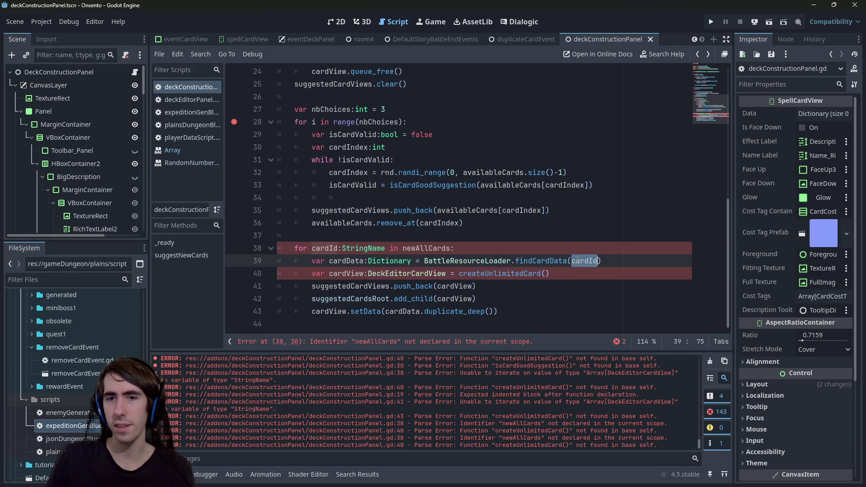
pyautogui.click(477, 199)
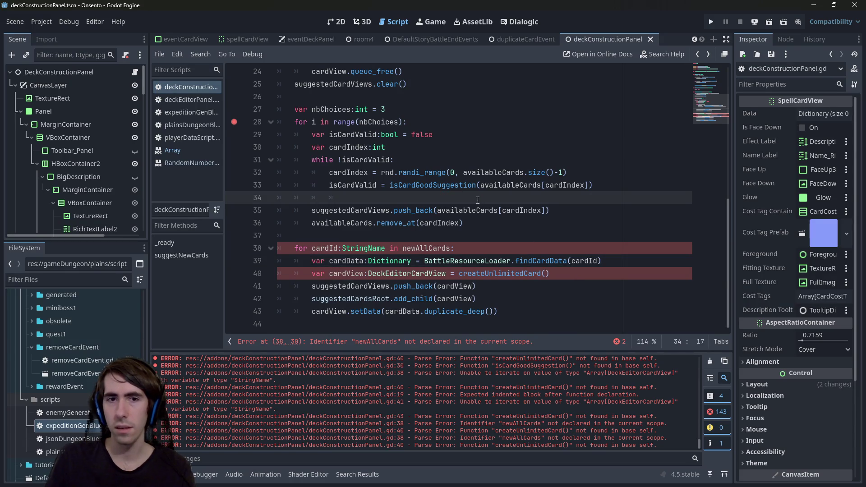
pyautogui.press('BackSpace')
pyautogui.press('BackSpace')
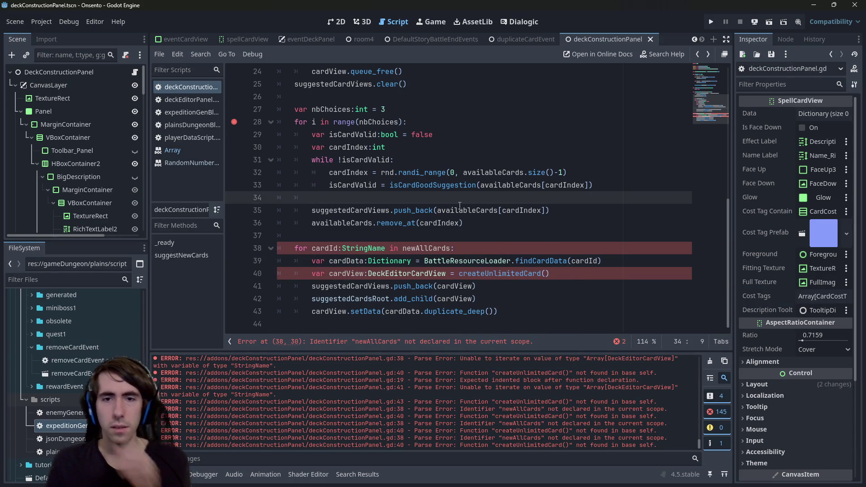
# Move the suggestedCardViews.push_back line below availableCards.remove_at(cardIndex)
pyautogui.doubleClick(408, 273)
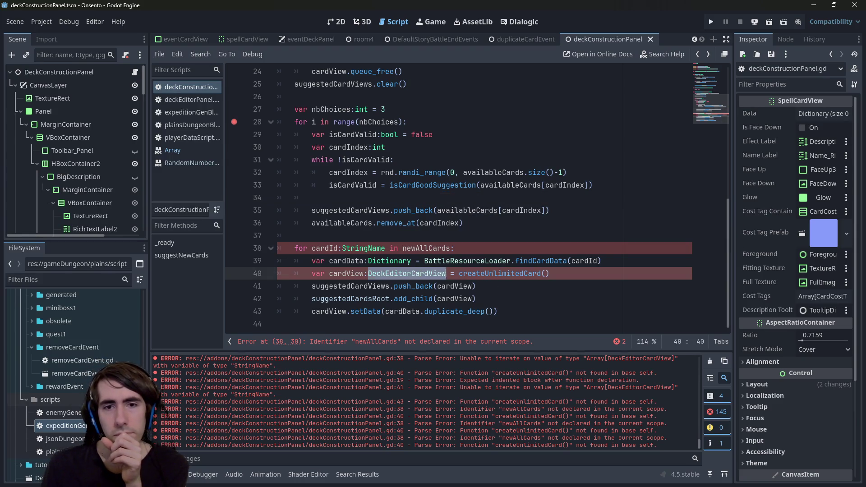
pyautogui.doubleClick(493, 274)
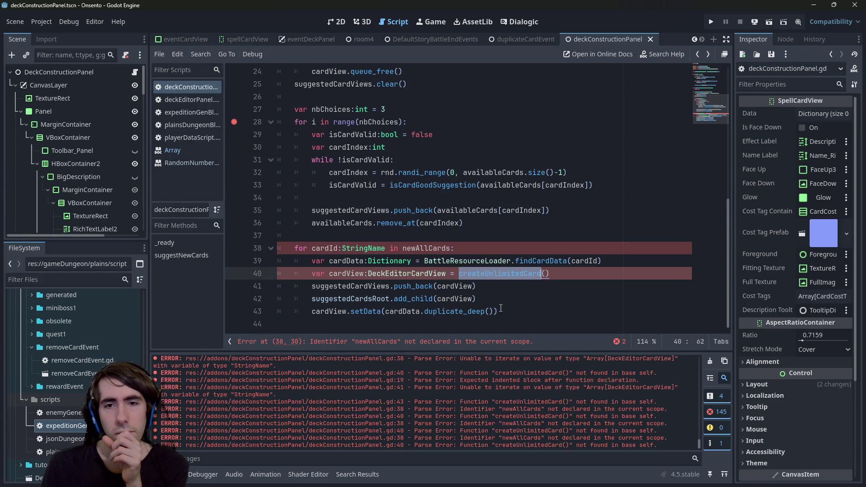
pyautogui.click(613, 273)
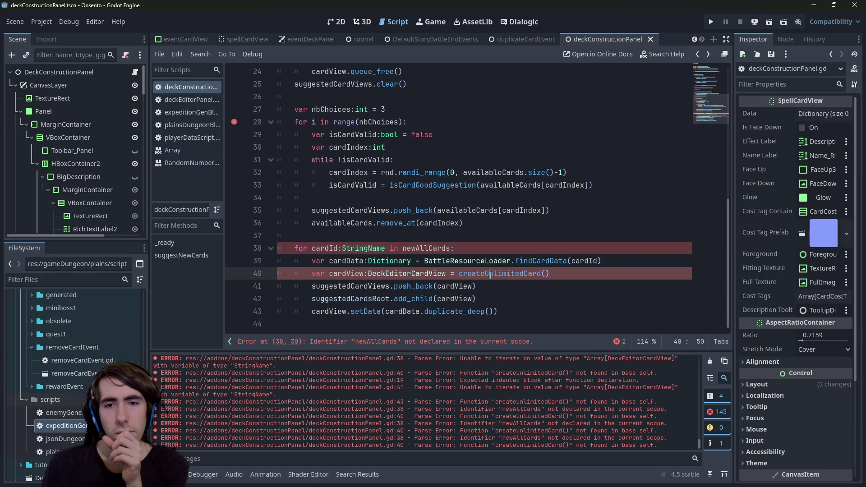
pyautogui.doubleClick(491, 273)
pyautogui.doubleClick(595, 262)
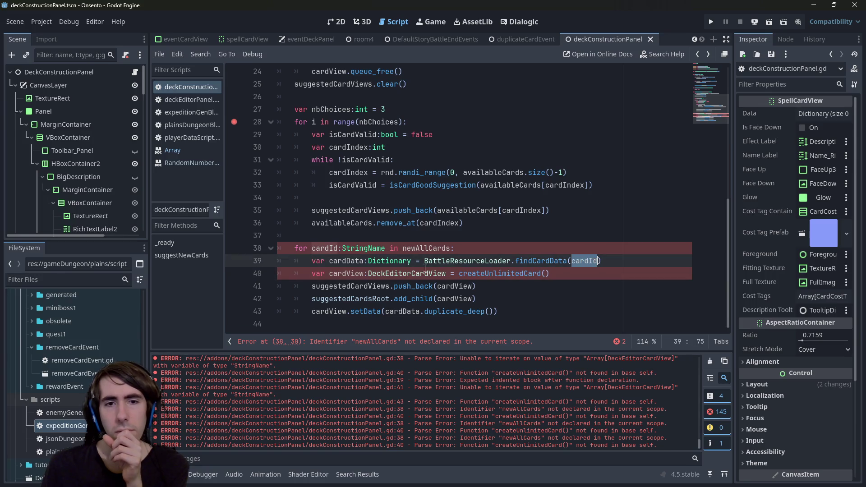
pyautogui.doubleClick(353, 261)
pyautogui.moveTo(498, 311)
pyautogui.mouseDown()
pyautogui.moveTo(307, 311)
pyautogui.moveTo(257, 260)
pyautogui.mouseUp()
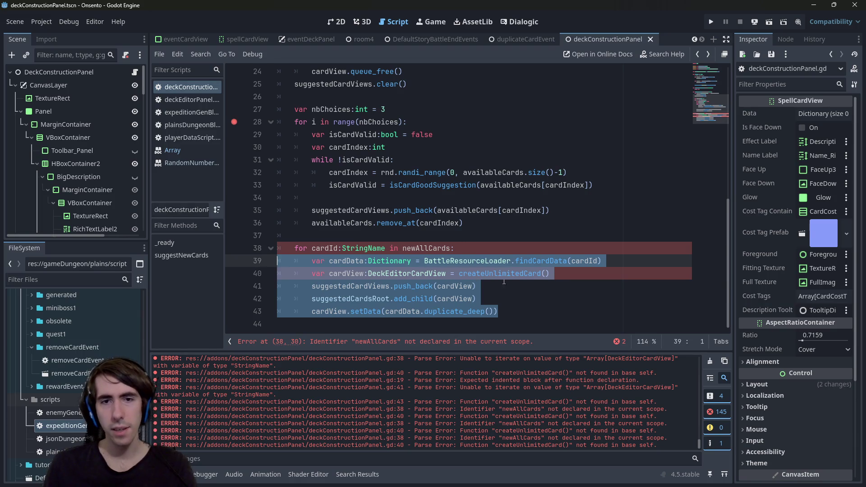
pyautogui.click(531, 315)
pyautogui.click(496, 220)
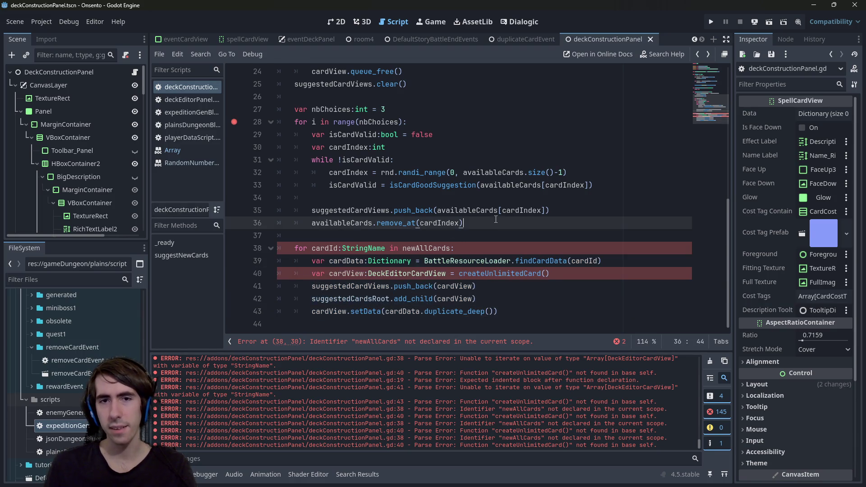
pyautogui.click(546, 211)
pyautogui.hotkey('alt', 'Down')
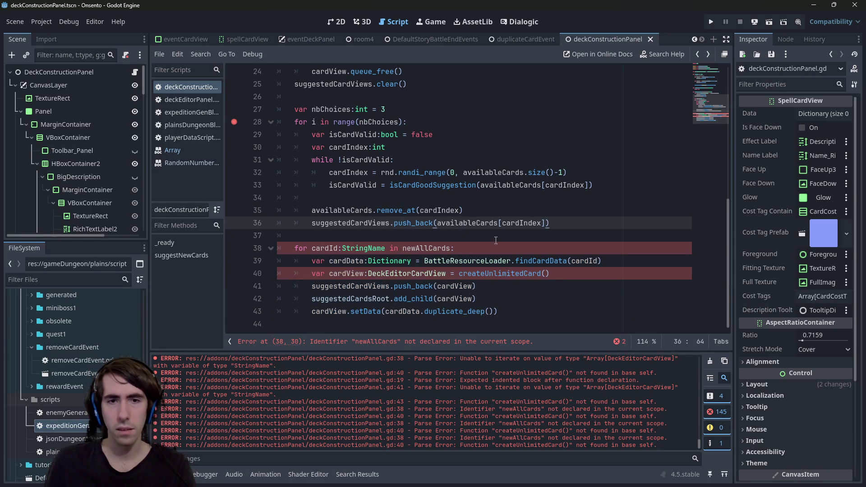
# Paste the loop-body lines over the push_back line and add a blank line after remove_at
pyautogui.click(363, 223)
pyautogui.moveTo(551, 223); pyautogui.dragTo(199, 226)
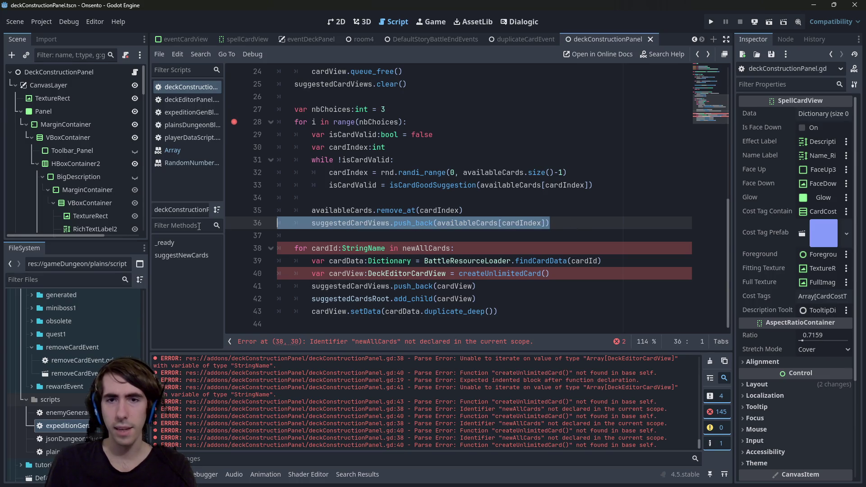
pyautogui.hotkey('ctrl', 'v')
pyautogui.click(497, 213)
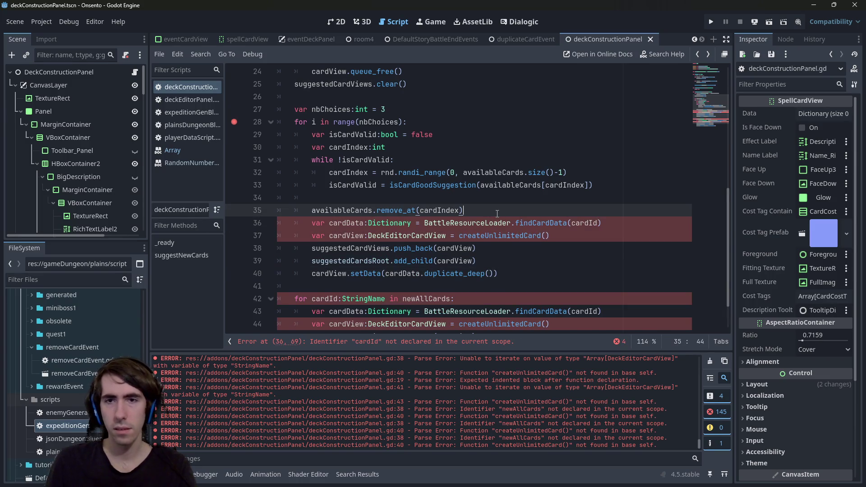
pyautogui.press('Return')
# Add 'var cardId:StringName = availableCards[cardIndex]' before the remove_at line
pyautogui.moveTo(481, 189); pyautogui.dragTo(589, 192)
pyautogui.doubleClick(585, 235)
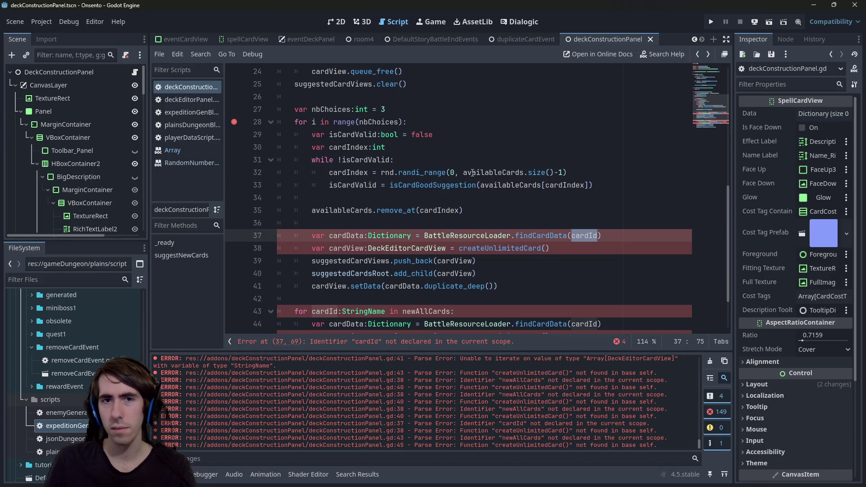
pyautogui.click(417, 194)
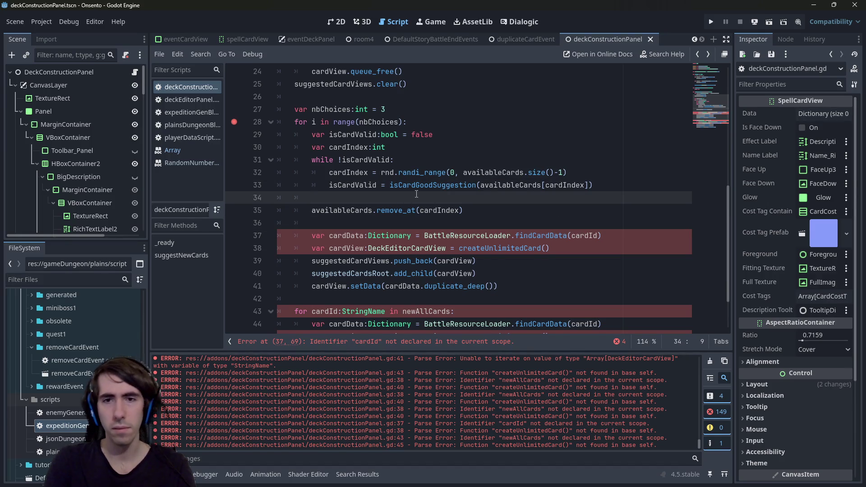
pyautogui.press('Return')
pyautogui.write('var cardId:')
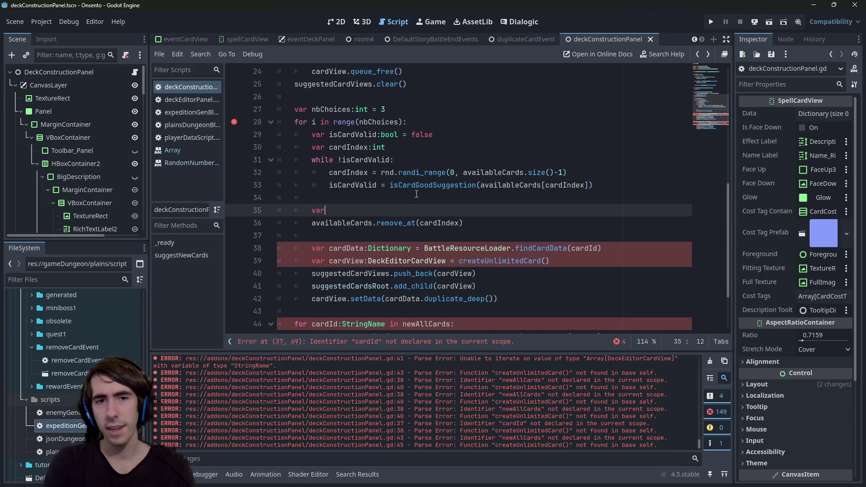
pyautogui.write('StringName =')
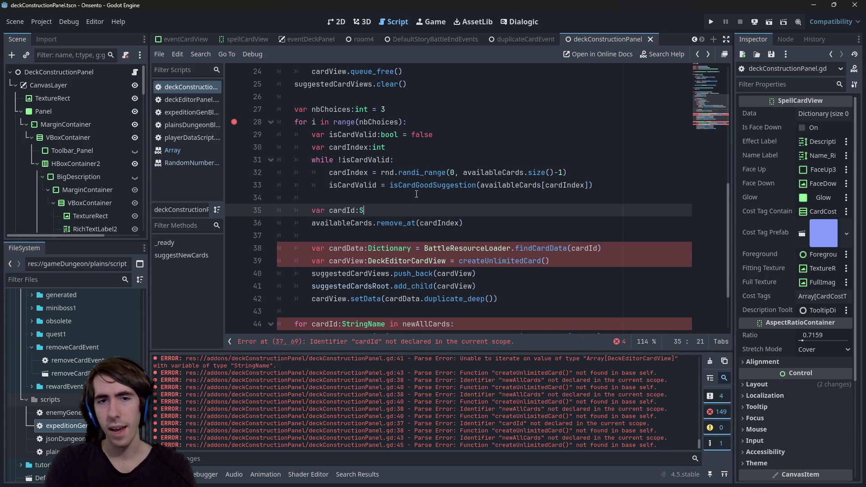
pyautogui.write(' availableCards[cardIndex]')
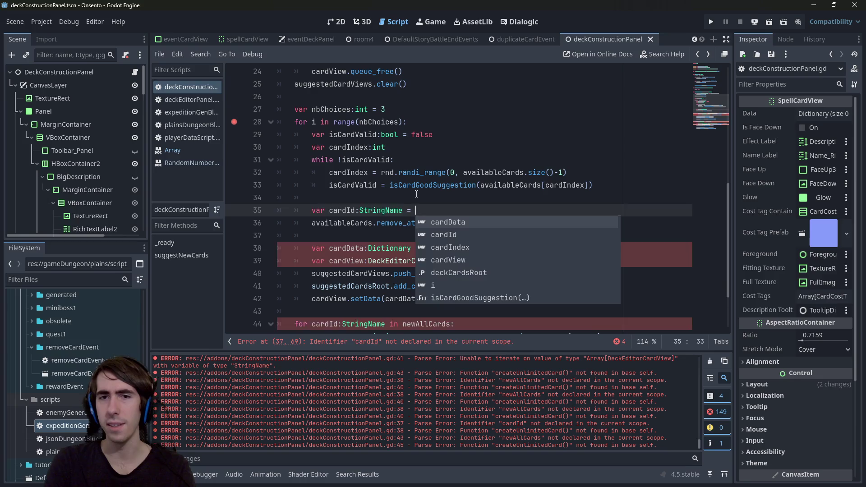
pyautogui.press('Escape')
pyautogui.doubleClick(345, 208)
pyautogui.press('F3')
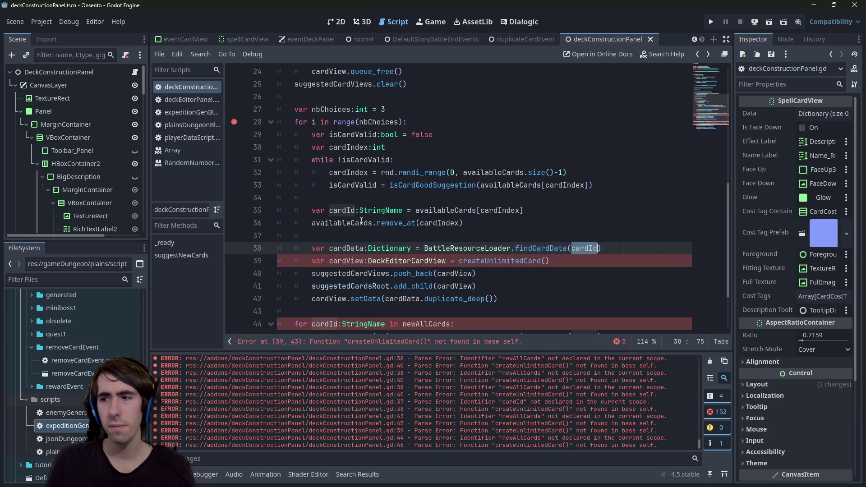
pyautogui.doubleClick(352, 223)
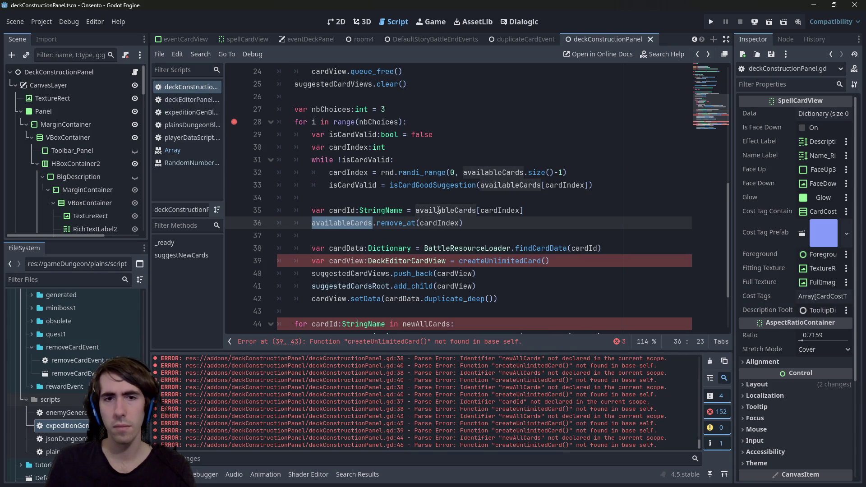
pyautogui.hotkey('alt', 'Up')
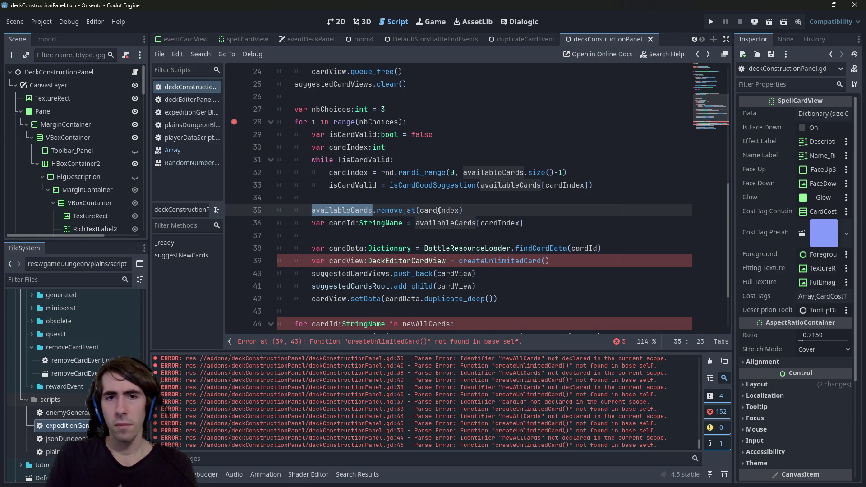
pyautogui.hotkey('alt', 'Down')
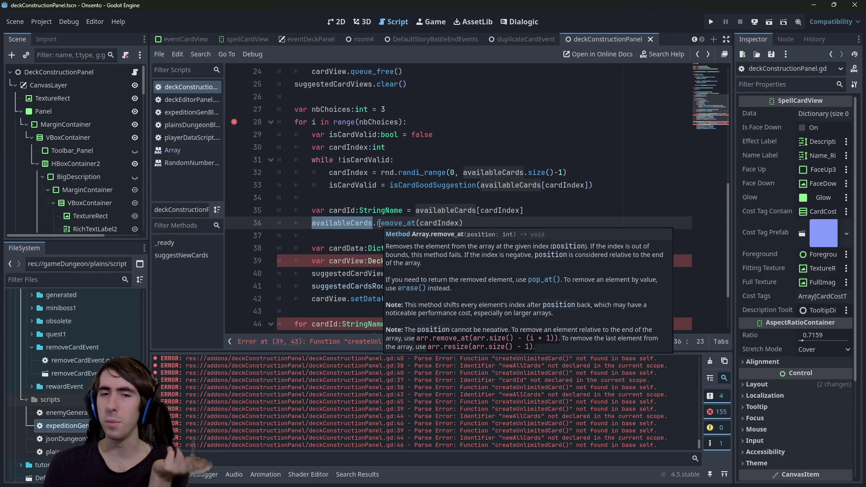
# Note the createUnlimitedCard call and switch to the deckEditorPanel.gd script
pyautogui.click(498, 223)
pyautogui.hotkey('shift', 'Up')
pyautogui.hotkey('shift', 'Down')
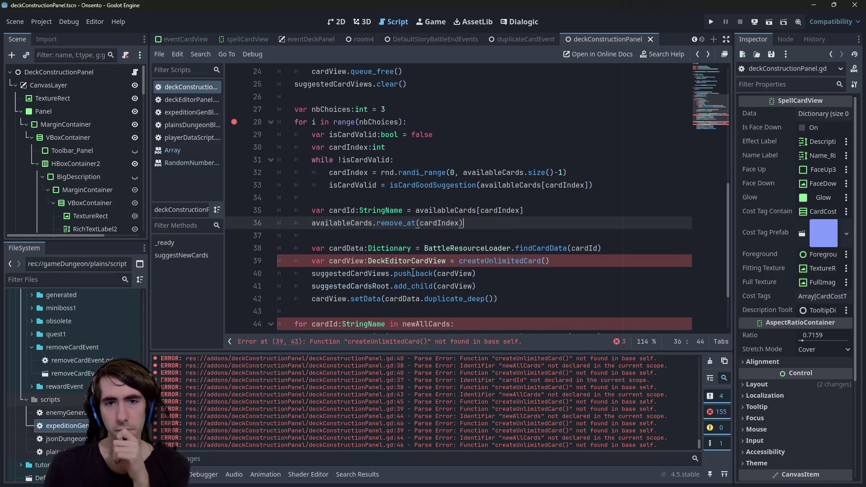
pyautogui.click(481, 264)
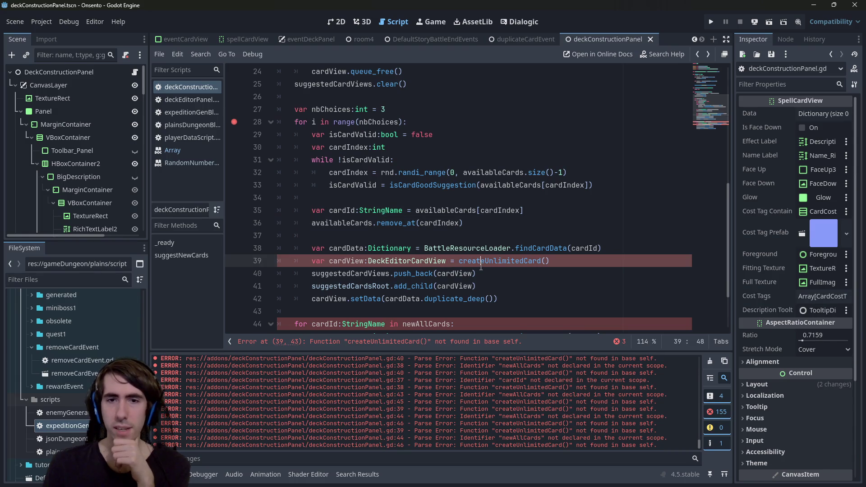
pyautogui.doubleClick(485, 261)
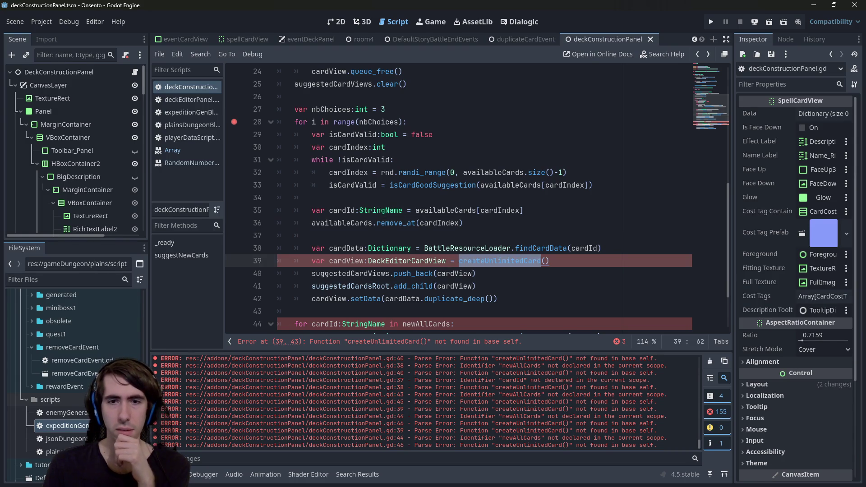
pyautogui.click(188, 100)
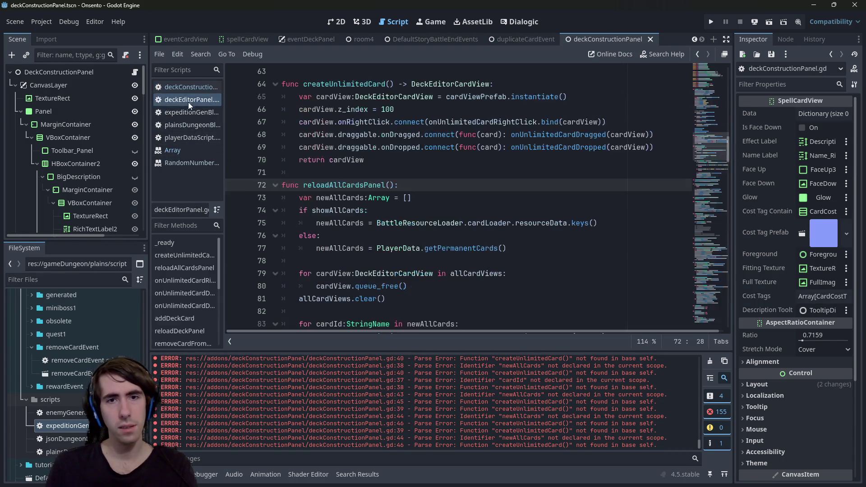
# Find and select the createUnlimitedCard function definition in deckEditorPanel
pyautogui.hotkey('ctrl', 'f')
pyautogui.press('Return')
pyautogui.press('Return')
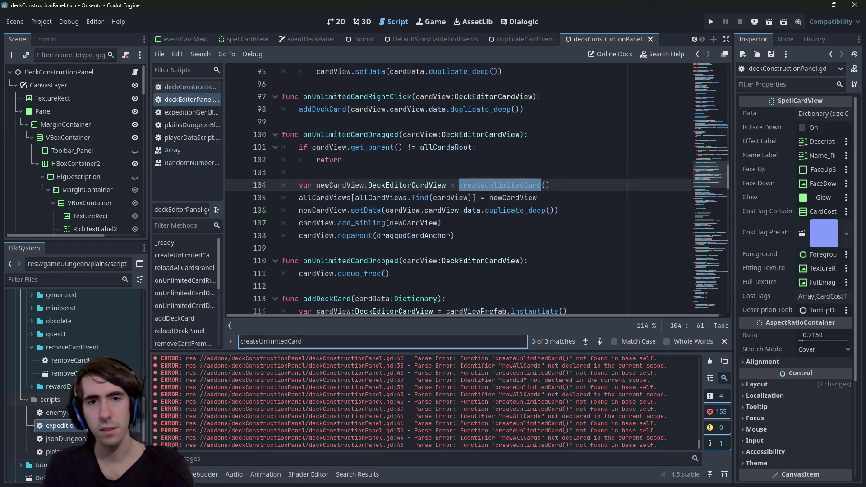
pyautogui.press('Return')
pyautogui.moveTo(415, 266); pyautogui.dragTo(281, 185)
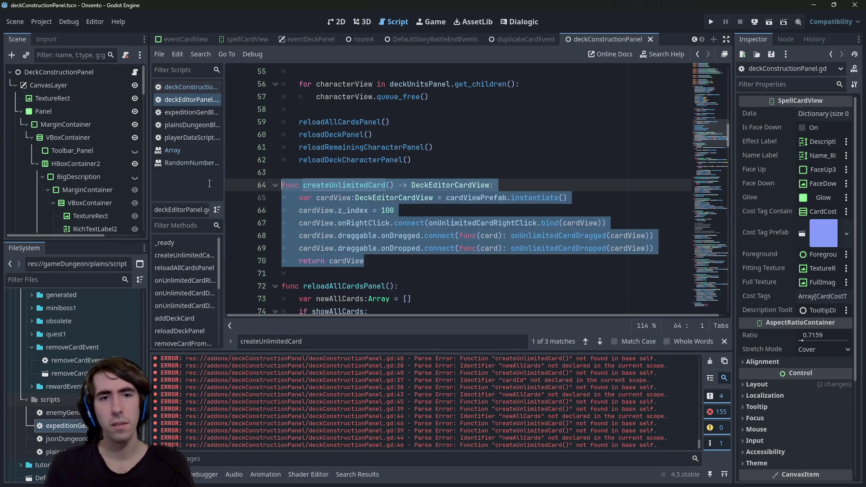
pyautogui.click(187, 87)
pyautogui.scroll(8, 280, 141)
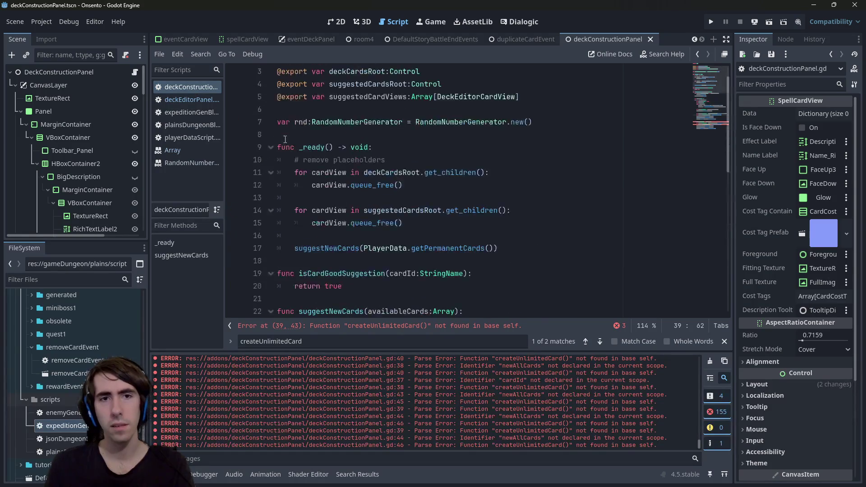
pyautogui.scroll(-4, 280, 141)
pyautogui.click(190, 99)
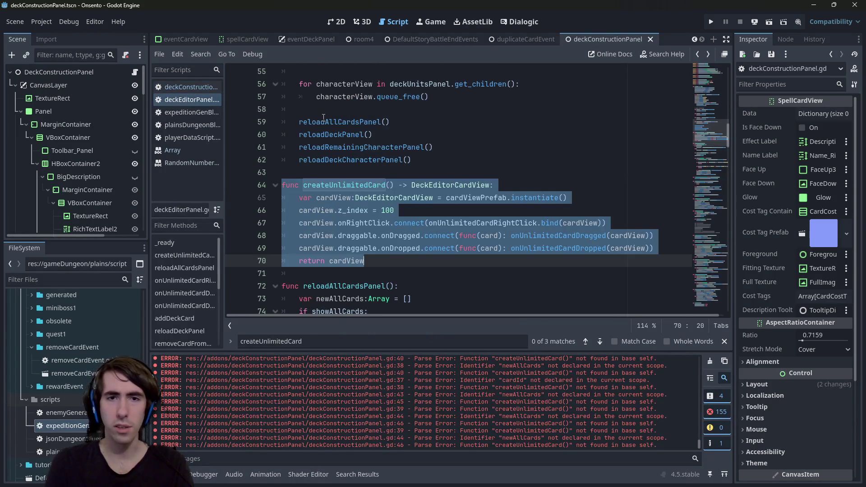
# Locate the createUnlimitedCard call on line 104
pyautogui.scroll(4, 448, 148)
pyautogui.scroll(-4, 446, 148)
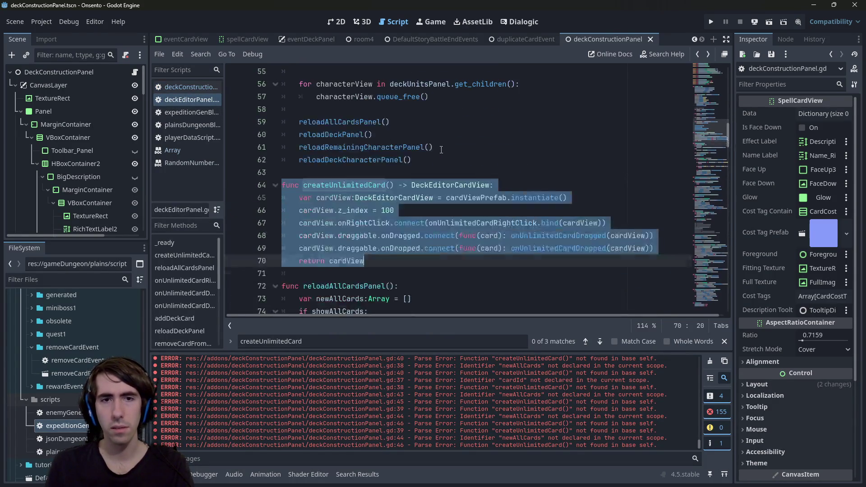
pyautogui.scroll(10, 433, 151)
pyautogui.scroll(-4, 422, 153)
pyautogui.scroll(-19, 422, 154)
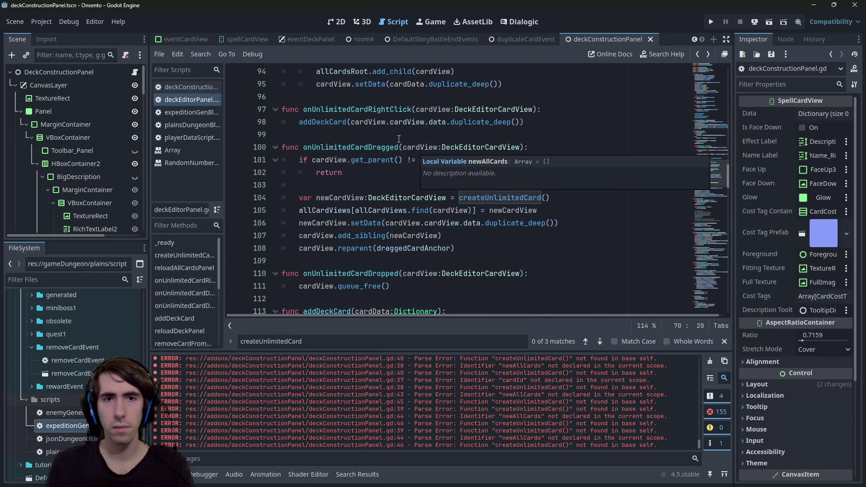
pyautogui.scroll(-3, 379, 140)
pyautogui.scroll(3, 379, 141)
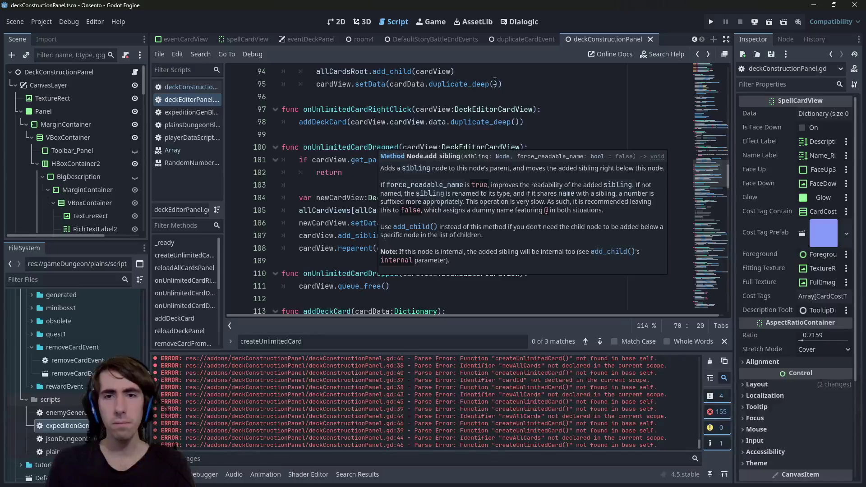
pyautogui.doubleClick(478, 199)
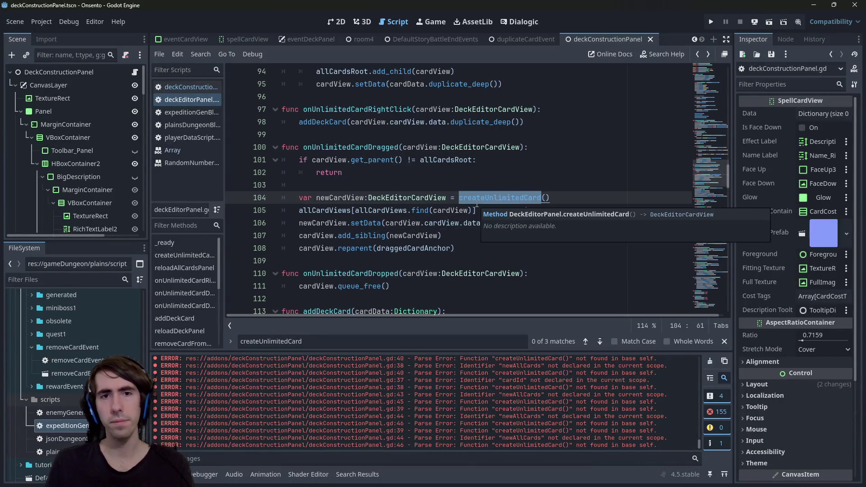
# Search for 'reload' to view reloadDeckPanel and its addDeckCard call
pyautogui.scroll(-5, 477, 205)
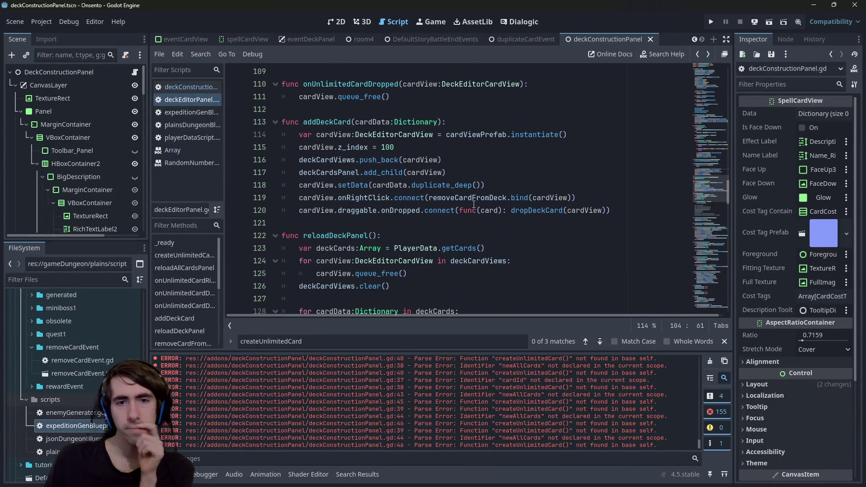
pyautogui.scroll(-2, 474, 204)
pyautogui.scroll(-8, 455, 199)
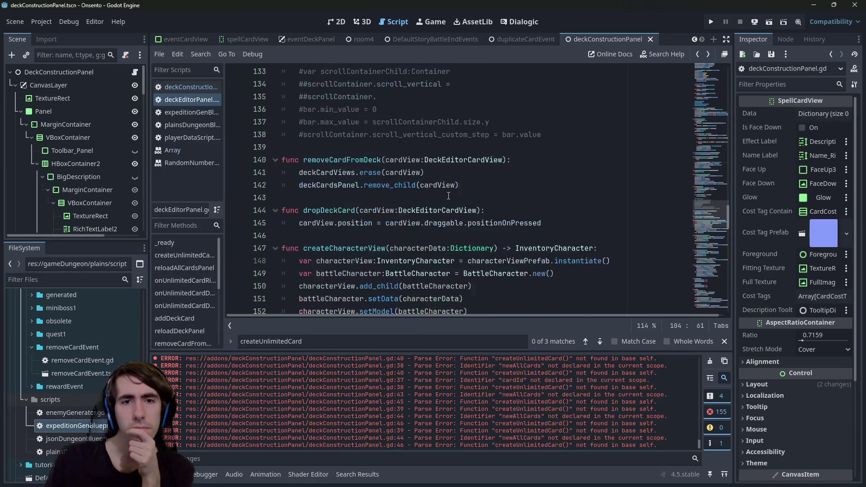
pyautogui.scroll(-8, 449, 195)
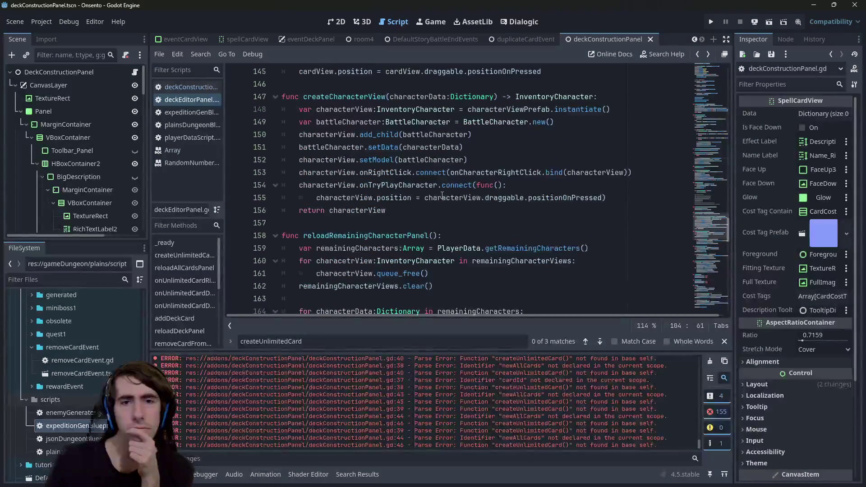
pyautogui.scroll(-5, 435, 196)
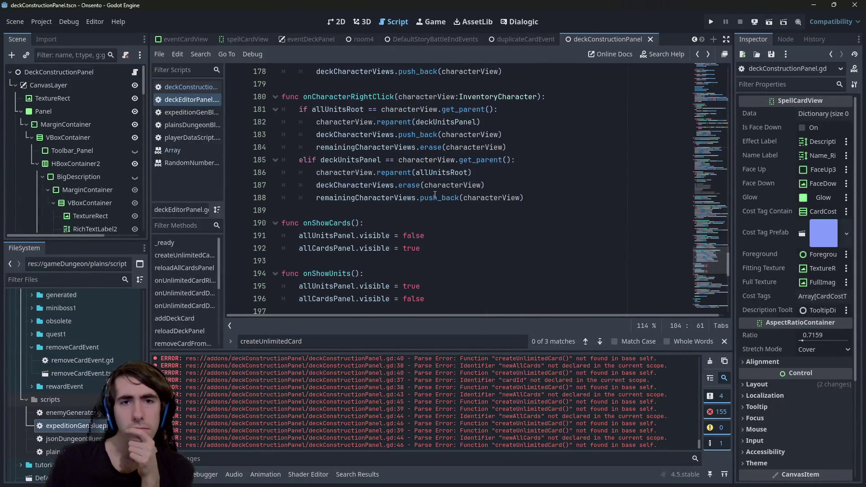
pyautogui.scroll(-6, 429, 194)
pyautogui.click(425, 186)
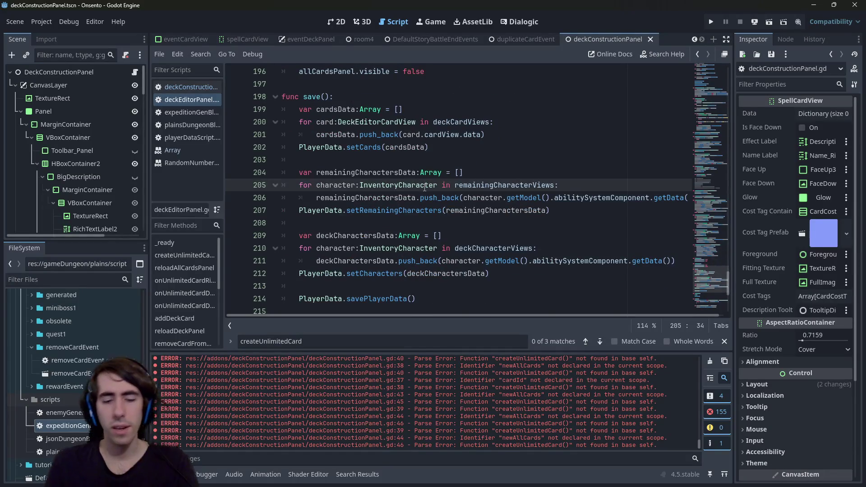
pyautogui.hotkey('ctrl', 'f')
pyautogui.write('reload')
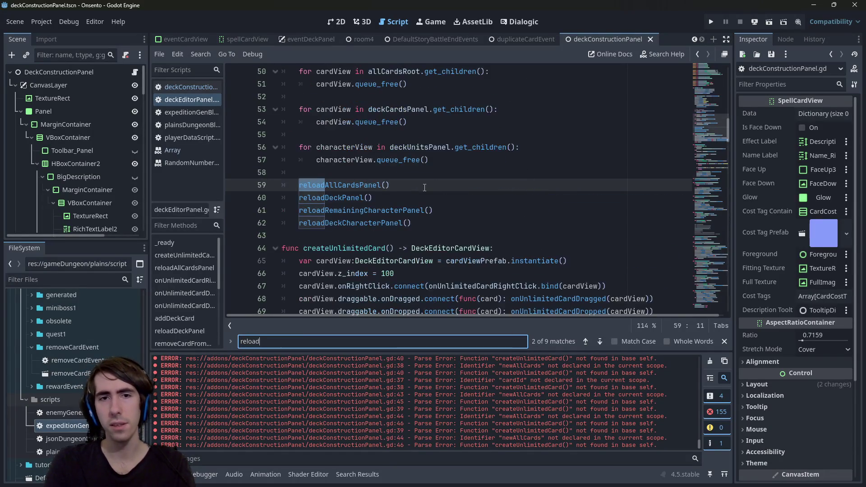
pyautogui.keyDown('ctrl'); pyautogui.click(340, 197); pyautogui.keyUp('ctrl')
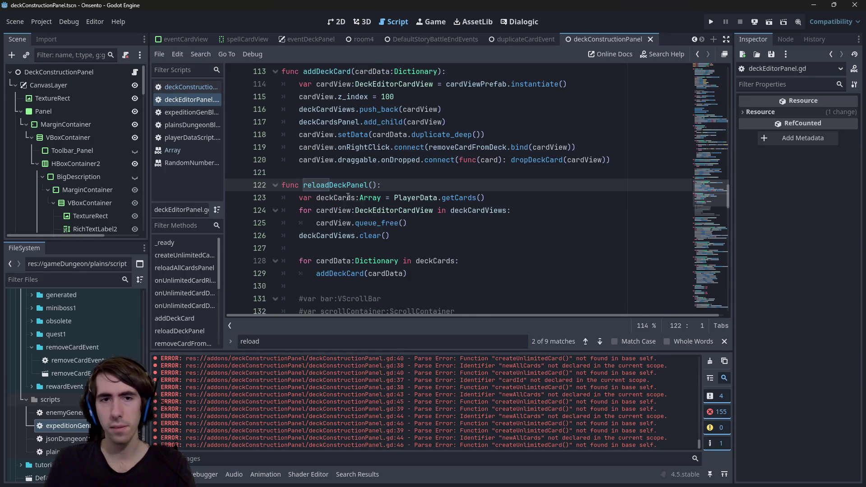
pyautogui.scroll(-3, 355, 205)
pyautogui.scroll(3, 355, 206)
pyautogui.doubleClick(359, 235)
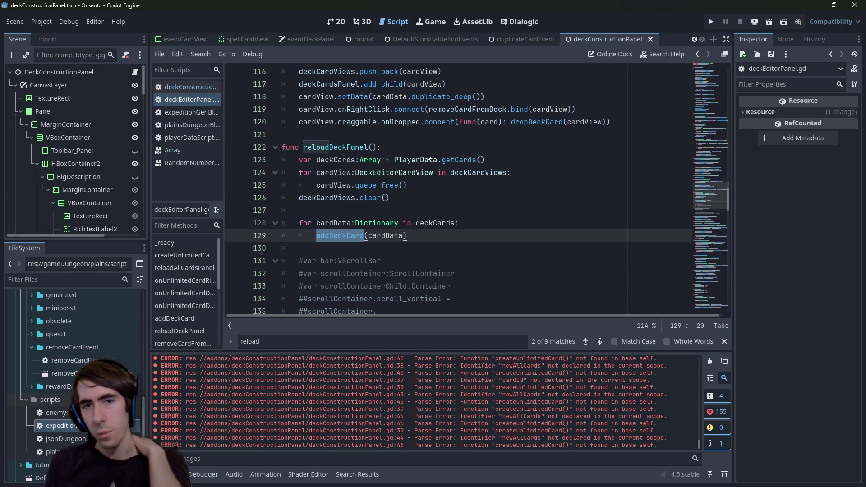
# Select addDeckCard's body (lines 114–120) and return to the deckConstructionPanel script
pyautogui.click(440, 203)
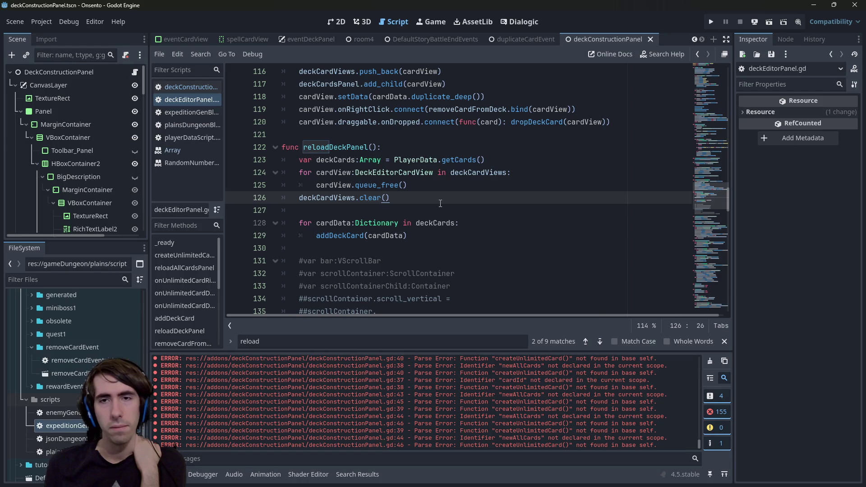
pyautogui.scroll(-1, 441, 202)
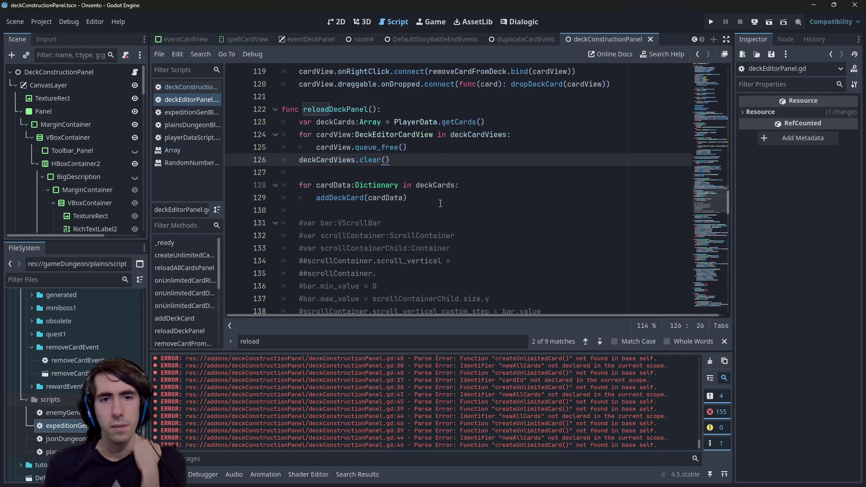
pyautogui.scroll(1, 441, 203)
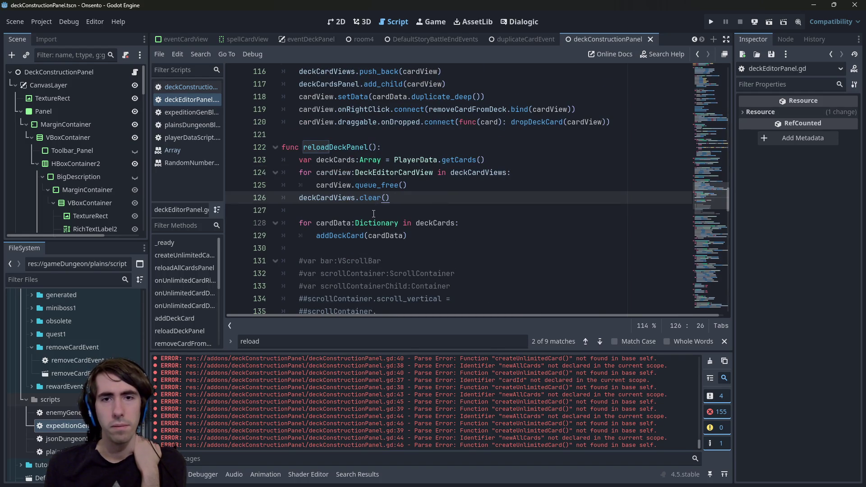
pyautogui.click(358, 232)
pyautogui.keyDown('ctrl'); pyautogui.click(353, 236); pyautogui.keyUp('ctrl')
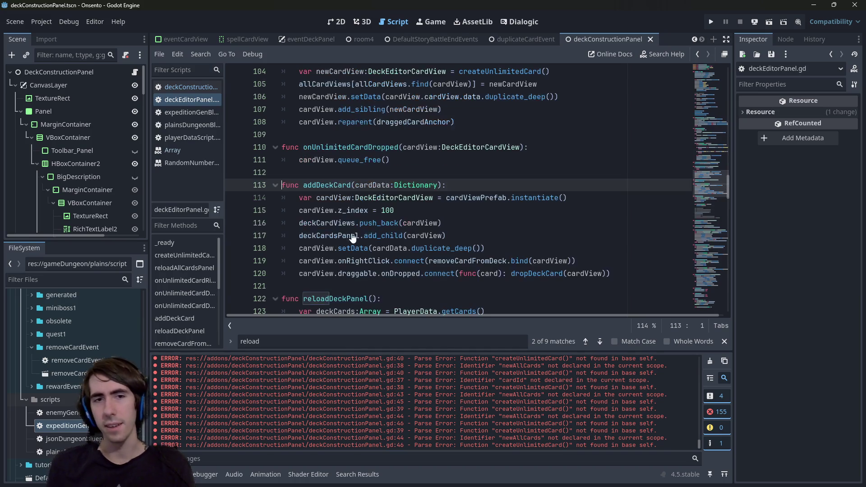
pyautogui.moveTo(621, 270)
pyautogui.mouseDown()
pyautogui.moveTo(279, 261)
pyautogui.moveTo(195, 195)
pyautogui.mouseUp()
pyautogui.hotkey('ctrl', 'c')
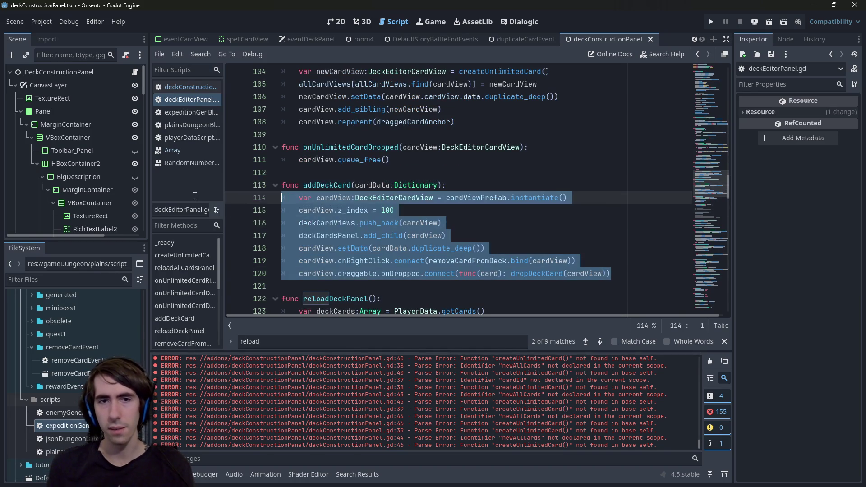
pyautogui.click(192, 88)
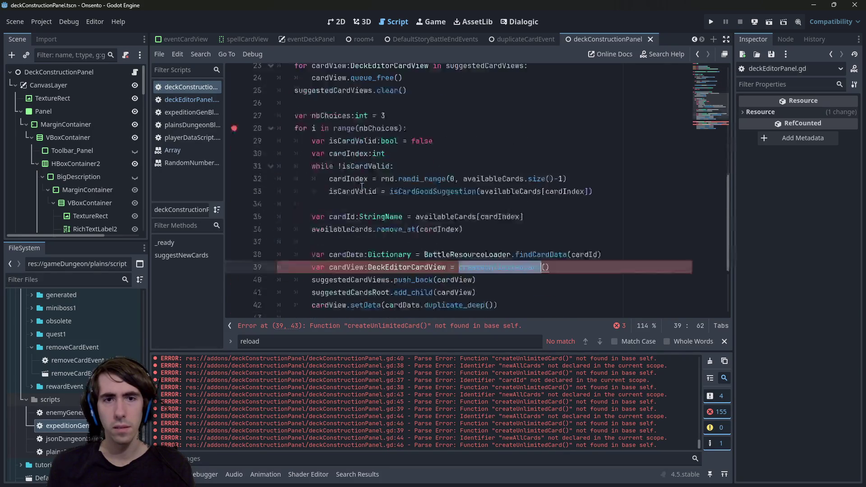
# Add func createCardView(): below isCardGoodSuggestion with the pasted card-view setup code
pyautogui.scroll(6, 362, 187)
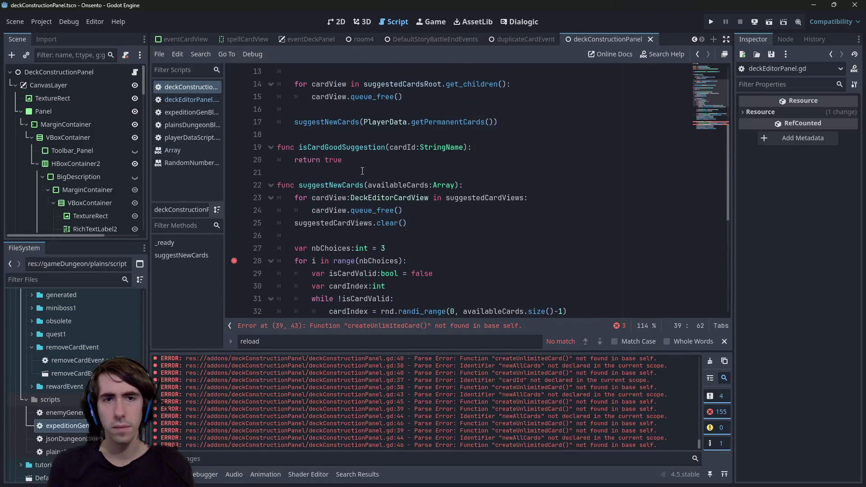
pyautogui.click(362, 171)
pyautogui.press('Return')
pyautogui.press('Return')
pyautogui.press('Up')
pyautogui.write('func cre')
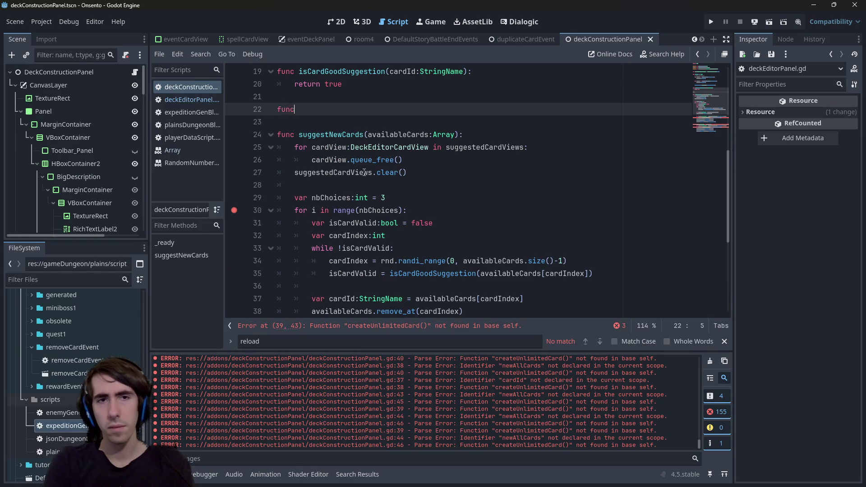
pyautogui.write('ateCardView():')
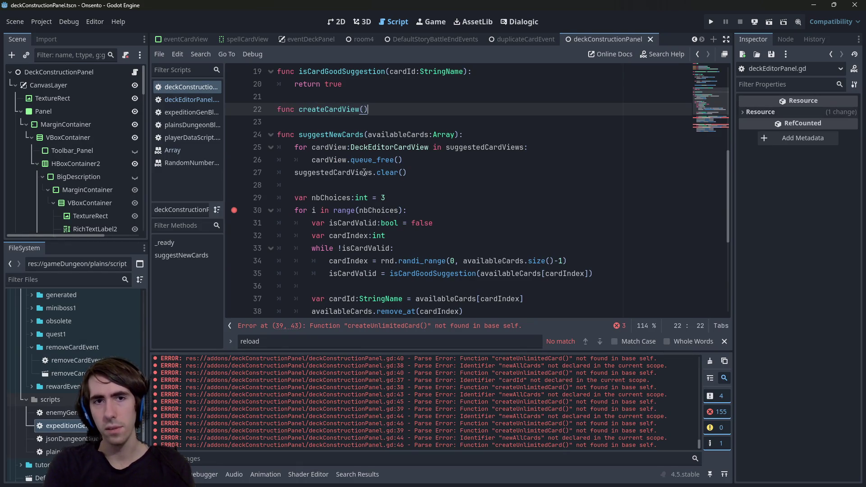
pyautogui.press('Return')
pyautogui.hotkey('ctrl', 'v')
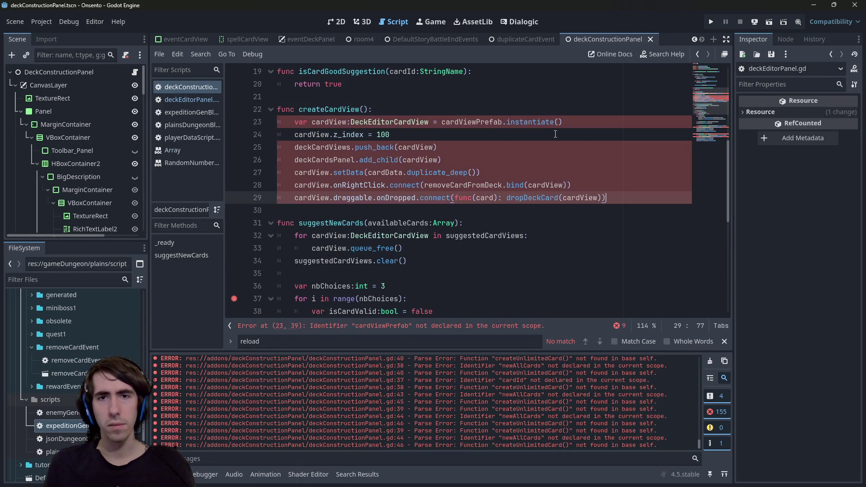
# End createCardView with 'return cardView'
pyautogui.doubleClick(472, 121)
pyautogui.scroll(1, 450, 135)
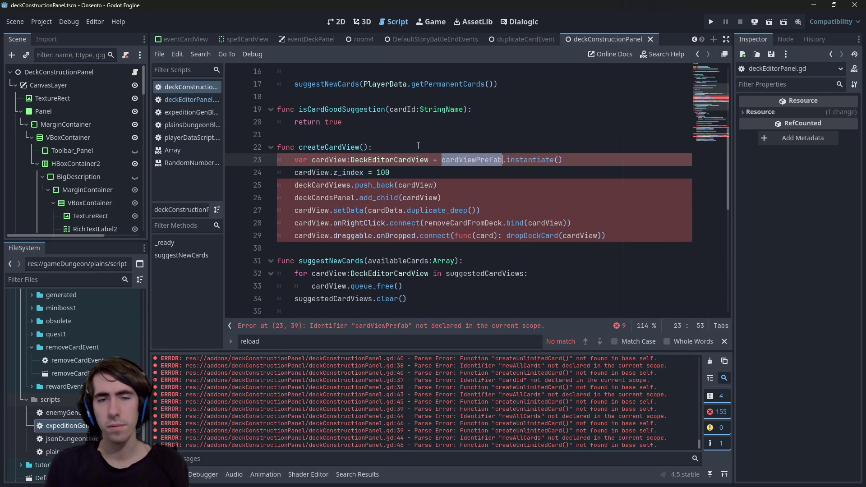
pyautogui.doubleClick(342, 160)
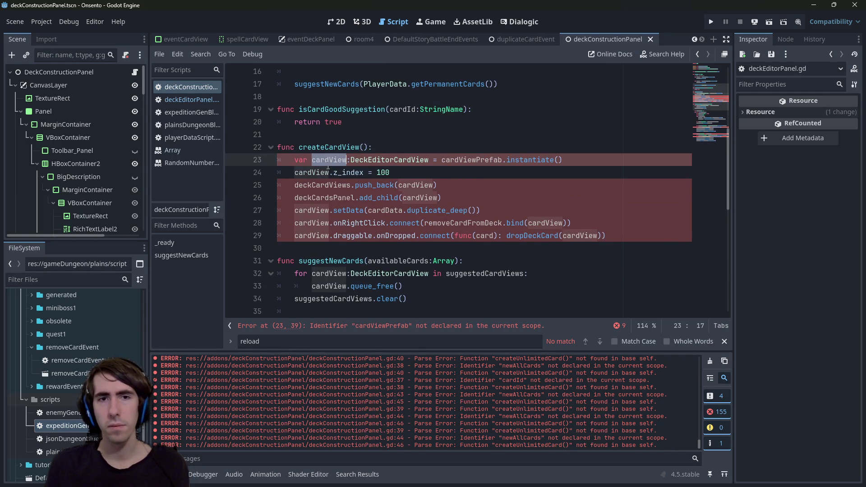
pyautogui.click(627, 235)
pyautogui.press('Return')
pyautogui.write('return cardView')
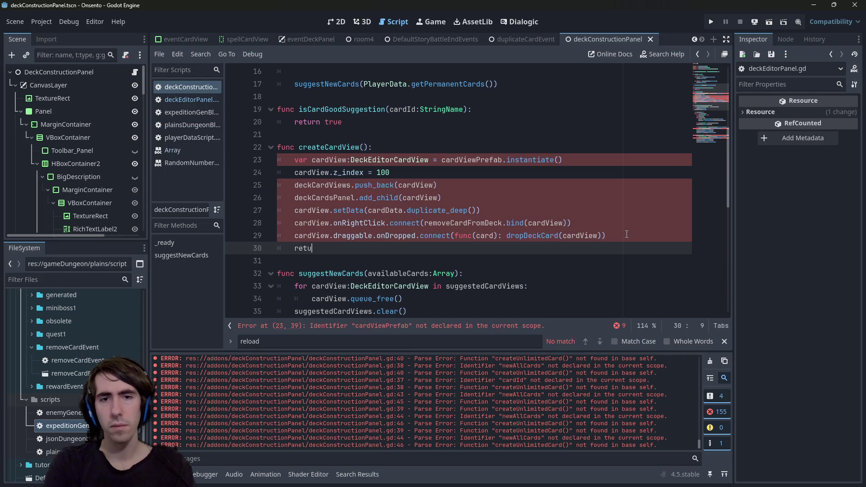
pyautogui.press('Escape')
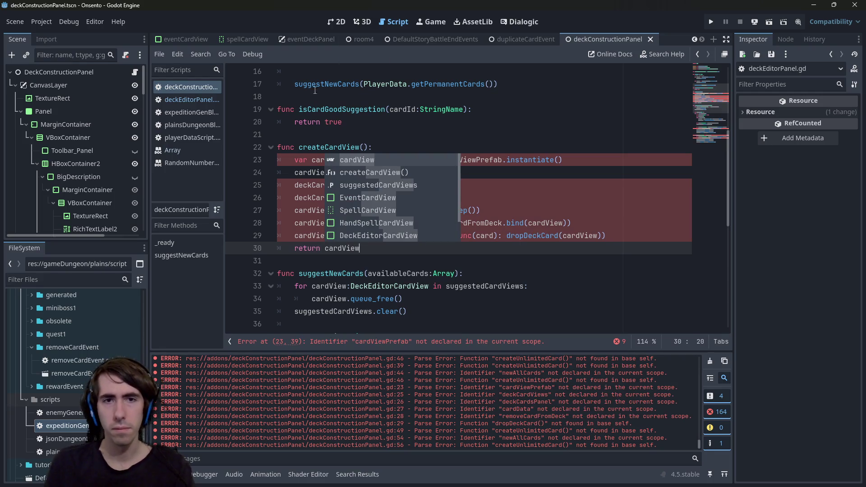
# Give createCardView the return type -> DeckEditorCardView and save the script
pyautogui.click(371, 148)
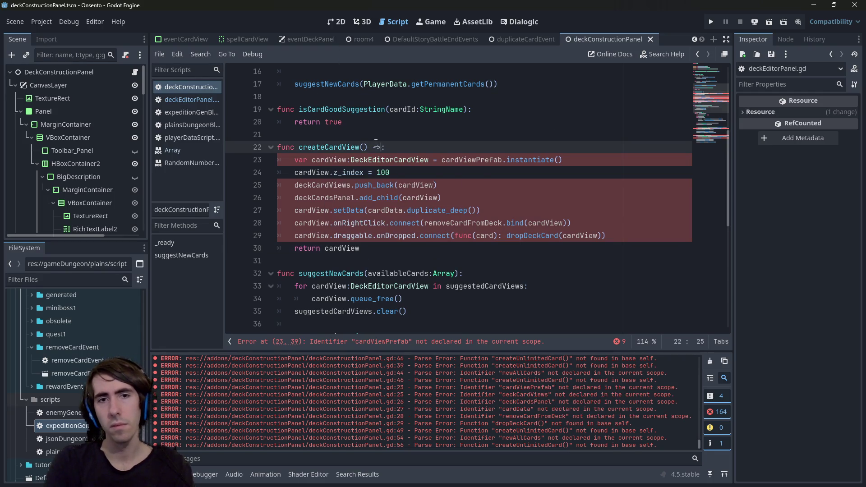
pyautogui.press('Escape')
pyautogui.press('Down')
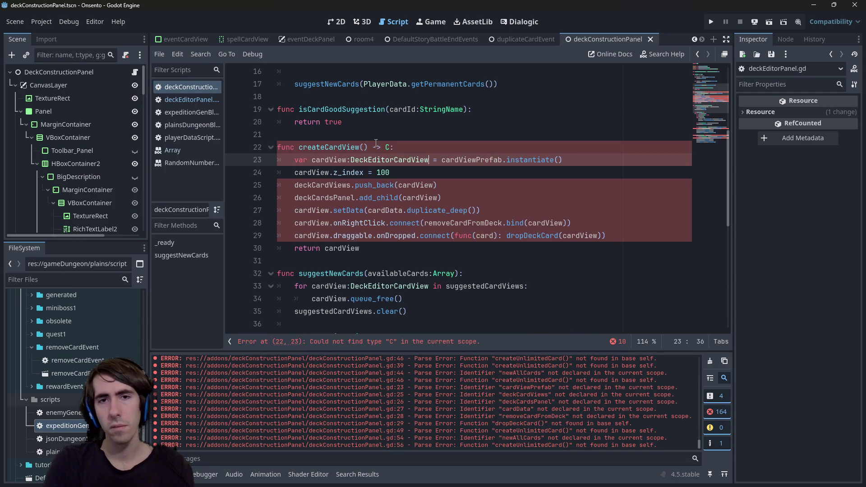
pyautogui.hotkey('ctrl', 'shift', 'Left')
pyautogui.hotkey('ctrl', 'c')
pyautogui.press('Up')
pyautogui.press('Left')
pyautogui.hotkey('shift', 'Left')
pyautogui.hotkey('ctrl', 'v')
pyautogui.hotkey('ctrl', 's')
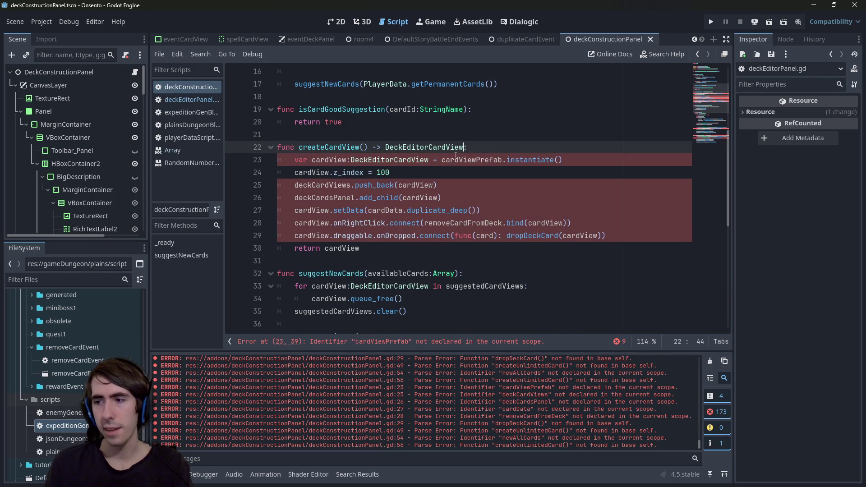
# Inspect the undeclared cardViewPrefab on line 23 and scroll to the script's top
pyautogui.doubleClick(370, 160)
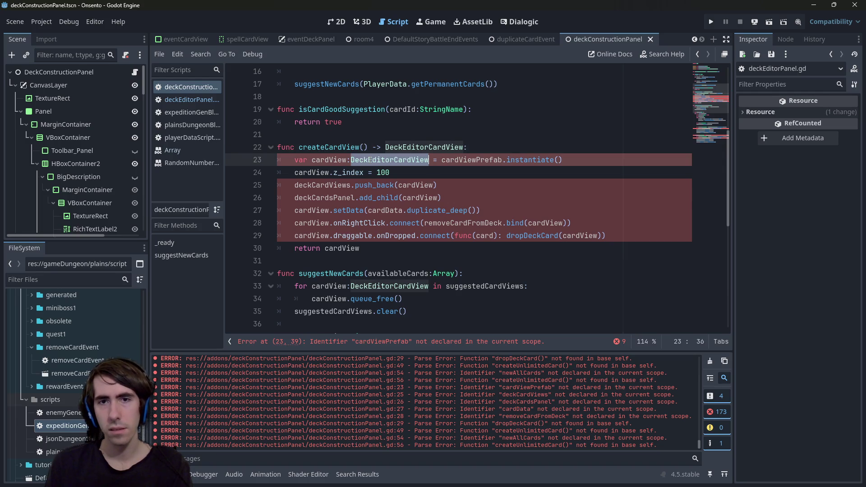
pyautogui.doubleClick(495, 163)
pyautogui.click(710, 116)
pyautogui.scroll(10, 710, 115)
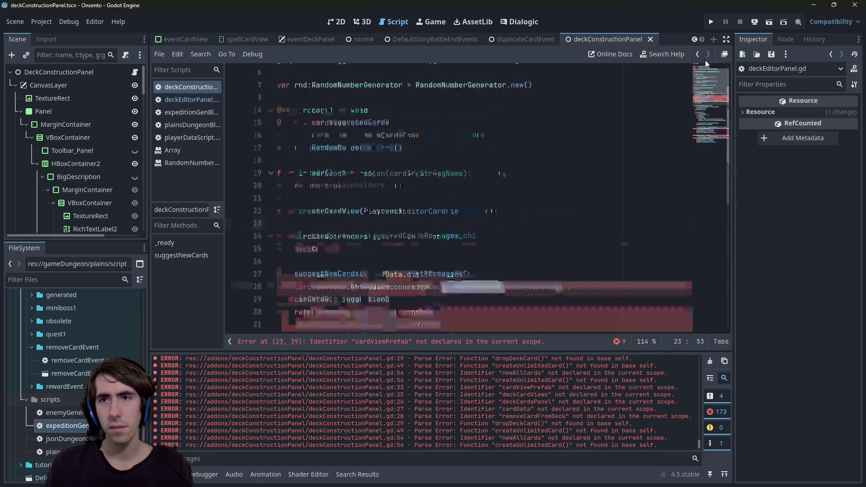
# Add an exported cardViewPrefab variable of type PackedScene and save the script
pyautogui.click(547, 122)
pyautogui.press('Return')
pyautogui.write('@export var cardViewPrefab')
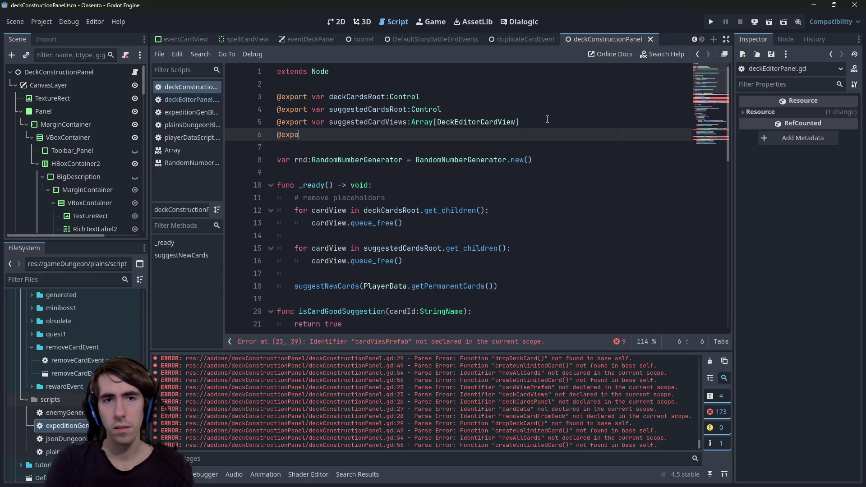
pyautogui.write(':P')
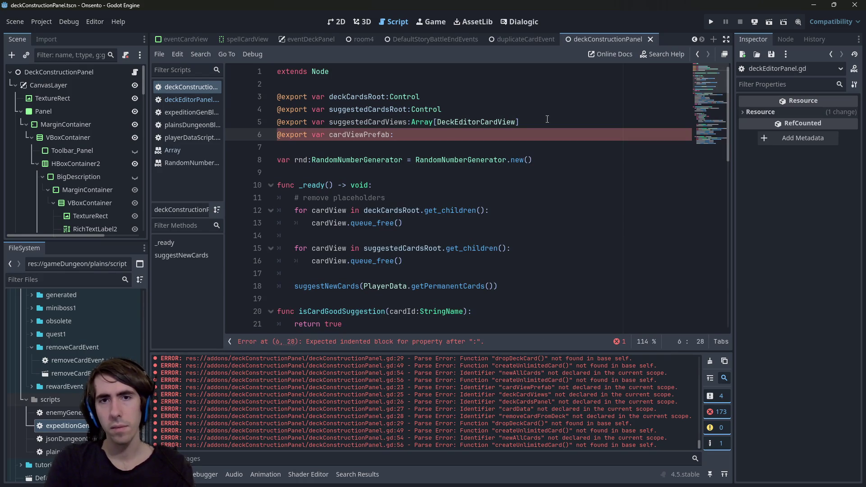
pyautogui.write('ackesS')
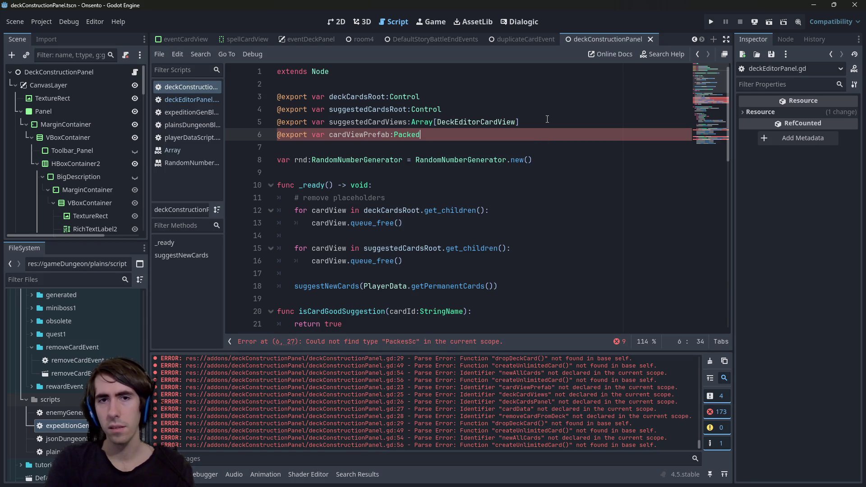
pyautogui.press('Return')
pyautogui.hotkey('ctrl', 's')
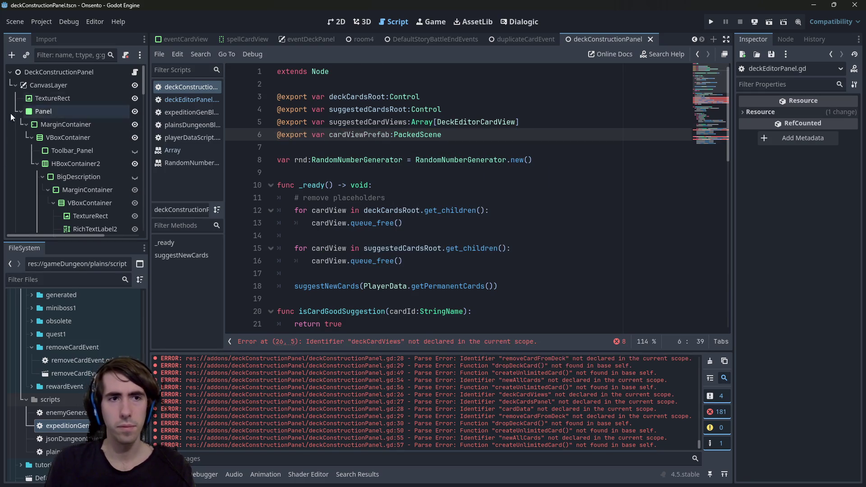
# Check the DeckConstructionPanel node's properties and locate the undeclared deckCardViews on line 26
pyautogui.click(61, 74)
pyautogui.scroll(-6, 375, 176)
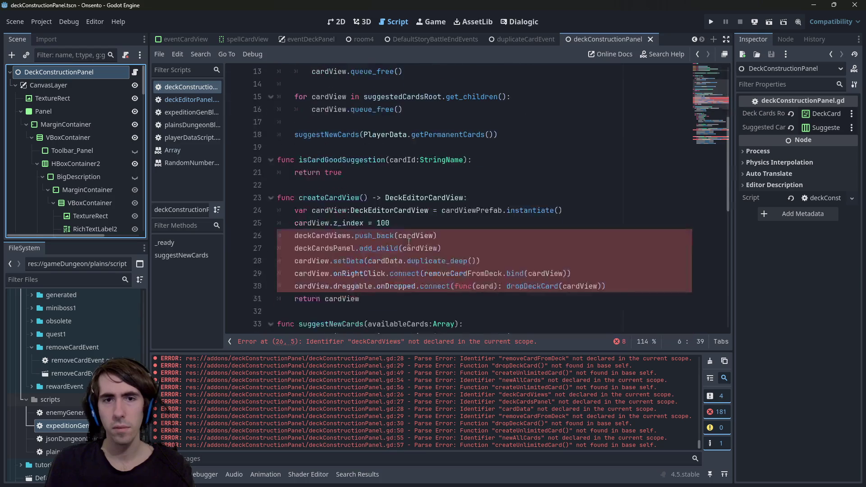
pyautogui.click(311, 163)
pyautogui.scroll(1, 309, 181)
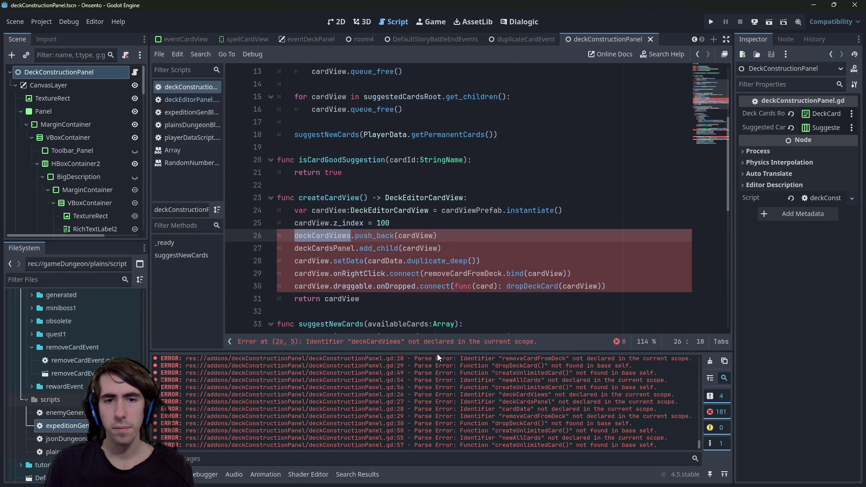
pyautogui.doubleClick(307, 200)
pyautogui.scroll(-1, 337, 222)
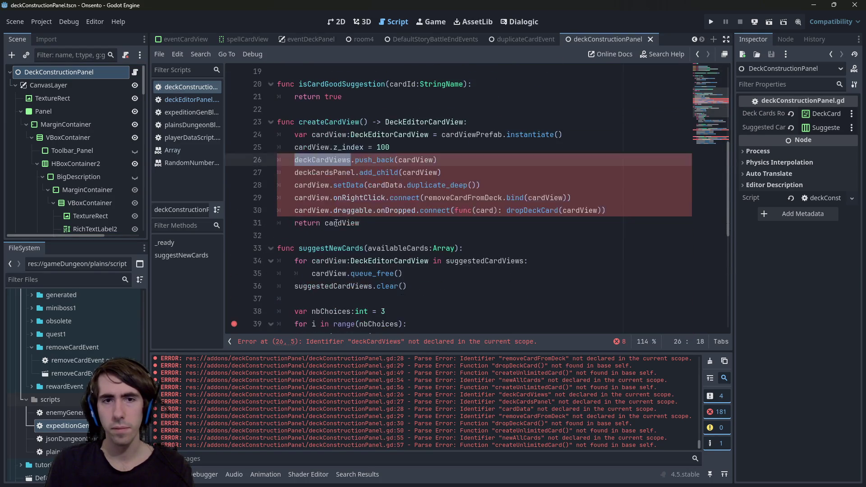
pyautogui.scroll(-6, 315, 197)
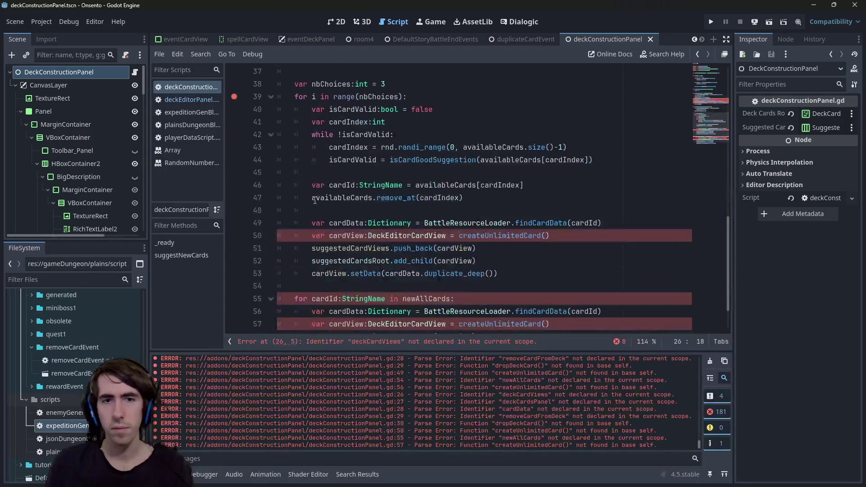
pyautogui.scroll(1, 314, 199)
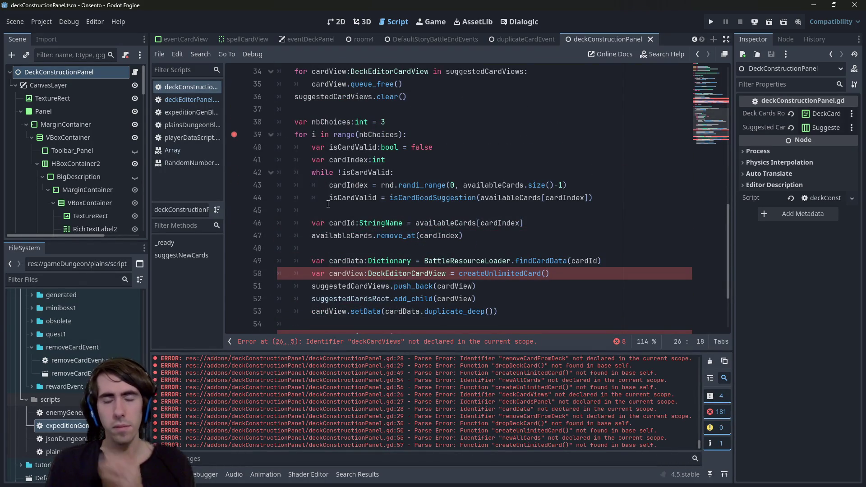
# Move the remove_at line in createCardView to just below the setData call
pyautogui.moveTo(464, 236); pyautogui.dragTo(148, 239)
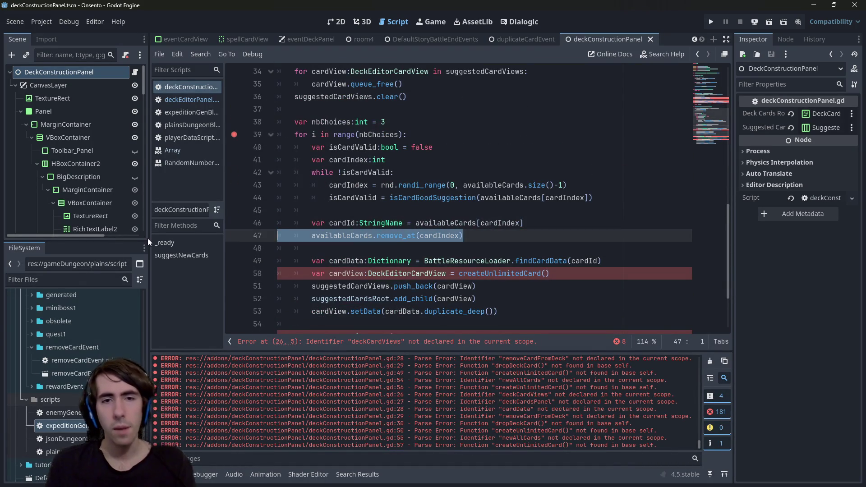
pyautogui.press('BackSpace')
pyautogui.press('BackSpace')
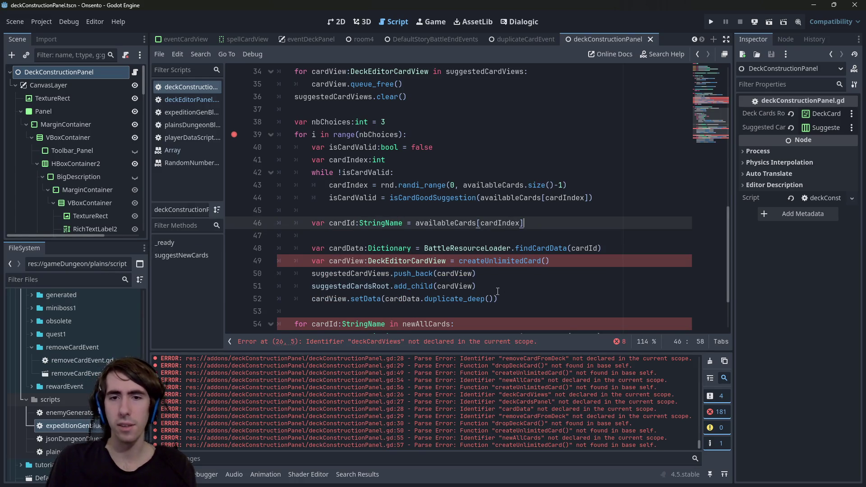
pyautogui.click(498, 294)
pyautogui.press('Return')
pyautogui.hotkey('ctrl', 'v')
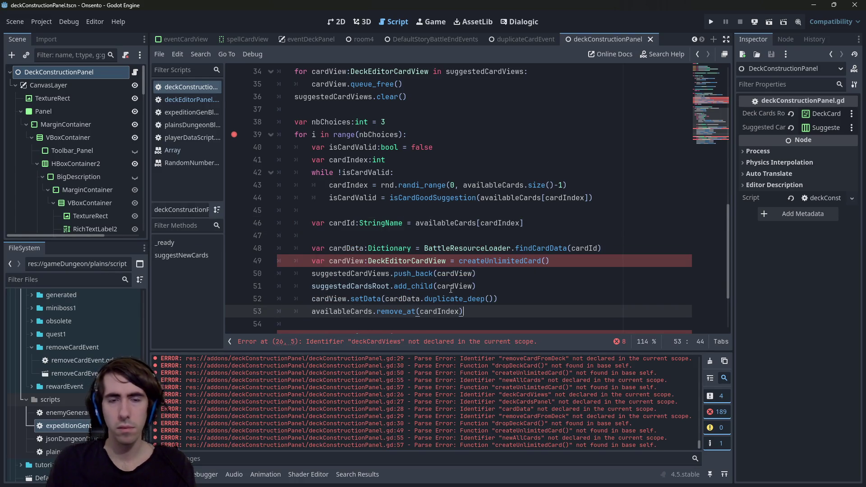
# Replace deckCardViews on line 26 with suggestedCardViews
pyautogui.doubleClick(331, 273)
pyautogui.scroll(4, 329, 269)
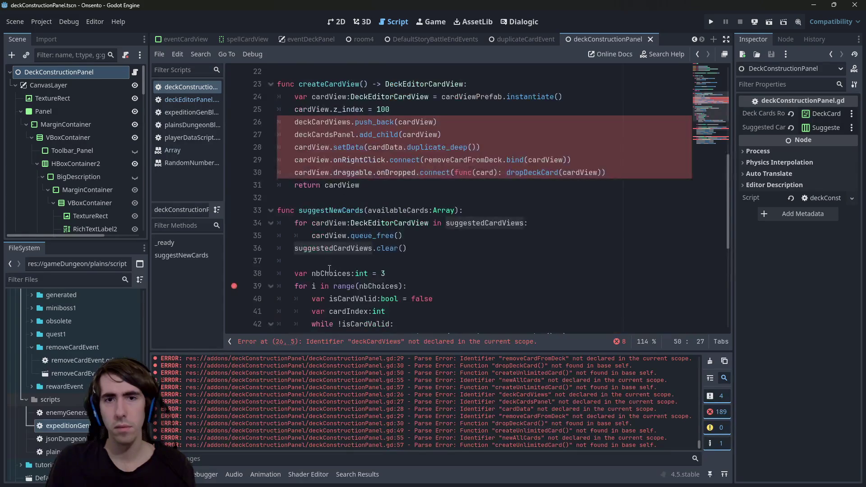
pyautogui.scroll(-4, 344, 175)
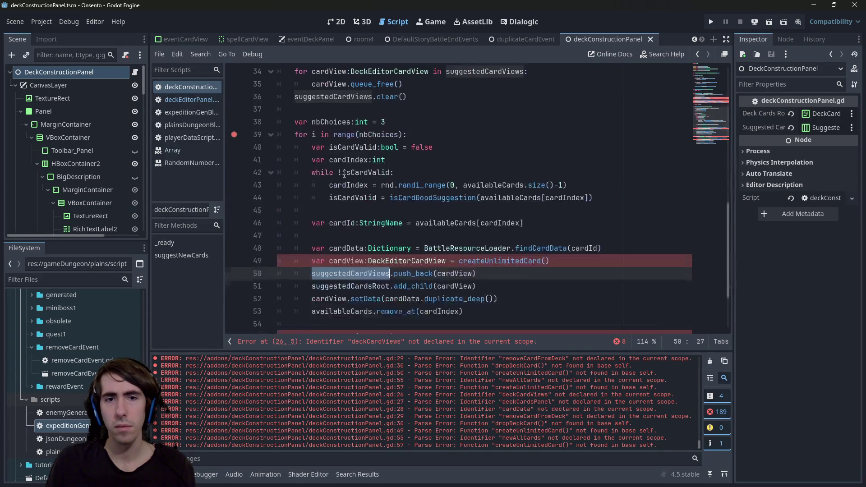
pyautogui.scroll(3, 343, 180)
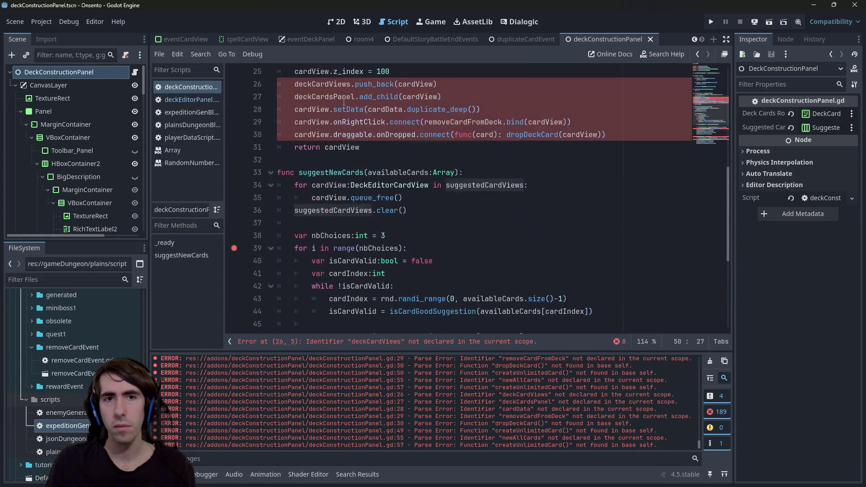
pyautogui.click(326, 84)
pyautogui.doubleClick(326, 84)
pyautogui.hotkey('ctrl', 'v')
# Replace deckCardsPanel on line 27 with suggestedCardsRoot and save the script
pyautogui.scroll(-3, 376, 283)
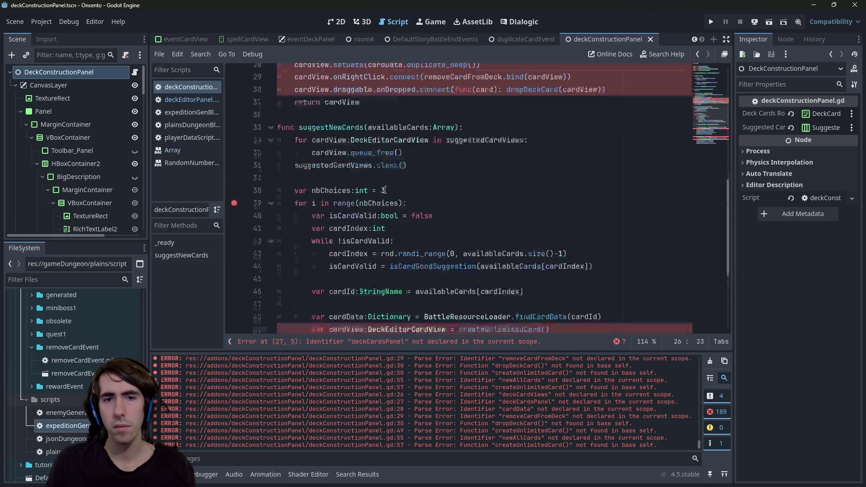
pyautogui.doubleClick(376, 283)
pyautogui.scroll(3, 372, 189)
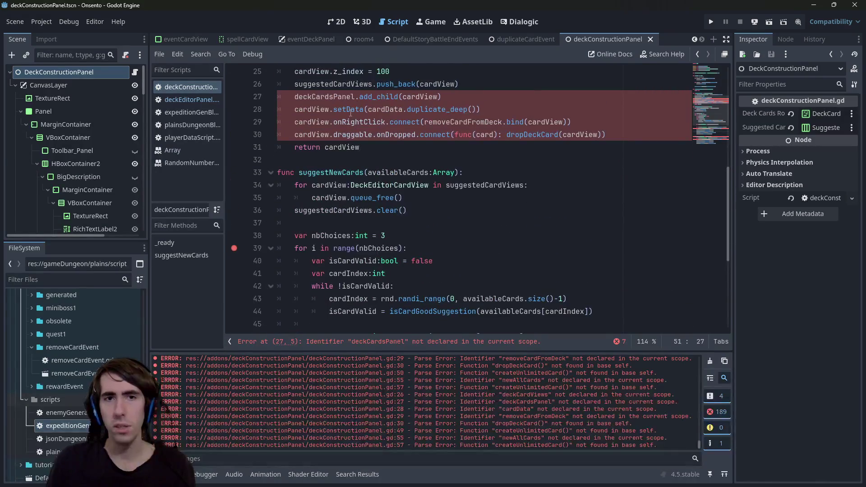
pyautogui.doubleClick(335, 95)
pyautogui.hotkey('ctrl', 'v')
pyautogui.hotkey('ctrl', 's')
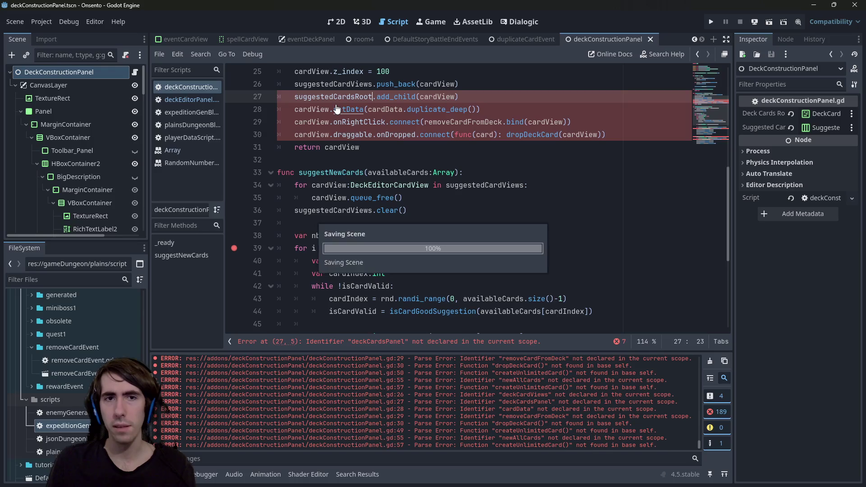
# Select cardView and the undeclared cardData on line 28
pyautogui.doubleClick(319, 109)
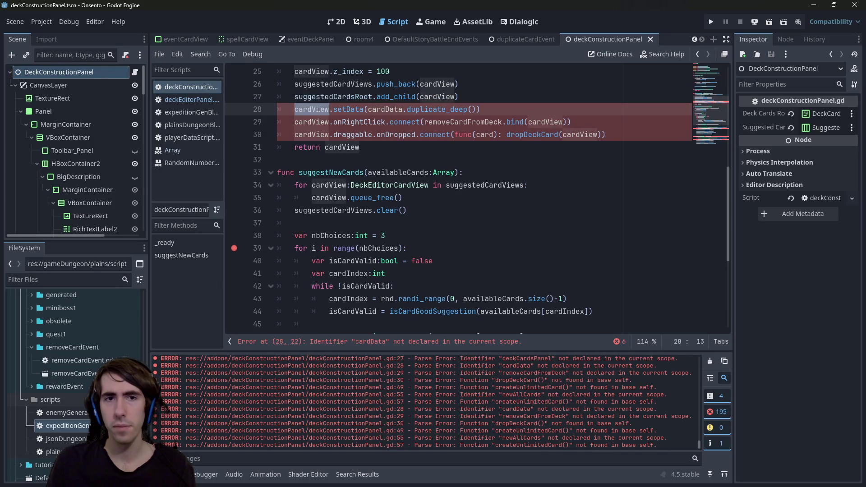
pyautogui.doubleClick(385, 110)
pyautogui.scroll(3, 406, 135)
pyautogui.scroll(-4, 409, 141)
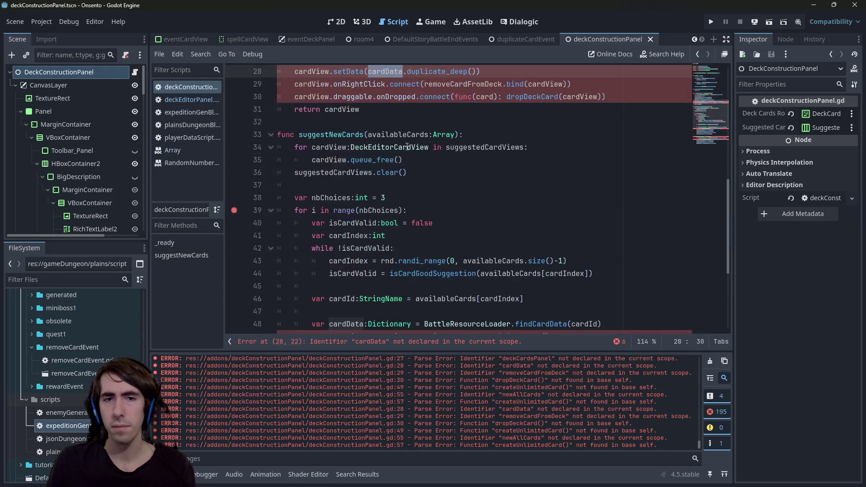
pyautogui.scroll(3, 407, 147)
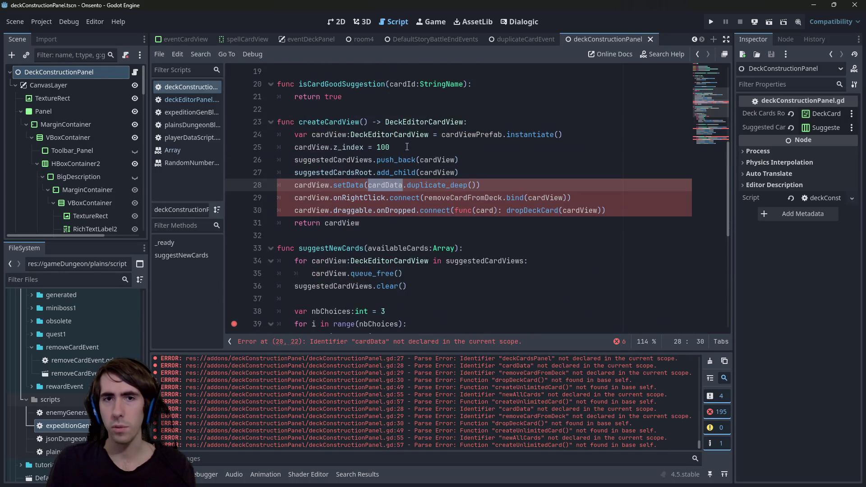
# Add a cardData:Dictionary parameter to createCardView
pyautogui.click(364, 121)
pyautogui.write('cardData:Dictio')
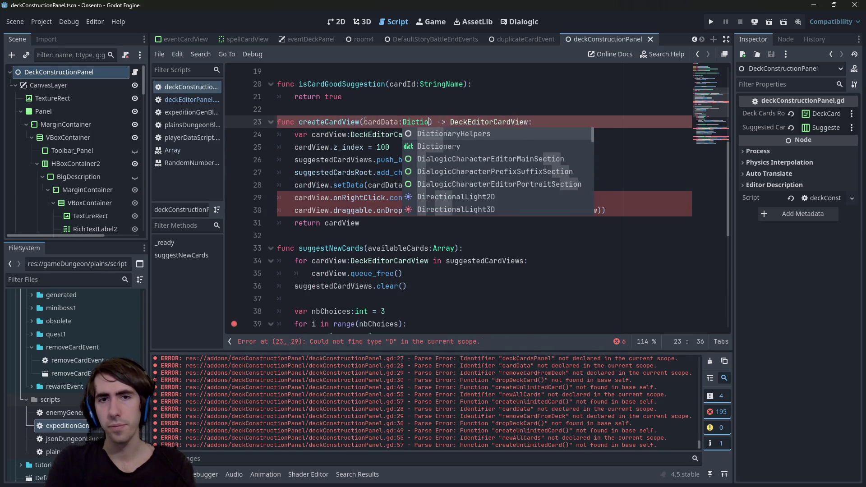
pyautogui.press('Down')
pyautogui.press('Return')
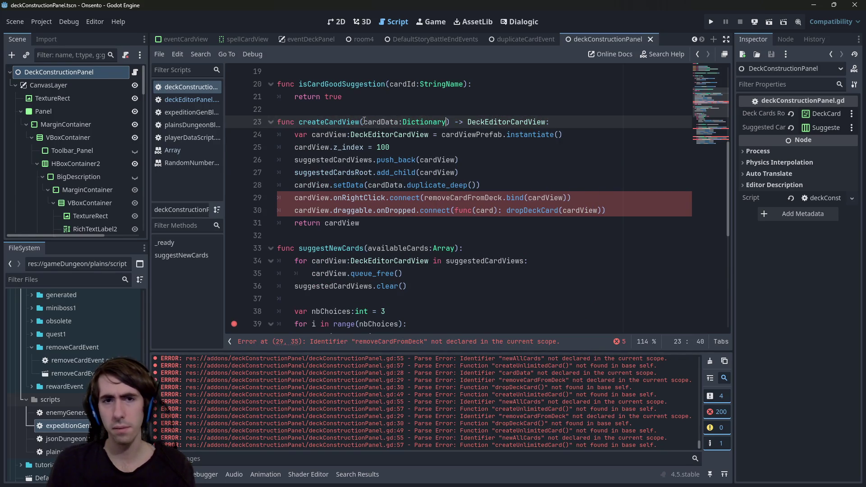
# Comment out the onRightClick and onDropped connect lines 29–30 with Ctrl+K
pyautogui.scroll(-1, 345, 163)
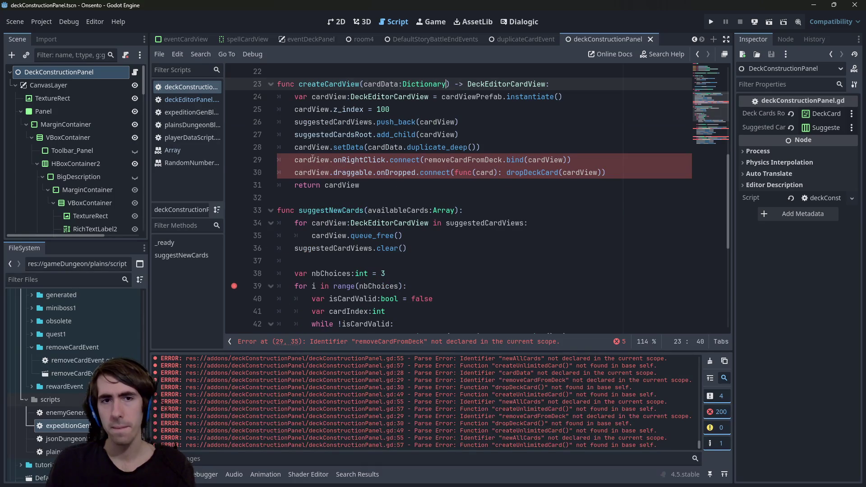
pyautogui.moveTo(605, 173)
pyautogui.mouseDown()
pyautogui.moveTo(449, 174)
pyautogui.moveTo(183, 153)
pyautogui.mouseUp()
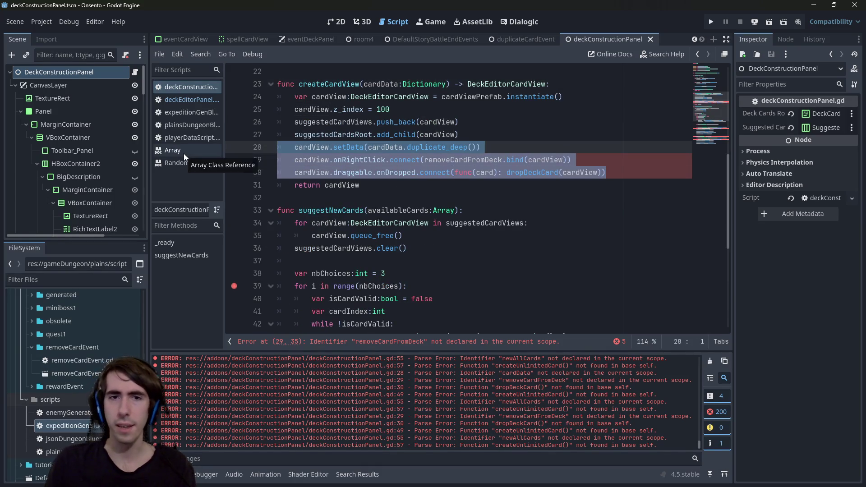
pyautogui.keyDown('shift'); pyautogui.click(242, 160); pyautogui.keyUp('shift')
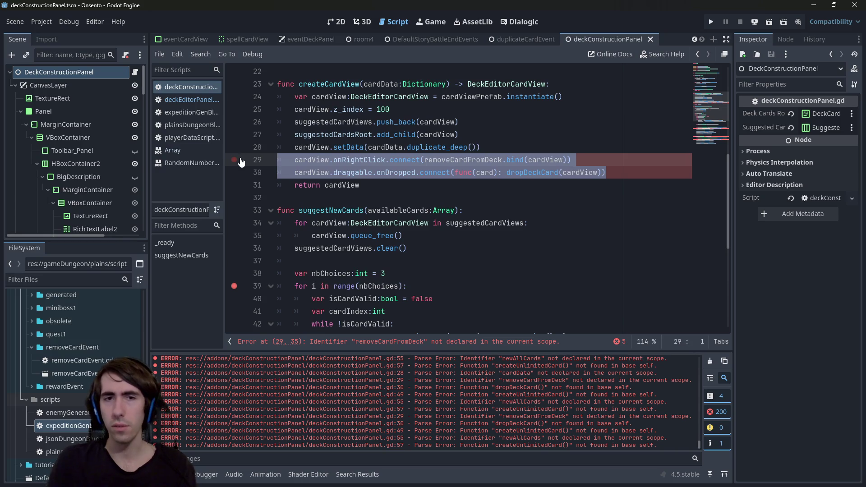
pyautogui.hotkey('ctrl', 'k')
# Rename the function from createCardView to createSuggestedCardView
pyautogui.doubleClick(311, 84)
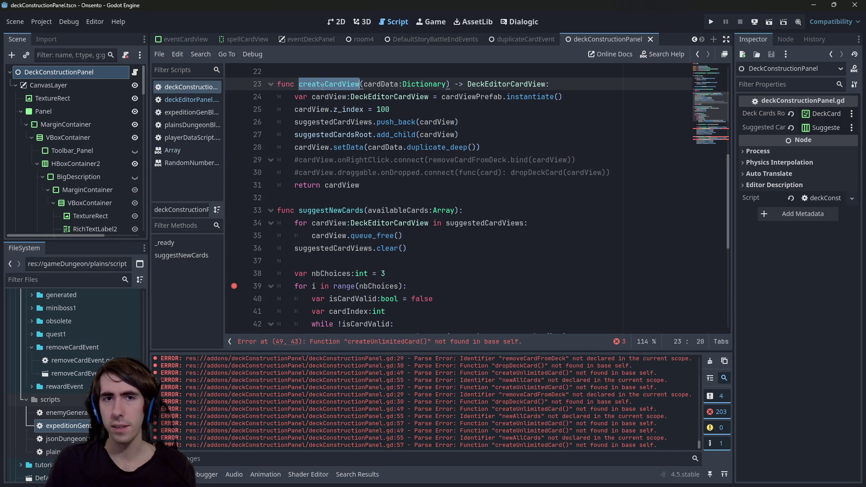
pyautogui.click(322, 85)
pyautogui.write('Suggested')
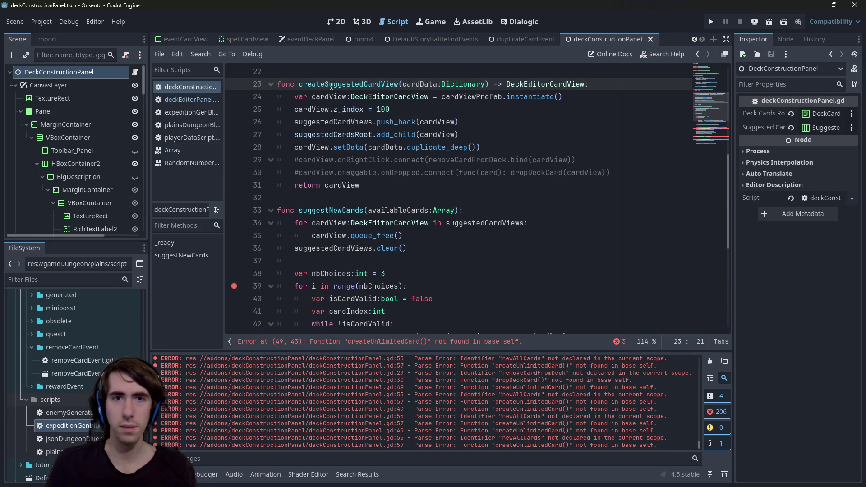
pyautogui.doubleClick(332, 84)
pyautogui.hotkey('ctrl', 'c')
pyautogui.scroll(-6, 433, 230)
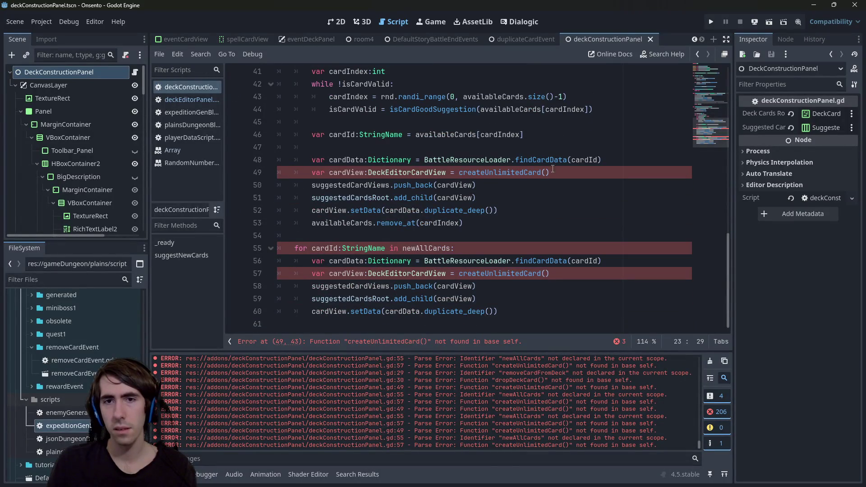
# Swap createUnlimitedCard for createSuggestedCardView and delete the redundant push_back, add_child and setData lines
pyautogui.doubleClick(501, 173)
pyautogui.hotkey('ctrl', 'v')
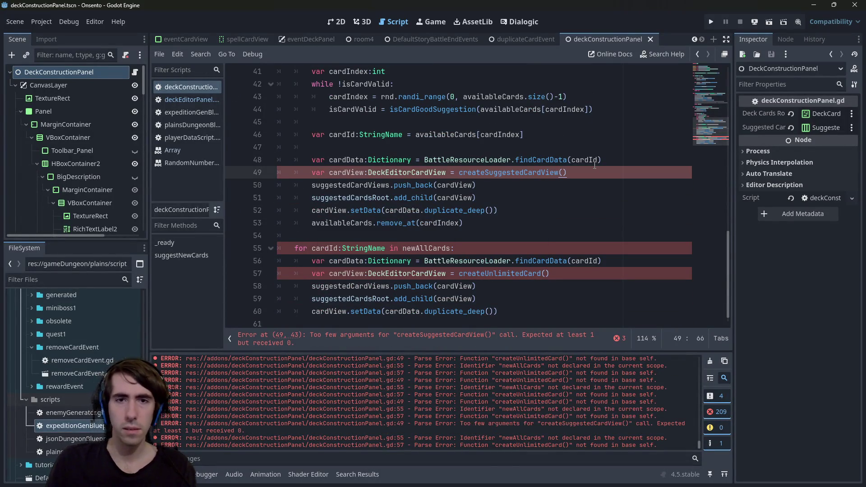
pyautogui.moveTo(501, 201); pyautogui.dragTo(232, 189)
pyautogui.hotkey('ctrl', 'x')
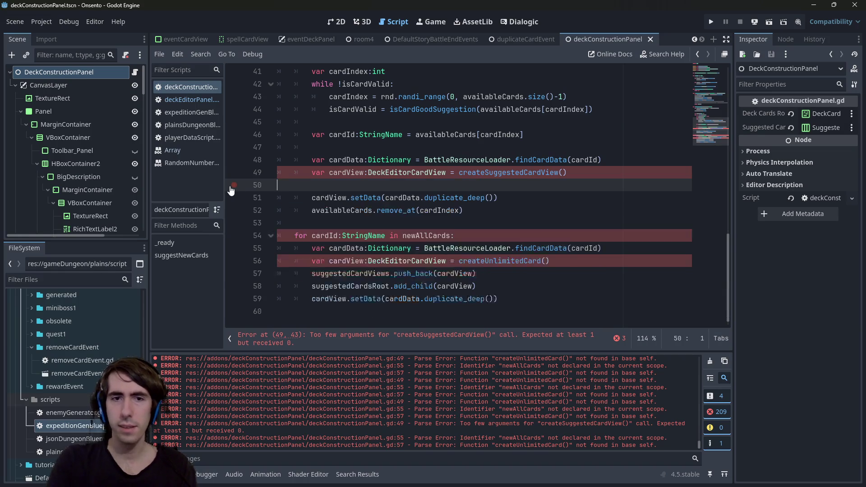
pyautogui.press('BackSpace')
pyautogui.click(347, 185)
pyautogui.scroll(6, 344, 231)
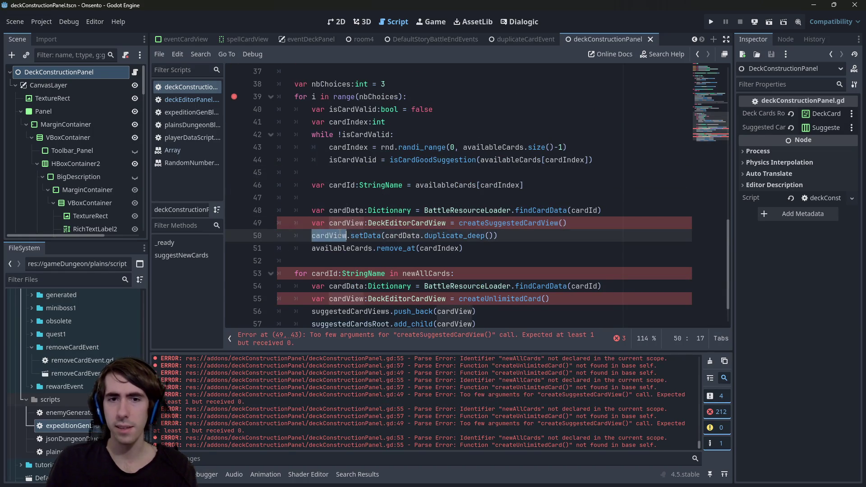
pyautogui.scroll(-6, 565, 165)
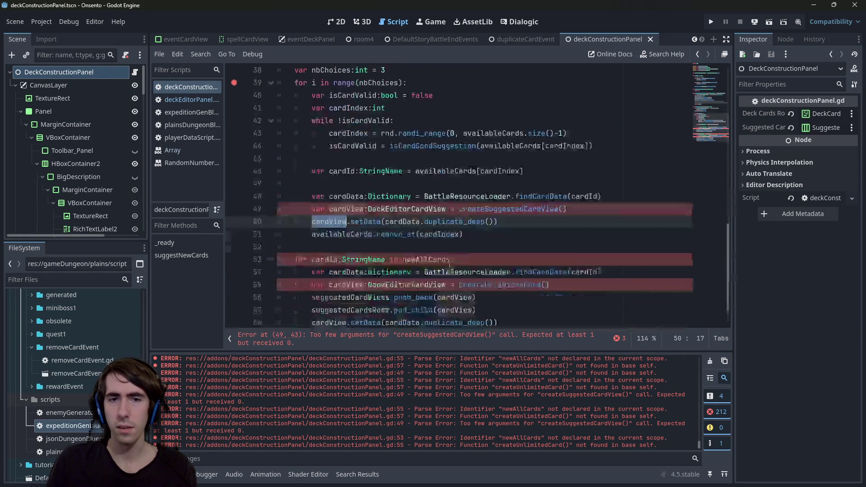
pyautogui.moveTo(499, 197); pyautogui.dragTo(205, 193)
pyautogui.hotkey('ctrl', 'x')
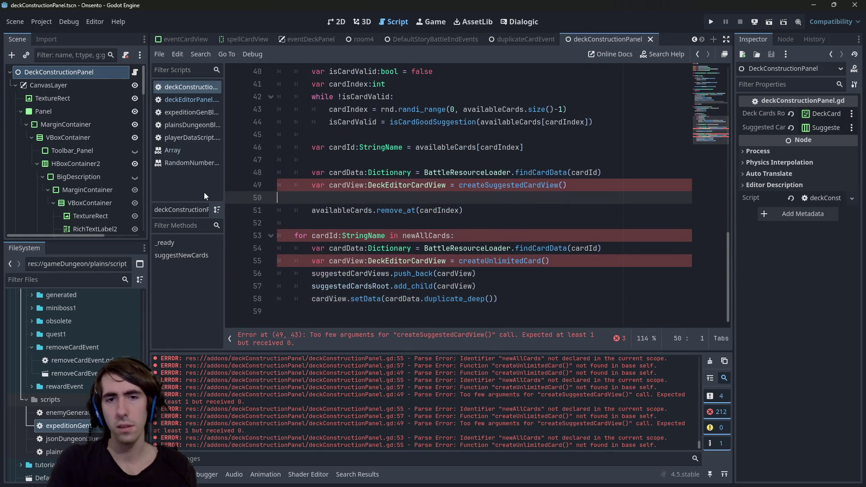
pyautogui.press('BackSpace')
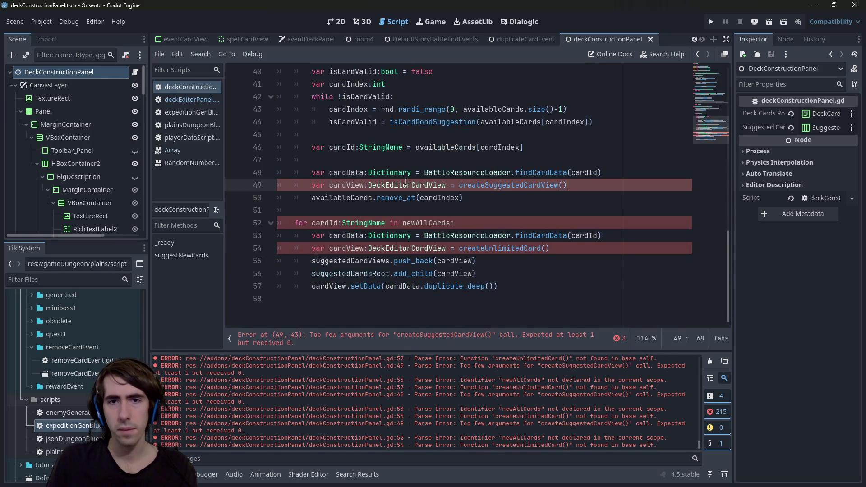
# Delete the leftover newAllCards loop and save the script
pyautogui.click(453, 340)
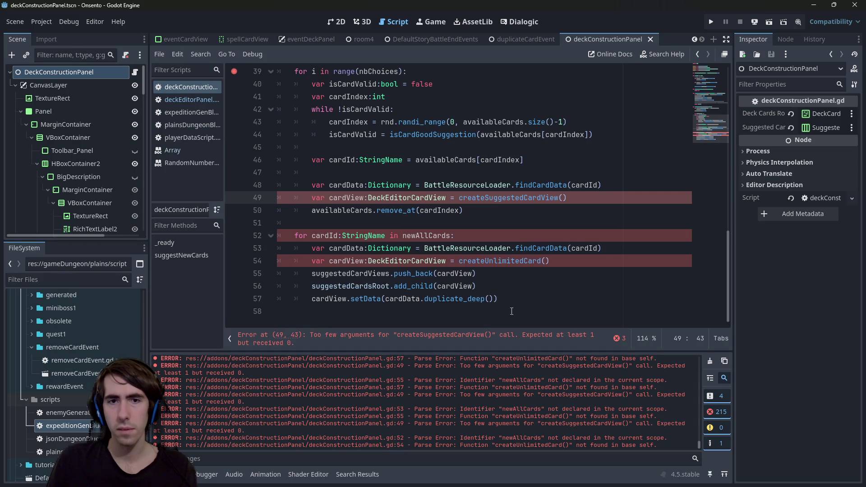
pyautogui.moveTo(511, 312); pyautogui.dragTo(227, 221)
pyautogui.press('Delete')
pyautogui.hotkey('ctrl', 's')
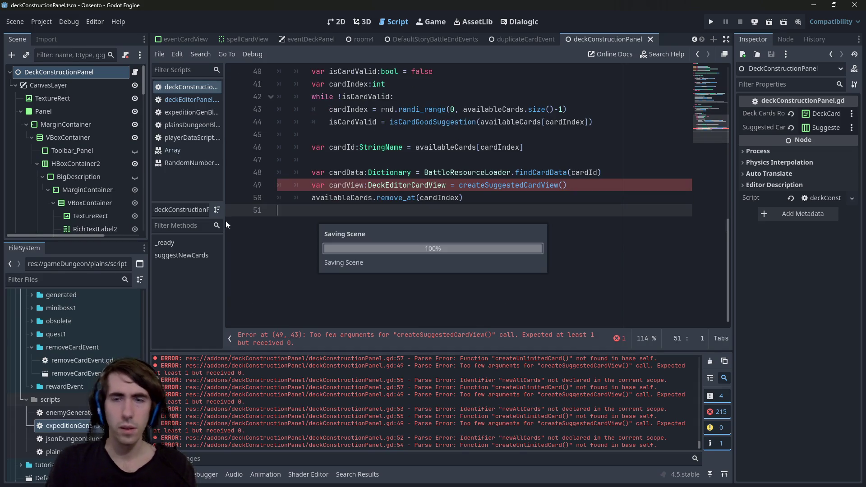
# Pass cardData into the createSuggestedCardView call, drop the blank line after cardId, and save
pyautogui.scroll(4, 461, 239)
pyautogui.scroll(-2, 460, 238)
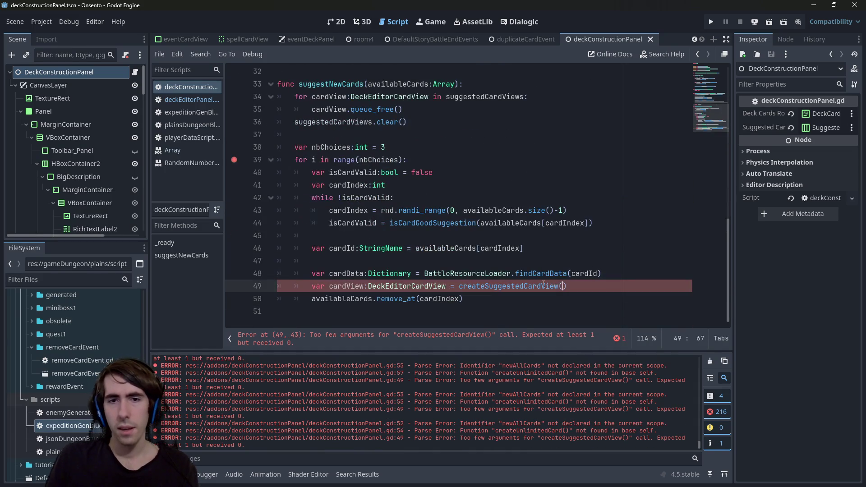
pyautogui.doubleClick(346, 273)
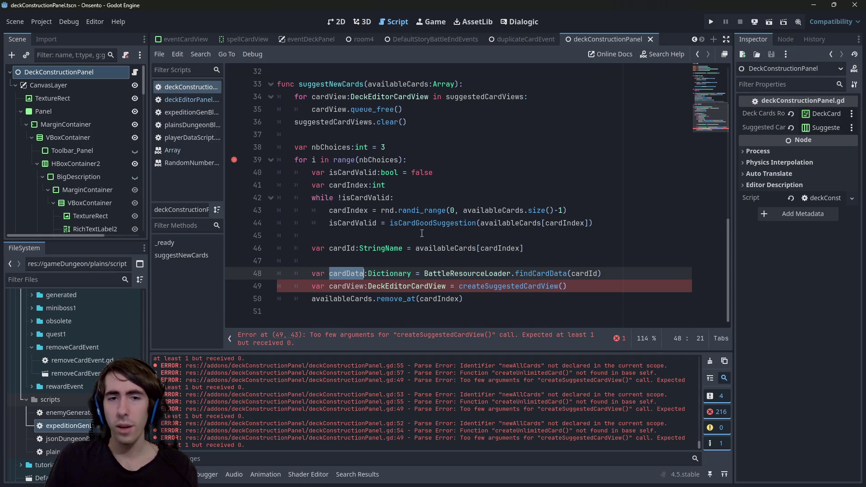
pyautogui.click(374, 259)
pyautogui.press('BackSpace')
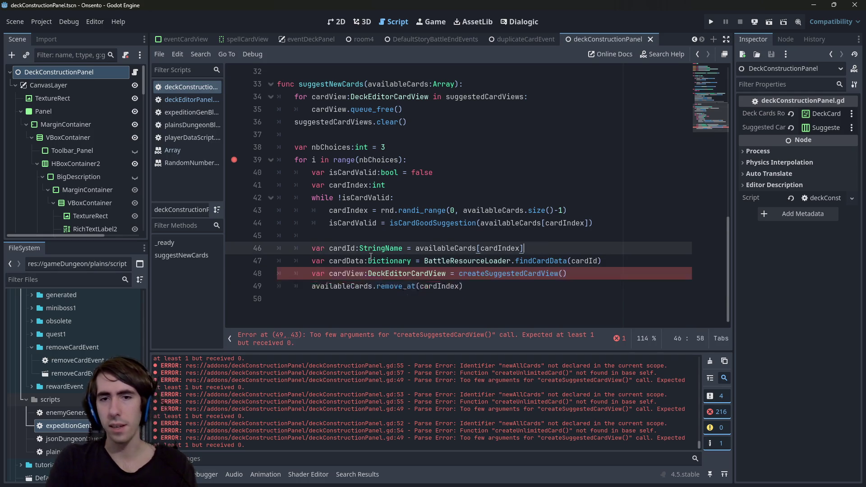
pyautogui.hotkey('ctrl', 's')
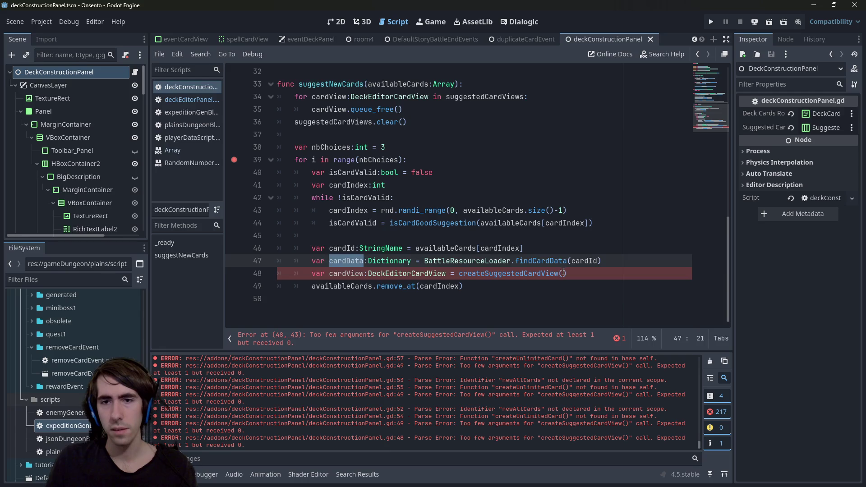
pyautogui.click(562, 273)
pyautogui.hotkey('ctrl', 'v')
pyautogui.hotkey('ctrl', 's')
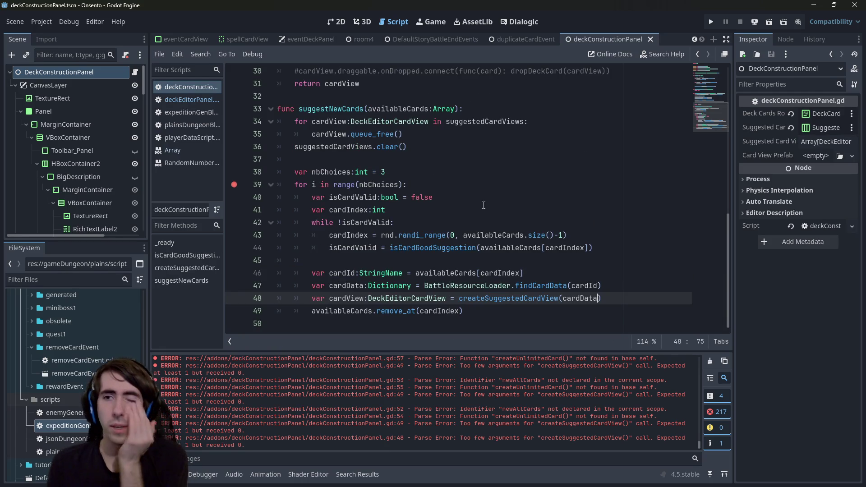
pyautogui.click(814, 156)
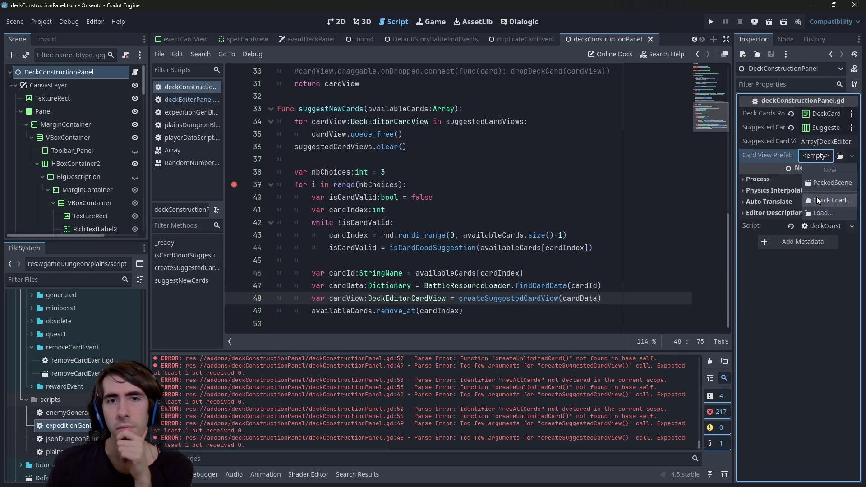
# Set Card View Prefab to the deckEditorCardView scene via Quick Load and save
pyautogui.click(817, 197)
pyautogui.write('decke')
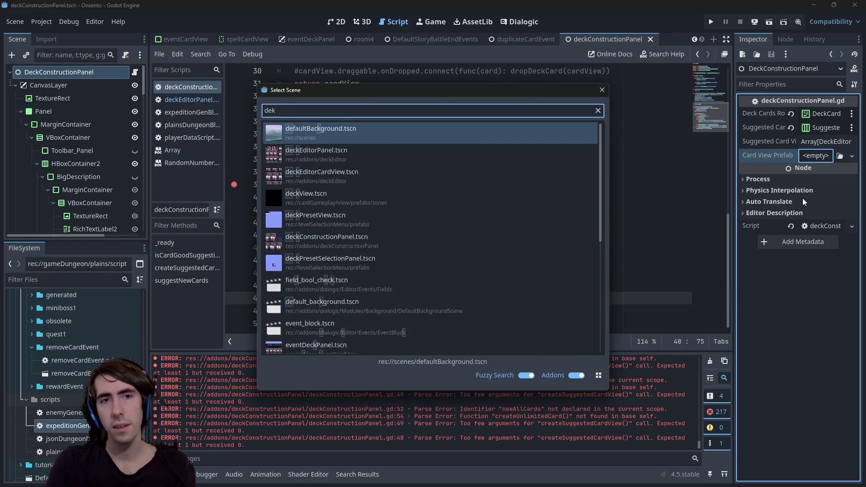
pyautogui.press('BackSpace')
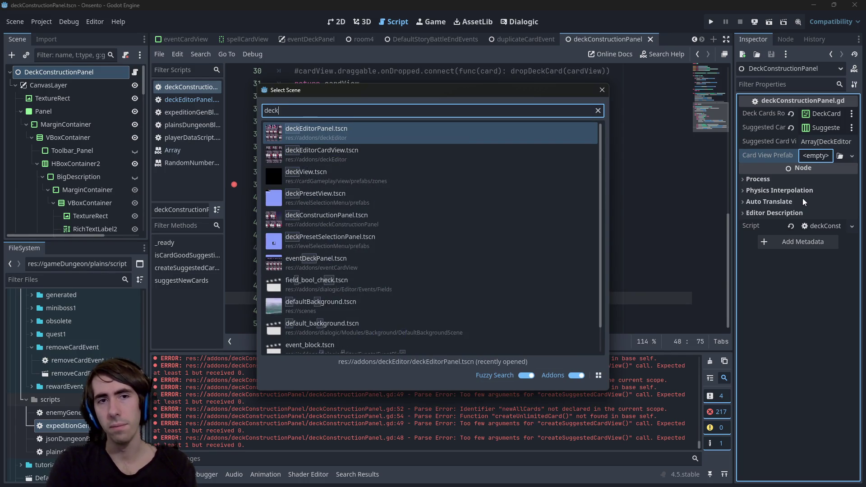
pyautogui.write('editor card v')
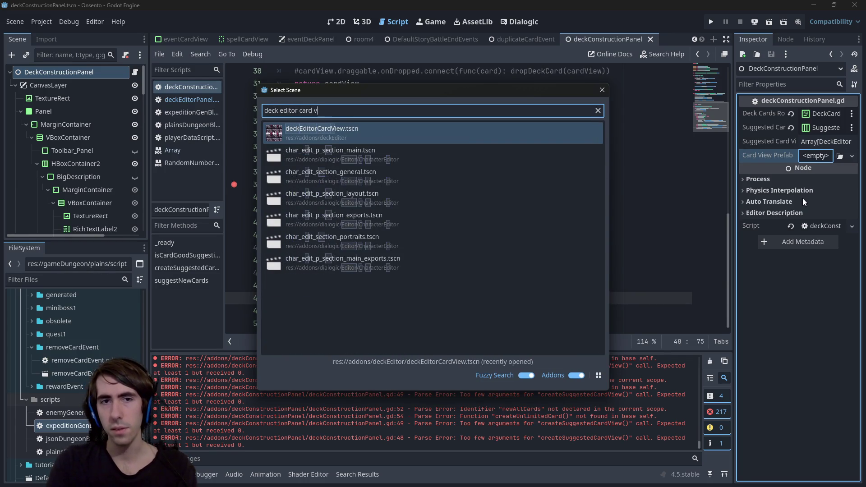
pyautogui.press('Return')
pyautogui.hotkey('ctrl', 's')
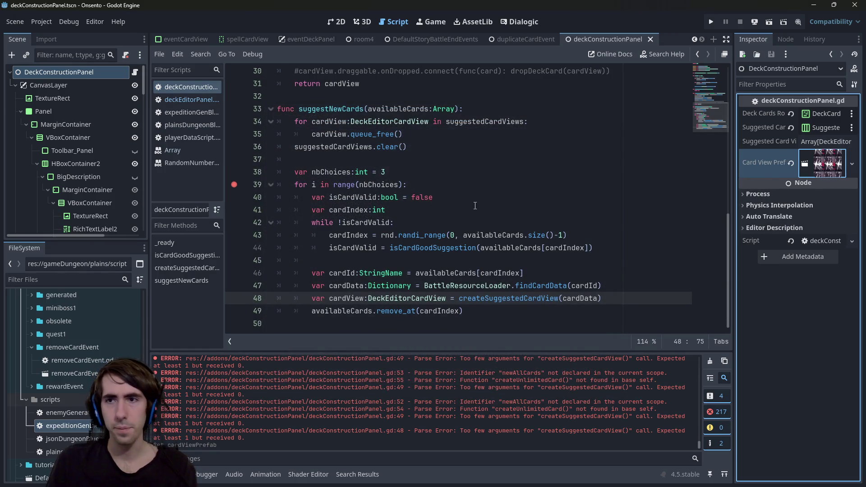
# Clear the breakpoint on line 39 and run the current scene
pyautogui.click(235, 186)
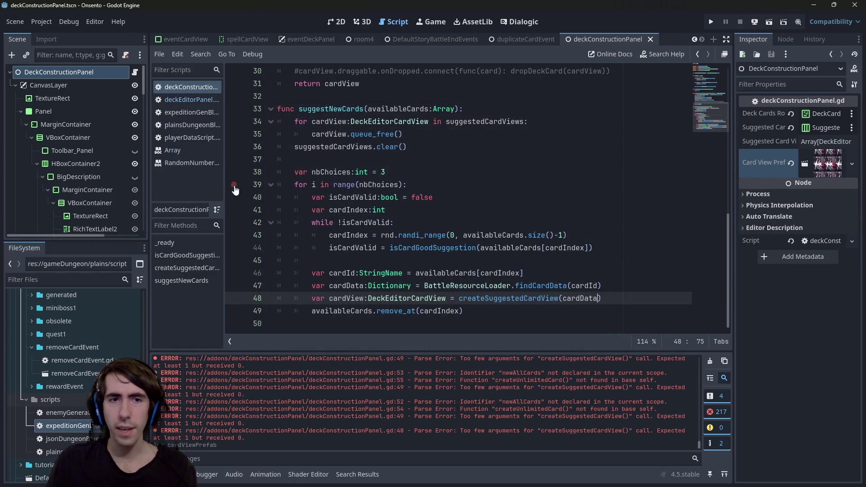
pyautogui.click(452, 185)
pyautogui.click(771, 23)
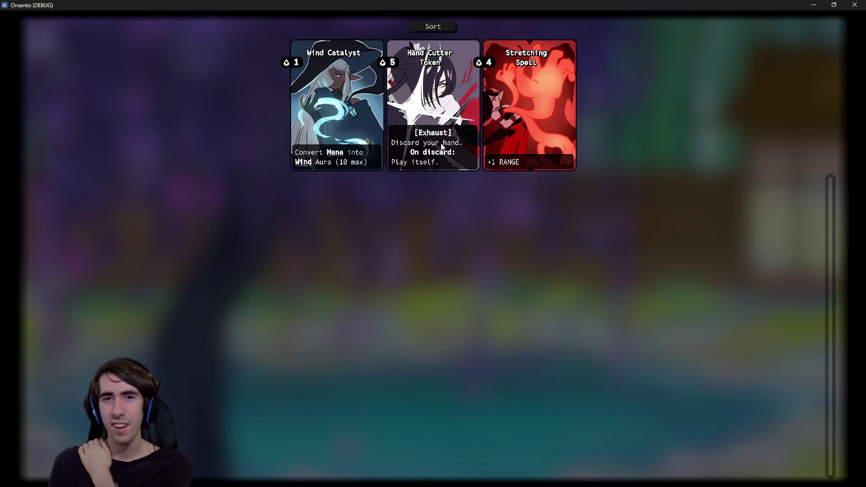
# Drag the Hand Cutter Token card over Wind Catalyst, then stop the running game
pyautogui.moveTo(419, 113)
pyautogui.mouseDown()
pyautogui.moveTo(430, 154)
pyautogui.moveTo(433, 113)
pyautogui.moveTo(340, 131)
pyautogui.mouseUp()
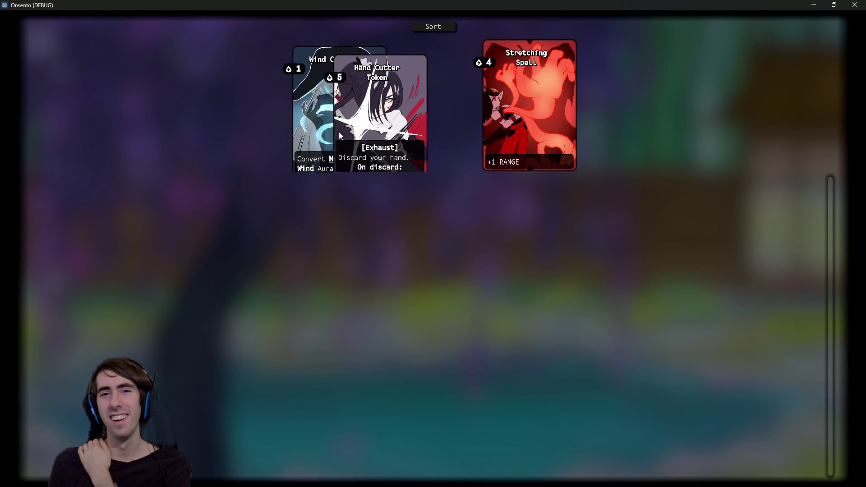
pyautogui.moveTo(413, 107)
pyautogui.mouseDown()
pyautogui.moveTo(210, 115)
pyautogui.moveTo(81, 54)
pyautogui.moveTo(438, 45)
pyautogui.moveTo(461, 105)
pyautogui.mouseUp()
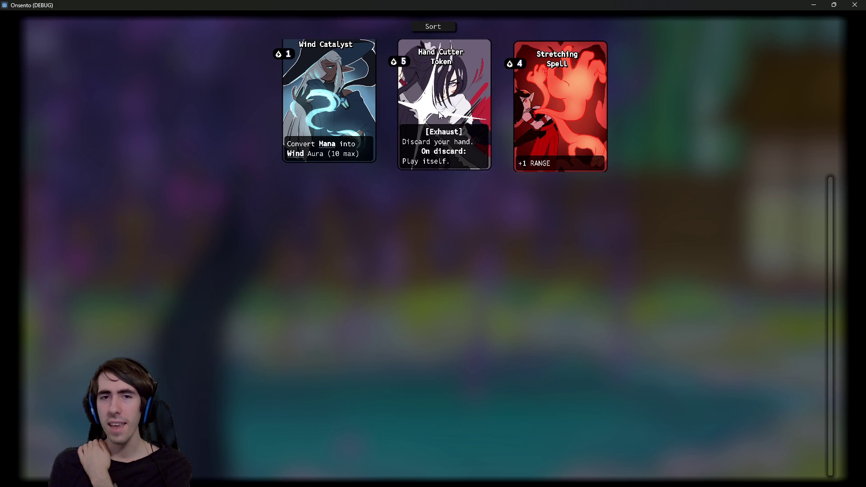
pyautogui.click(855, 5)
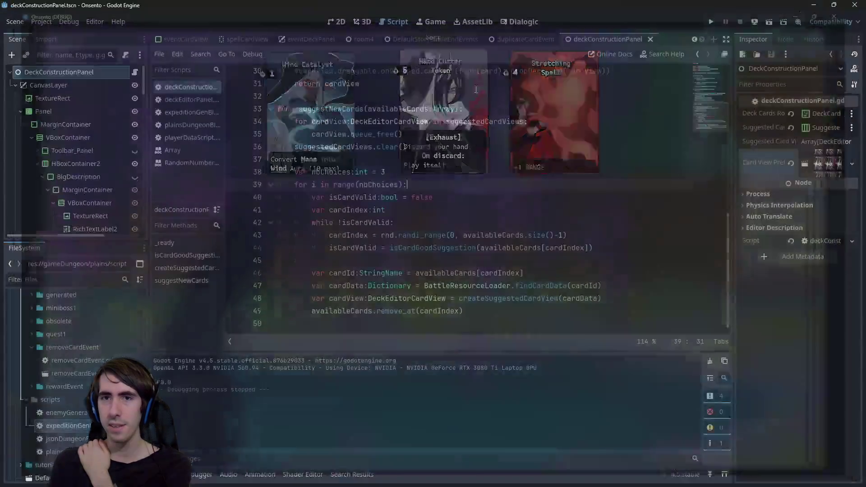
# Add cardView.draggable.onClicked.connect(onSuggestedCardClicked) on a new line after setData
pyautogui.scroll(-6, 446, 245)
pyautogui.scroll(2, 427, 234)
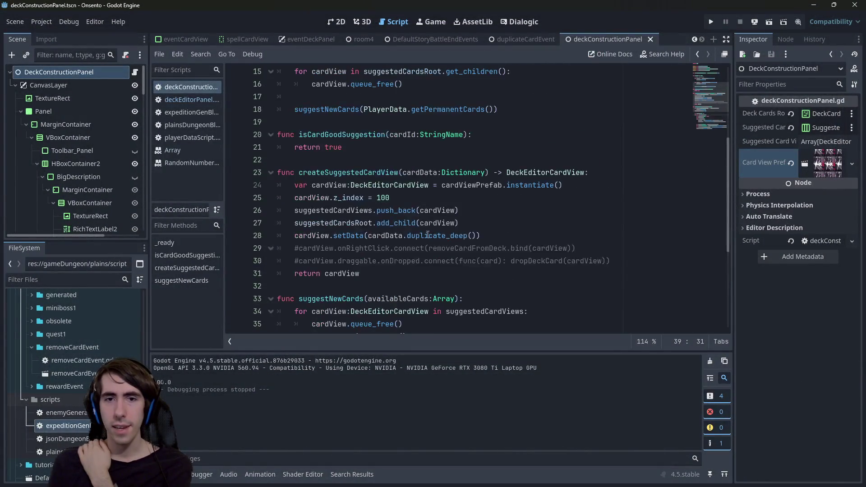
pyautogui.click(385, 250)
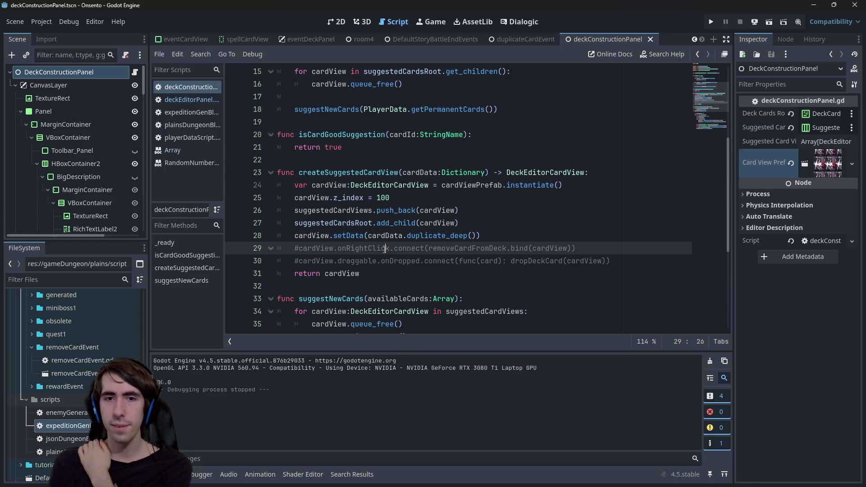
pyautogui.click(501, 234)
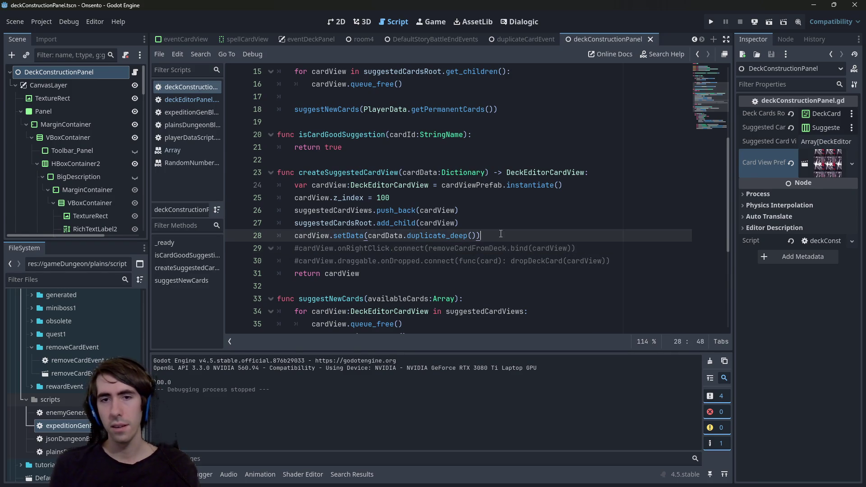
pyautogui.press('Return')
pyautogui.write('cardView.o')
pyautogui.press('Return')
pyautogui.write('.')
pyautogui.hotkey('ctrl', 'BackSpace')
pyautogui.hotkey('ctrl', 'BackSpace')
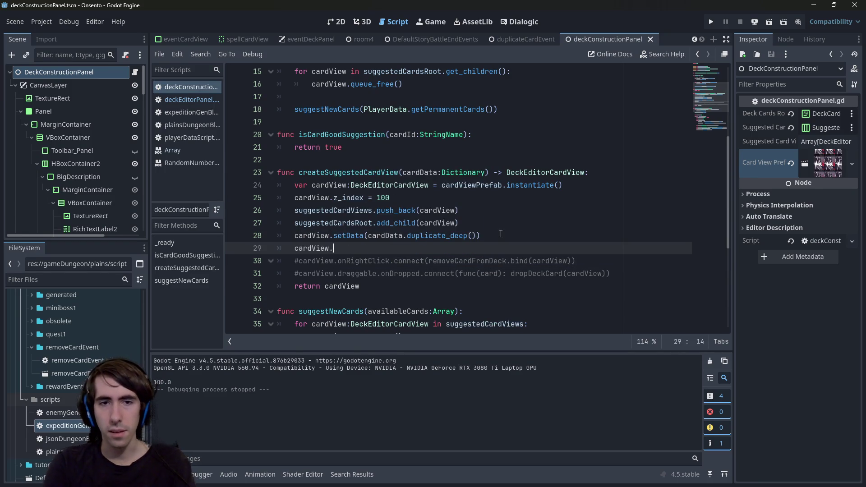
pyautogui.write('onlef')
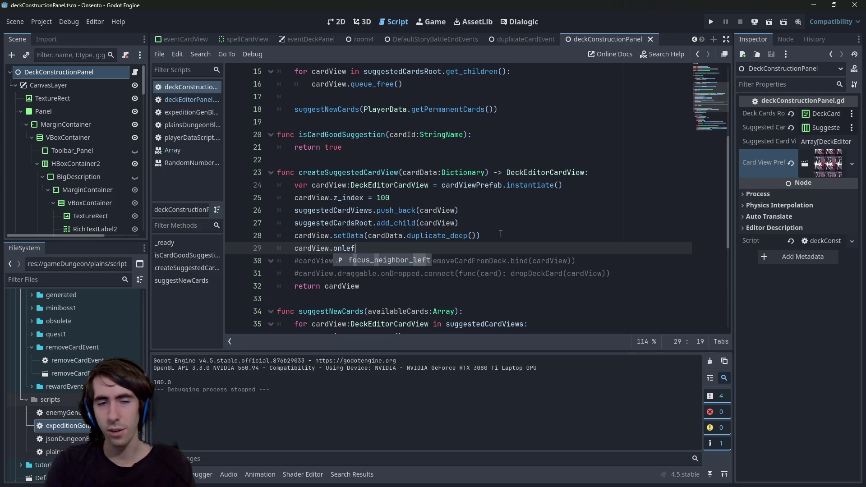
pyautogui.hotkey('ctrl', 'BackSpace')
pyautogui.hotkey('ctrl', 'z')
pyautogui.hotkey('ctrl', 'BackSpace')
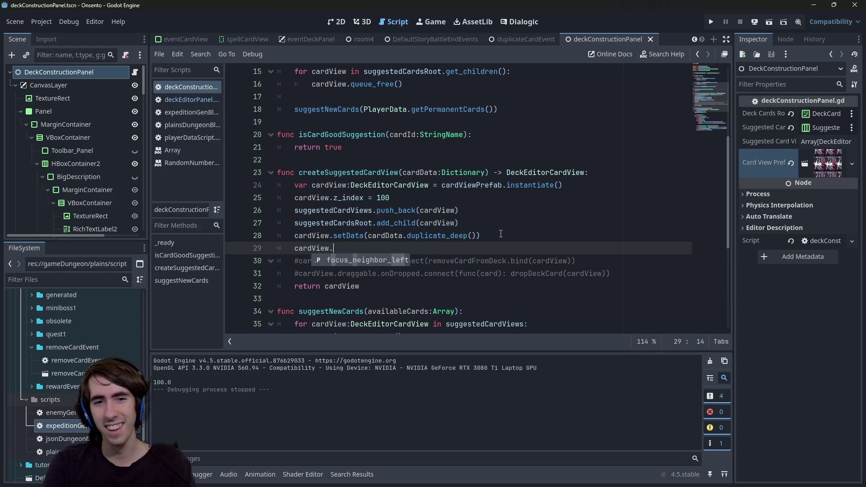
pyautogui.write('drag')
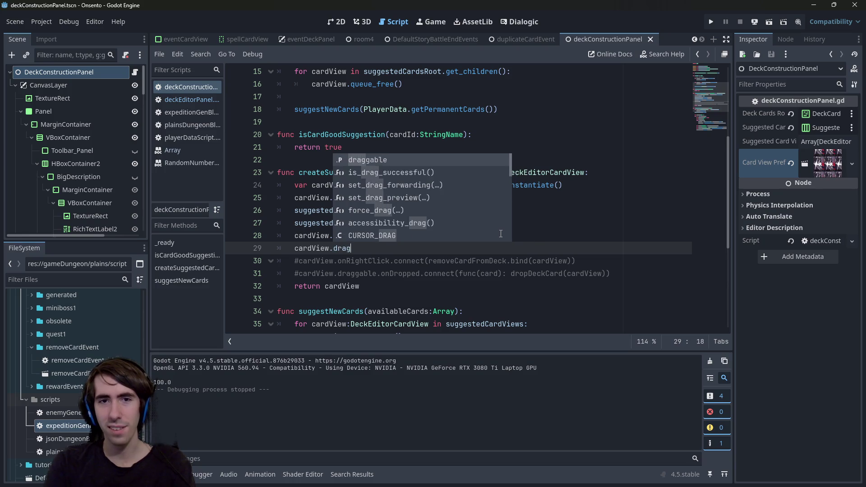
pyautogui.press('Return')
pyautogui.write('.onClicked.')
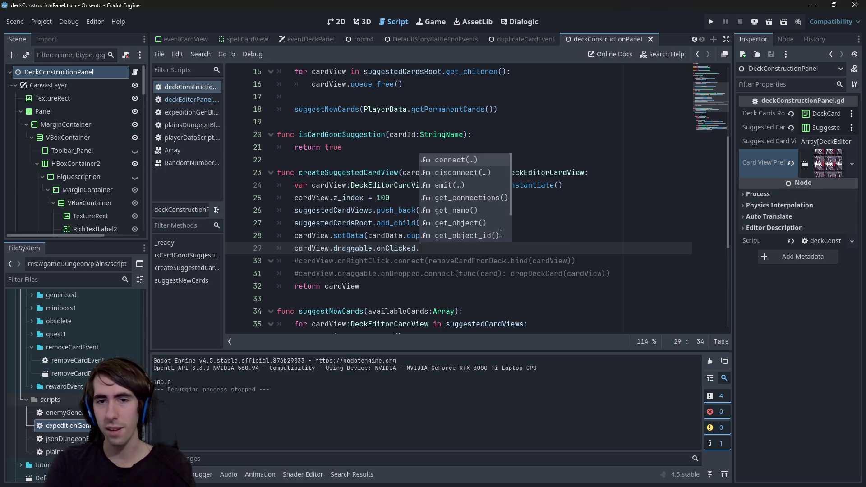
pyautogui.press('Return')
pyautogui.write('Clicked.connect(onClicked')
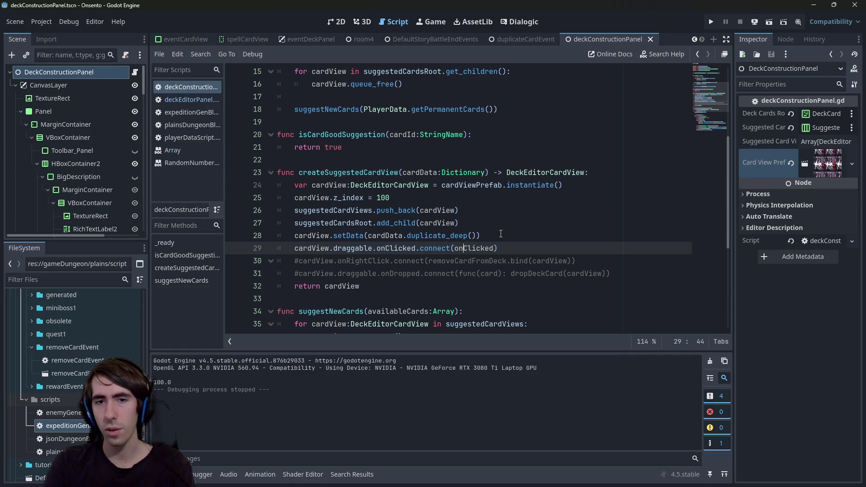
pyautogui.write('SuggestedCard')
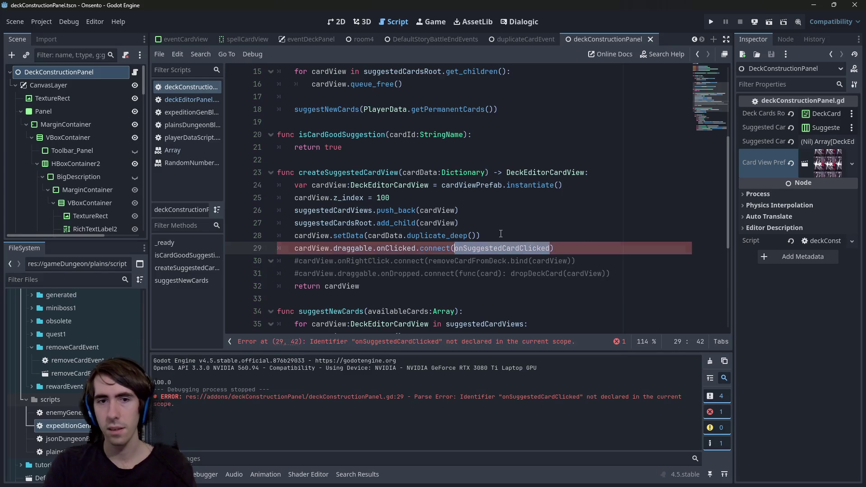
# Write a new func onSuggestedCardClicked(): stub containing pass below createSuggestedCardView
pyautogui.press('Down')
pyautogui.press('Down')
pyautogui.press('Down')
pyautogui.press('Return')
pyautogui.press('Return')
pyautogui.press('Up')
pyautogui.write('func onSuggestedCardClicked()')
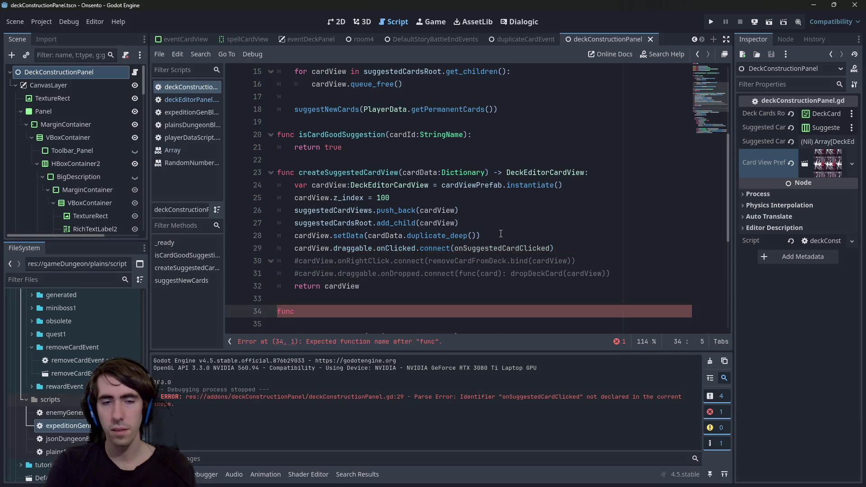
pyautogui.write(':')
pyautogui.press('Return')
pyautogui.write('pass')
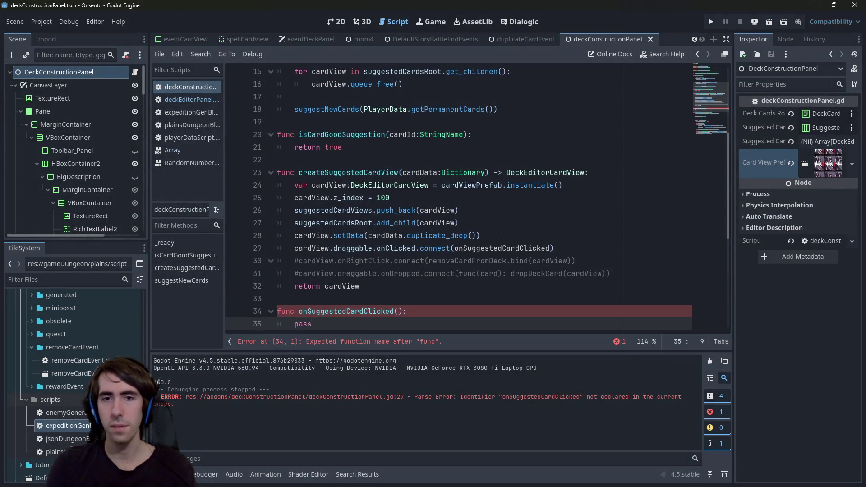
pyautogui.keyDown('ctrl'); pyautogui.click(373, 247); pyautogui.keyUp('ctrl')
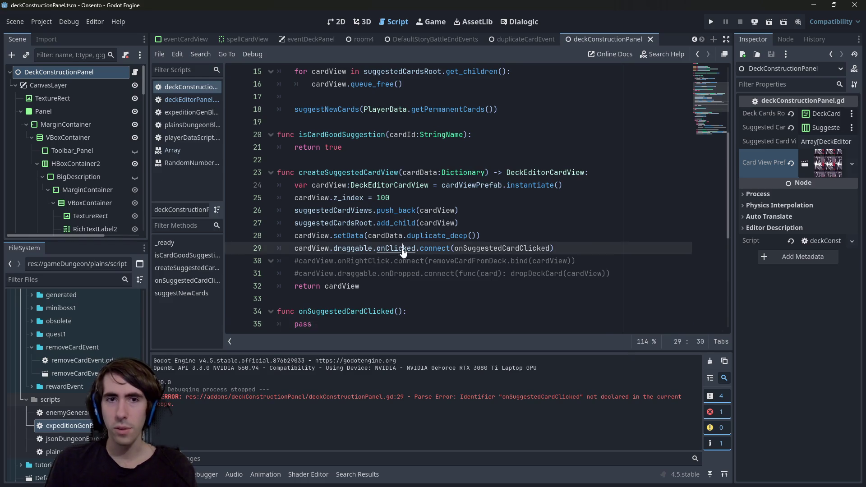
# Rename both occurrences of getSuggestableCards to getAllSuggestableCards
pyautogui.hotkey('alt', 'Left')
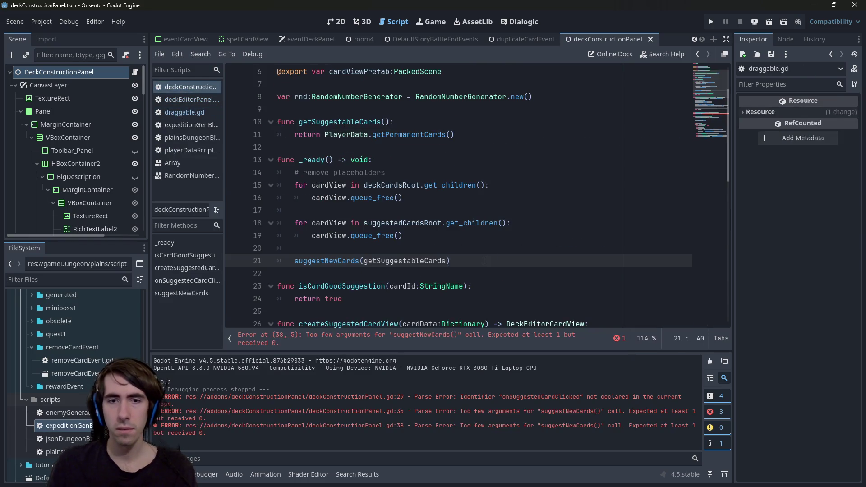
pyautogui.scroll(-3, 465, 250)
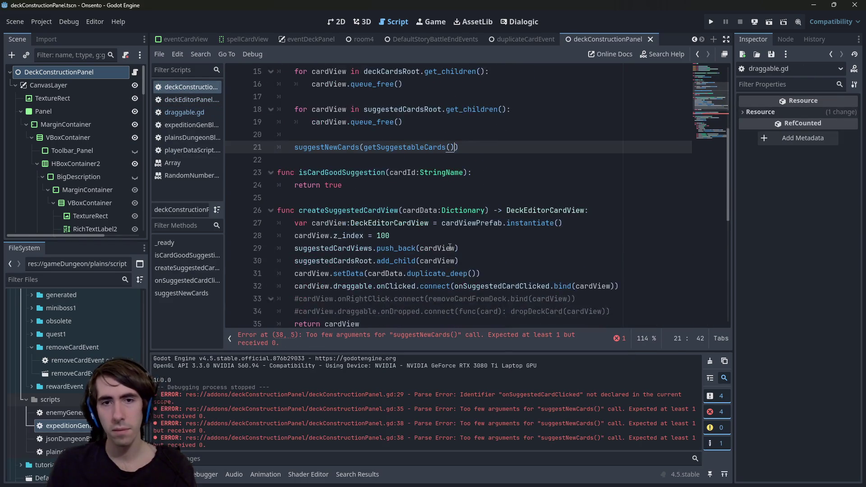
pyautogui.scroll(4, 334, 149)
pyautogui.doubleClick(347, 159)
pyautogui.hotkey('ctrl', 'd')
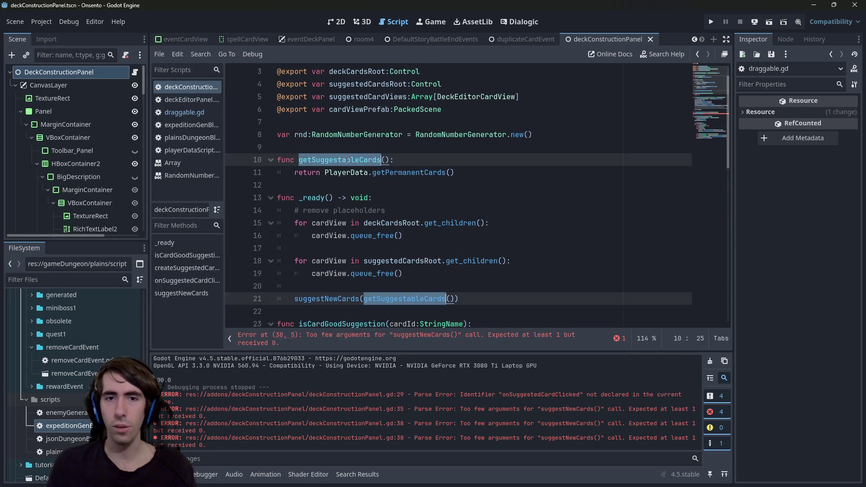
pyautogui.press('Left')
pyautogui.press('Right')
pyautogui.press('Right')
pyautogui.press('Right')
pyautogui.write('All')
pyautogui.press('Escape')
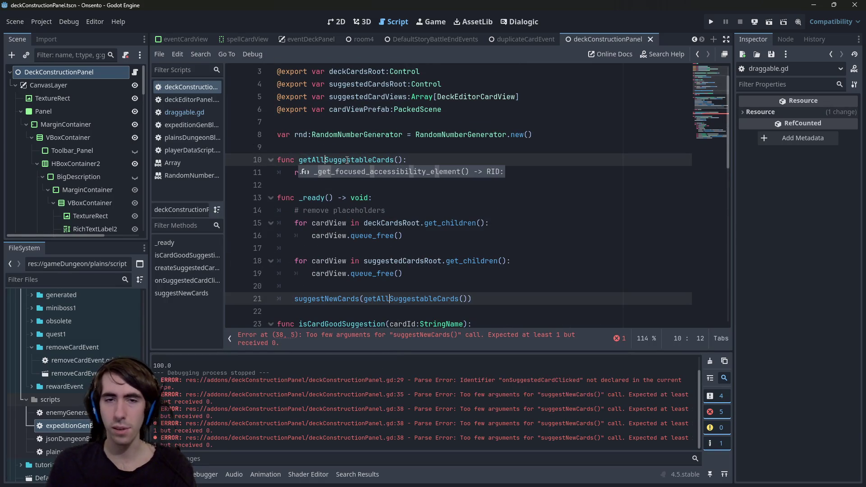
pyautogui.doubleClick(347, 159)
# Make onSuggestedCardClicked call suggestNewCards(getAllSuggestableCards()) and save the script
pyautogui.scroll(-4, 414, 217)
pyautogui.click(332, 149)
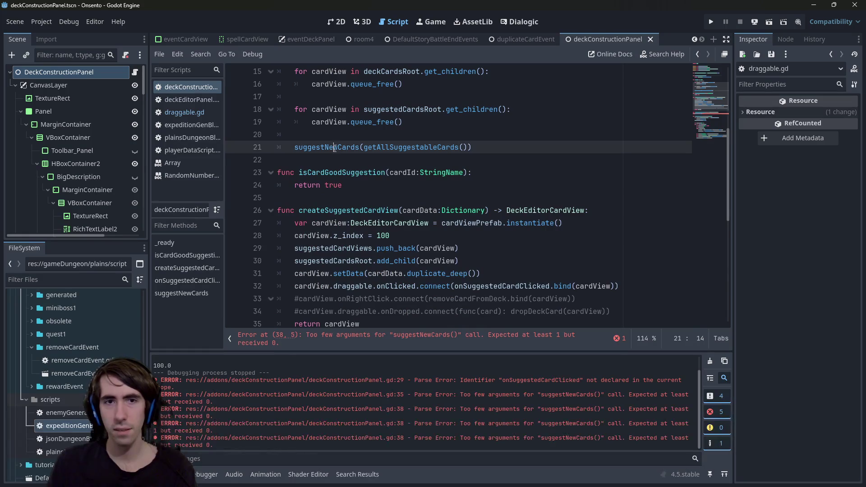
pyautogui.keyDown('ctrl'); pyautogui.click(332, 149); pyautogui.keyUp('ctrl')
pyautogui.doubleClick(360, 174)
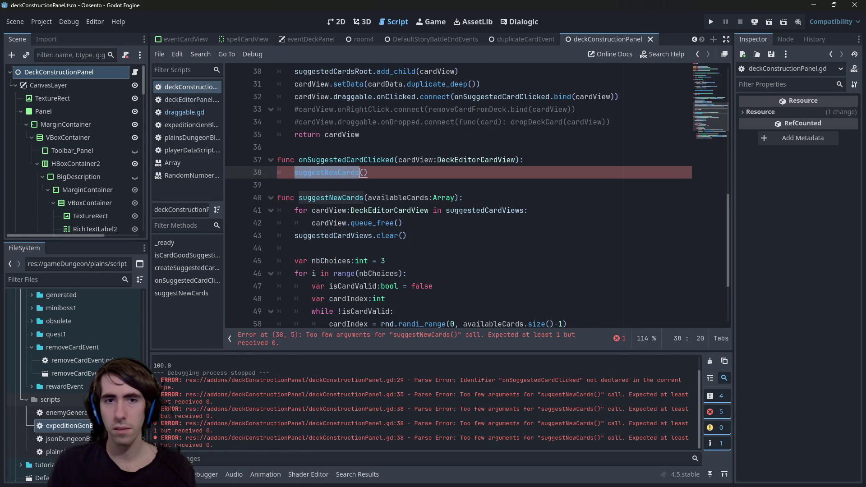
pyautogui.click(364, 173)
pyautogui.write('getAllSuggestableCards()')
pyautogui.hotkey('ctrl', 's')
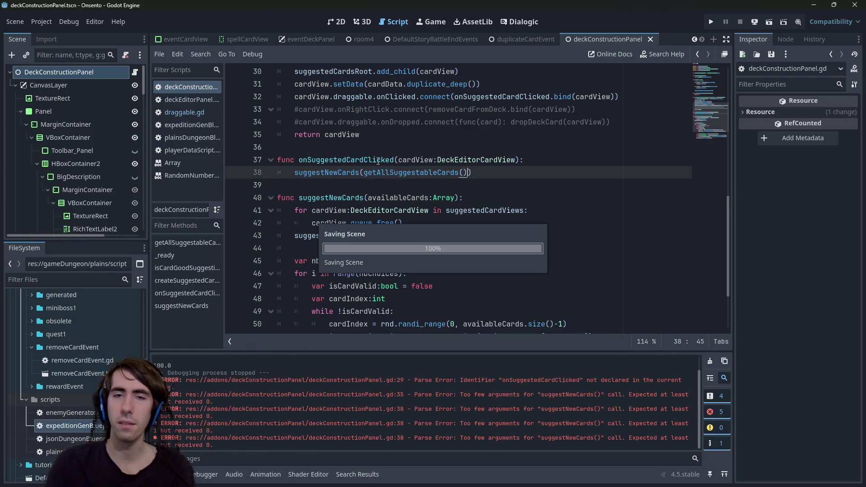
pyautogui.click(753, 23)
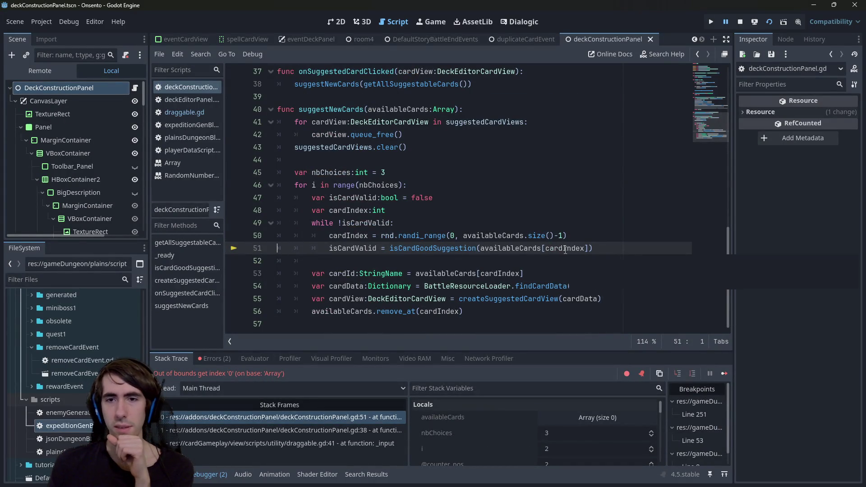
# Inspect availableCards on line 51 in the debugger, revealing an empty Array of size 0
pyautogui.doubleClick(519, 248)
pyautogui.moveTo(514, 251)
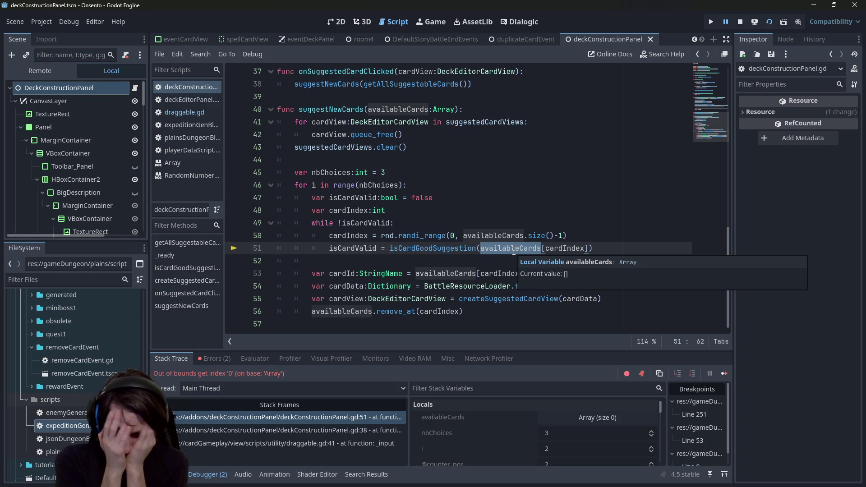
# Look up isCardGoodSuggestion, then delete the trailing availableCards.remove_at(cardIndex) line in suggestNewCards
pyautogui.click(450, 249)
pyautogui.keyDown('ctrl'); pyautogui.click(449, 249); pyautogui.keyUp('ctrl')
pyautogui.press('Down')
pyautogui.scroll(-8, 396, 247)
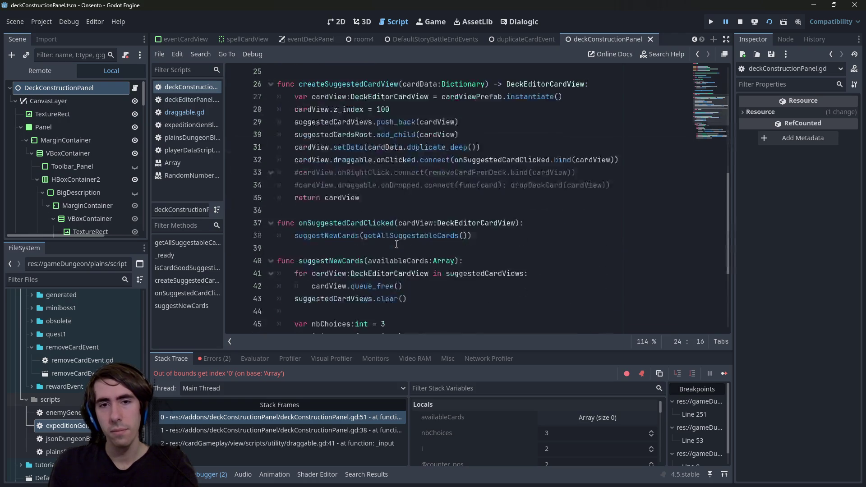
pyautogui.click(265, 324)
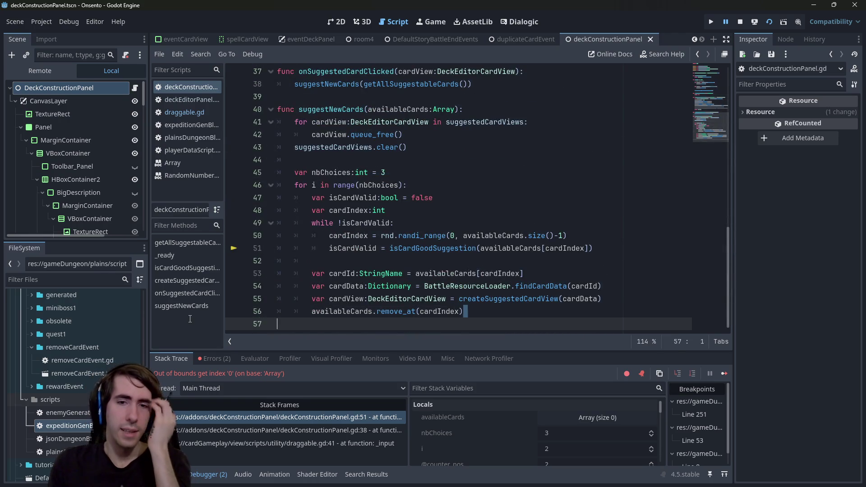
pyautogui.hotkey('shift', 'Up')
pyautogui.press('BackSpace')
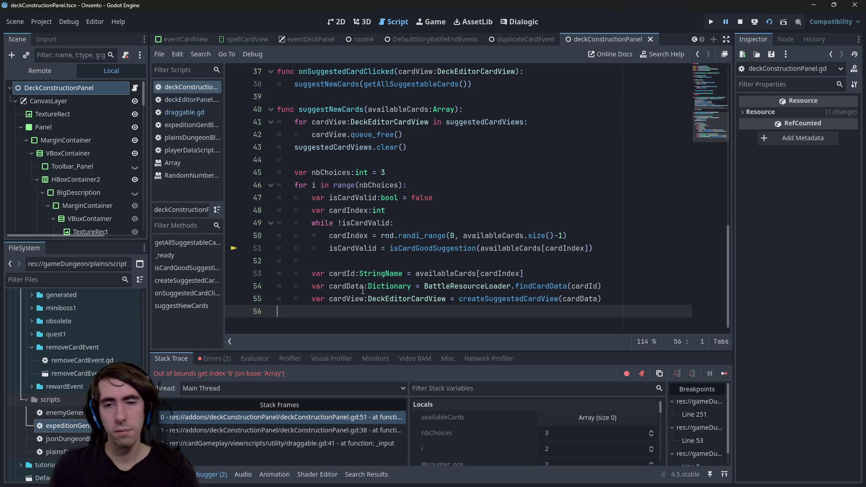
# Select the suggestNewCards name and search the script for its occurrences
pyautogui.scroll(10, 363, 291)
pyautogui.scroll(-6, 368, 242)
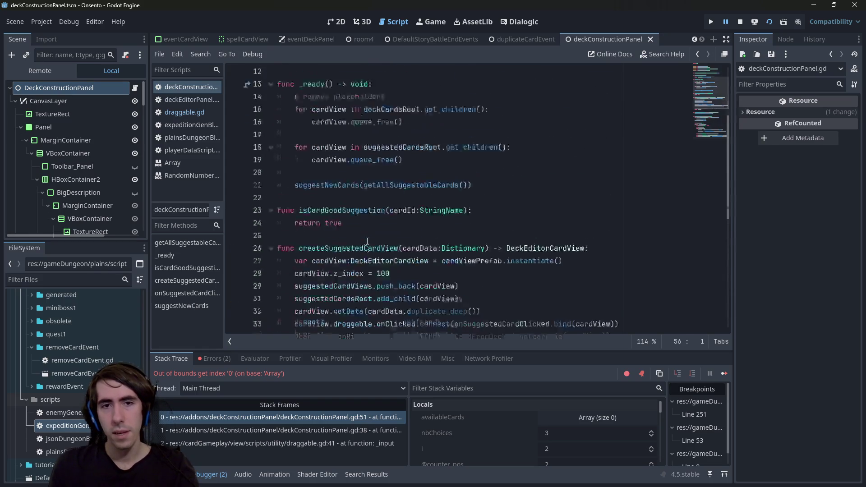
pyautogui.scroll(-4, 376, 230)
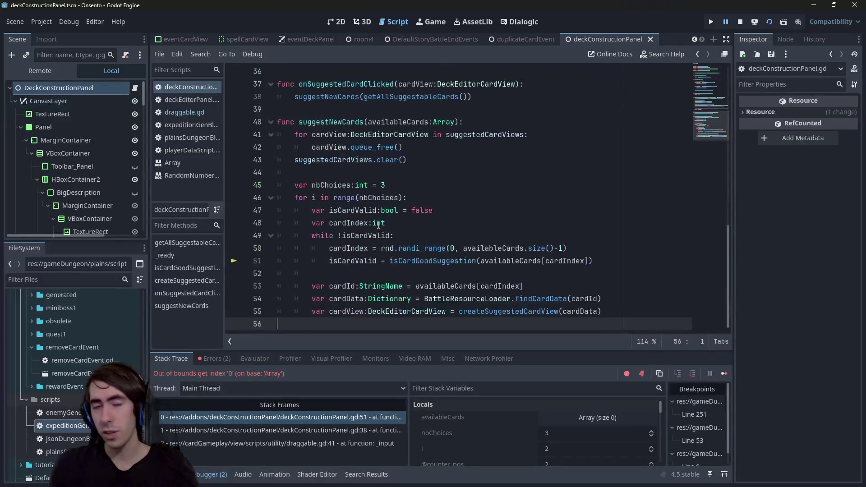
pyautogui.doubleClick(351, 121)
pyautogui.scroll(7, 361, 158)
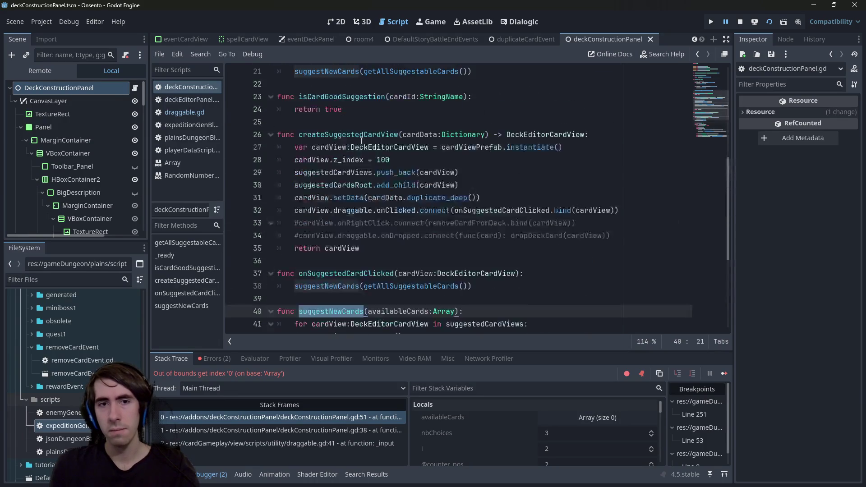
pyautogui.scroll(-6, 363, 165)
pyautogui.hotkey('ctrl', 'f')
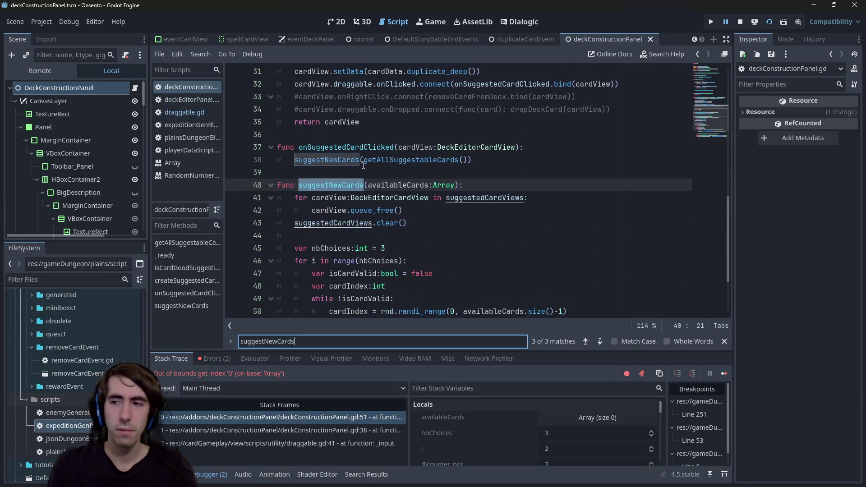
pyautogui.scroll(6, 363, 175)
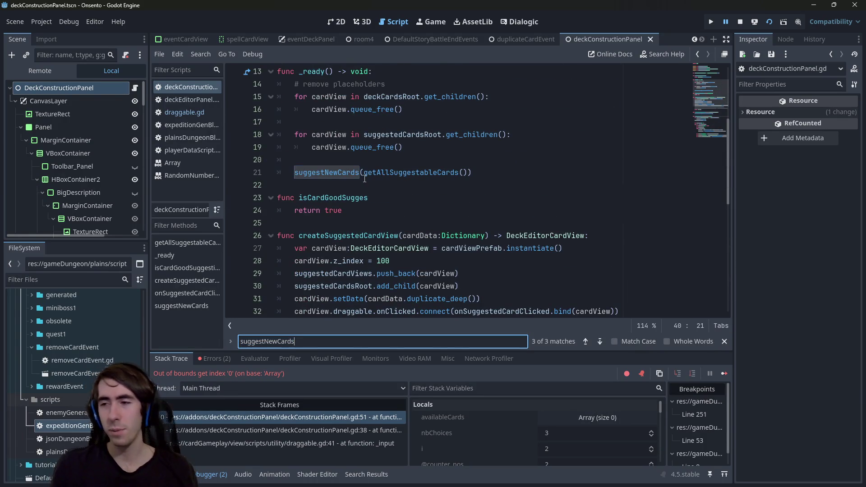